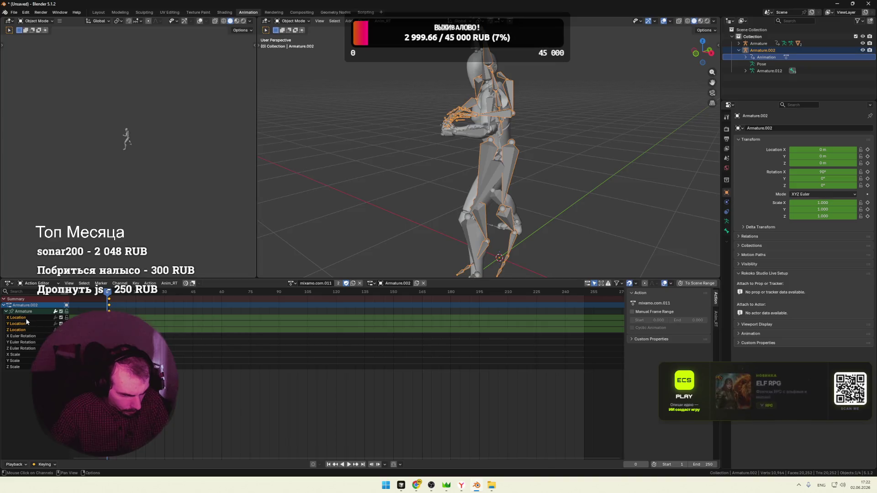
# Switch the animation editor to the Dope Sheet and expand the mixamo.com.011 action's channels around frame 13
pyautogui.click(22, 318)
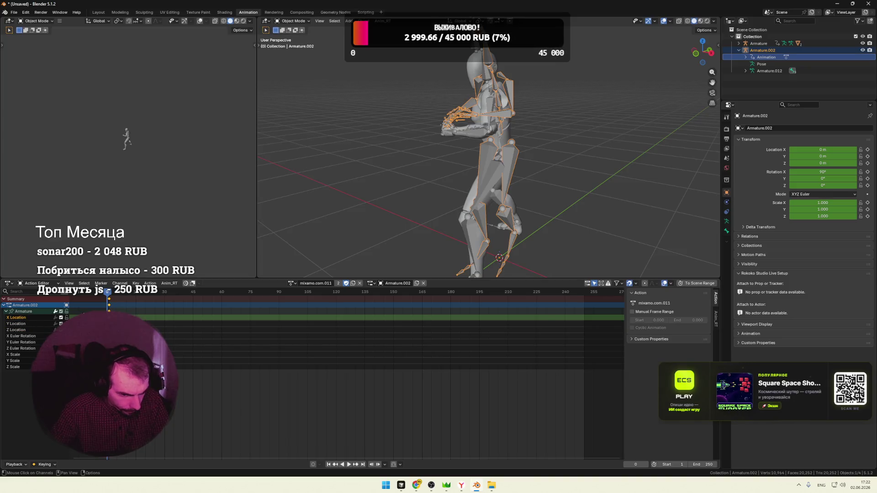
pyautogui.click(48, 283)
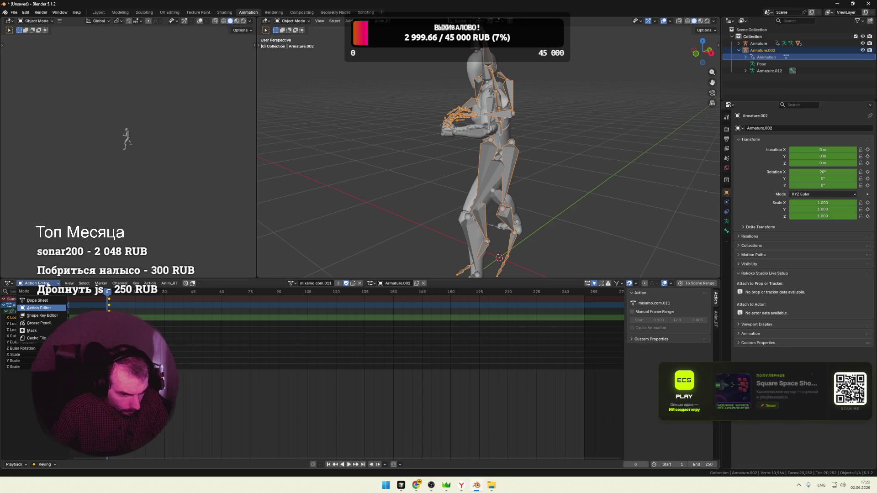
pyautogui.click(45, 301)
pyautogui.click(7, 312)
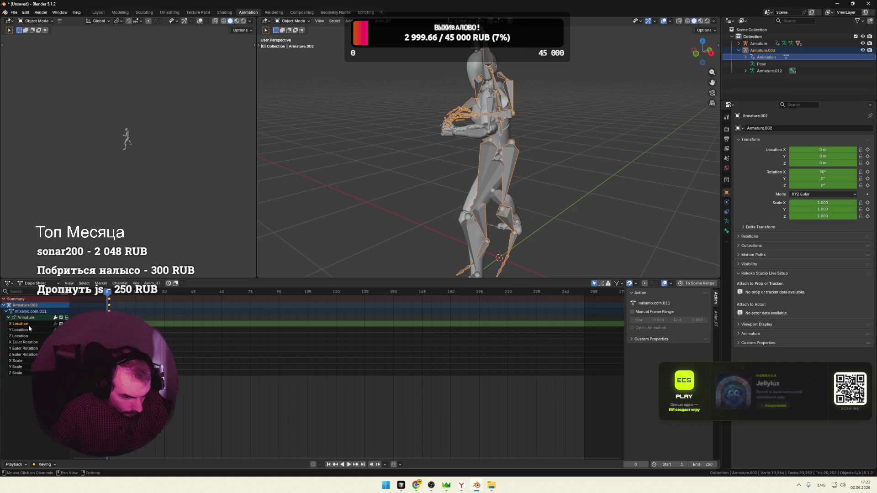
pyautogui.scroll(1, 349, 438)
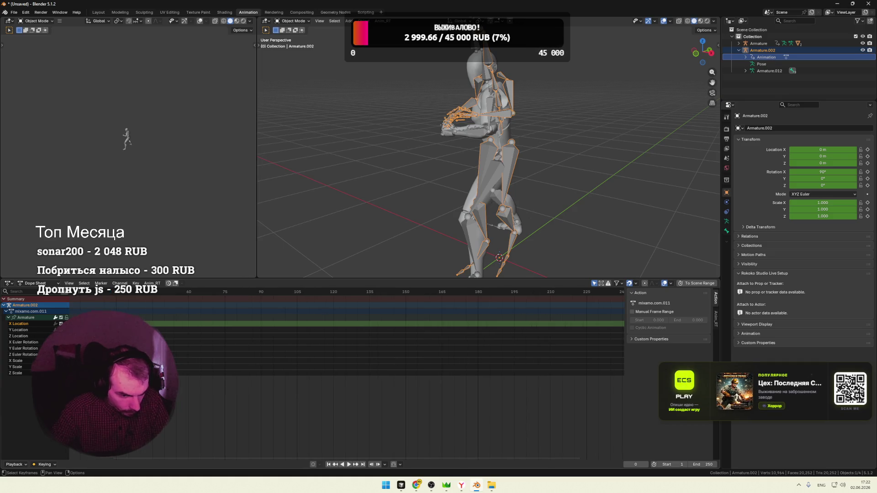
pyautogui.moveTo(375, 461); pyautogui.dragTo(275, 461)
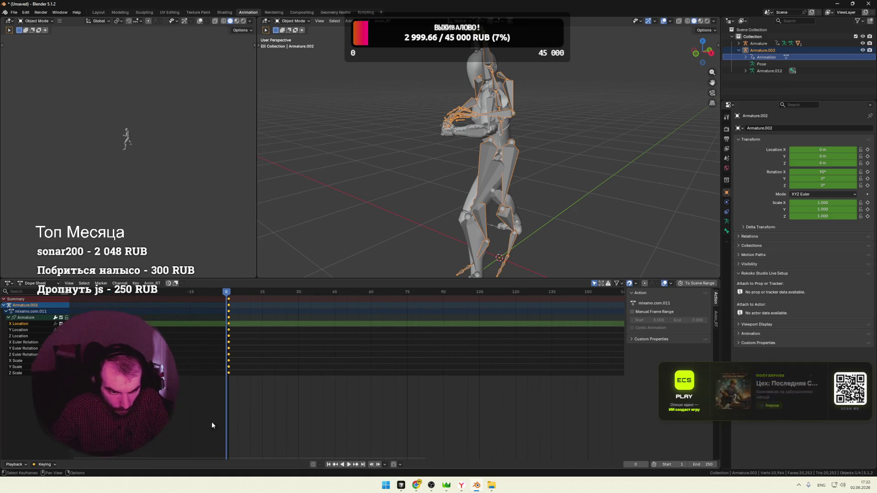
pyautogui.scroll(1, 236, 330)
pyautogui.moveTo(198, 296); pyautogui.dragTo(234, 296)
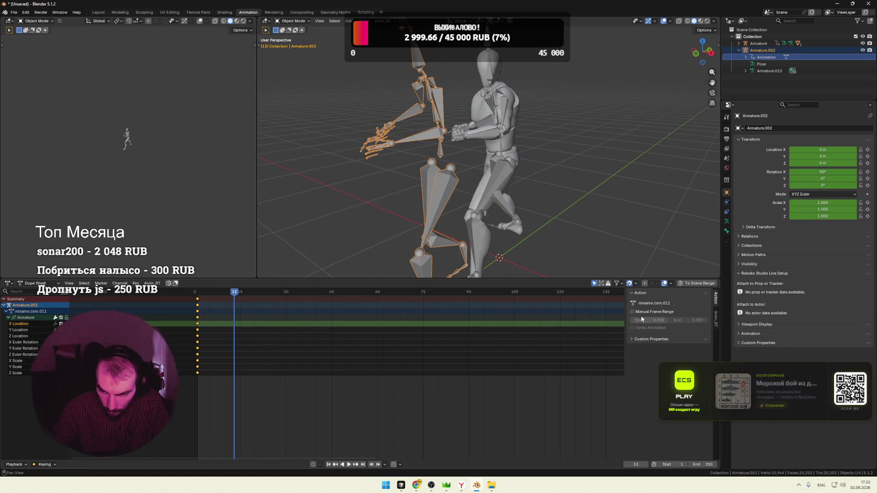
pyautogui.click(26, 316)
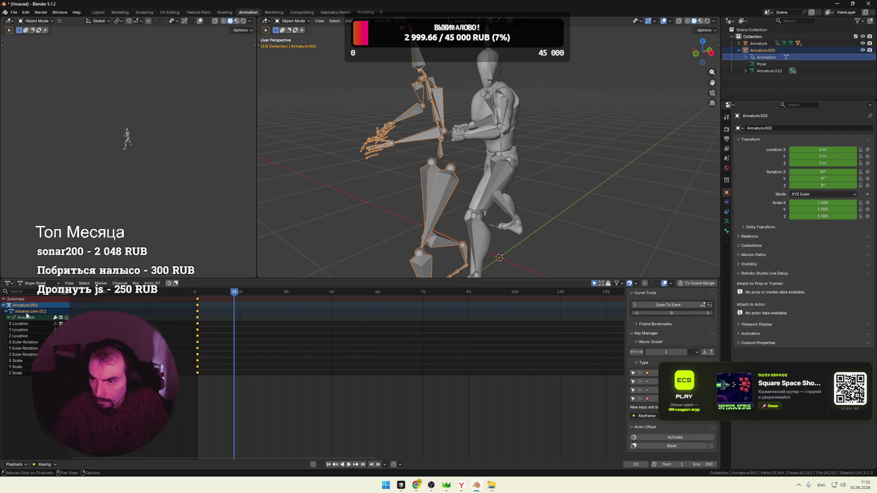
# Flip through the Shape Key and Action editing views, return to frame 0 and browse the available actions
pyautogui.click(37, 283)
pyautogui.click(43, 314)
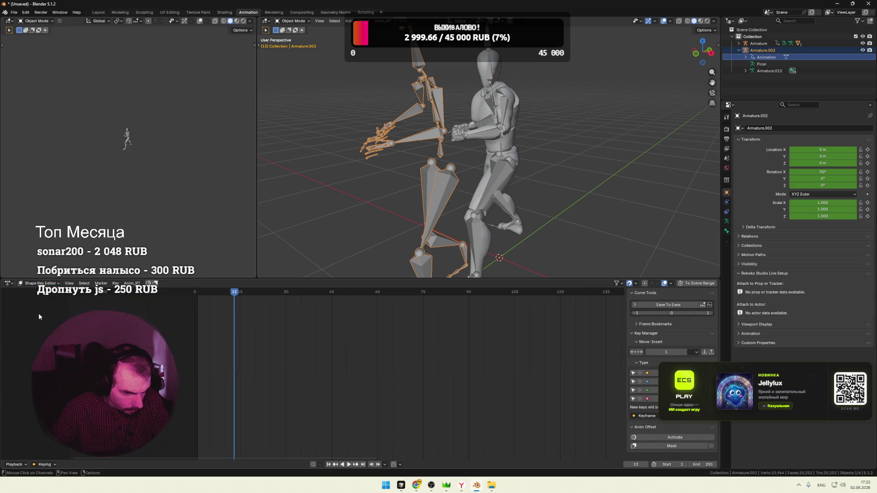
pyautogui.click(43, 283)
pyautogui.click(39, 307)
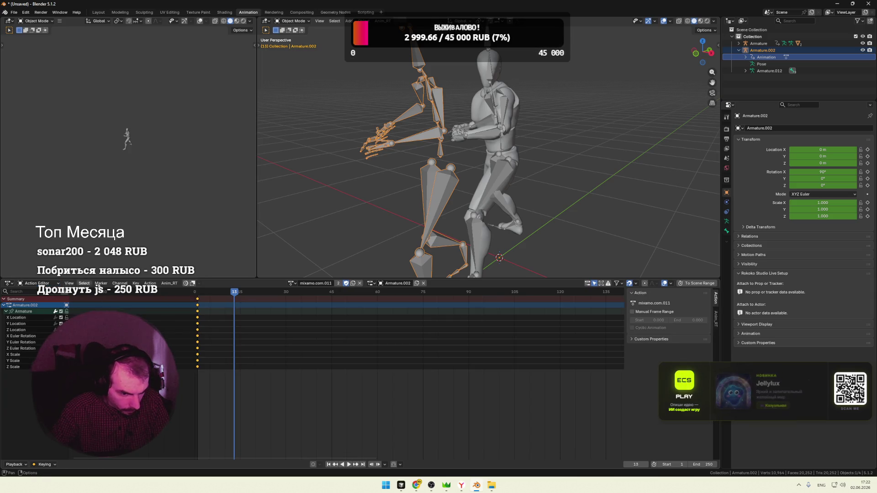
pyautogui.click(120, 283)
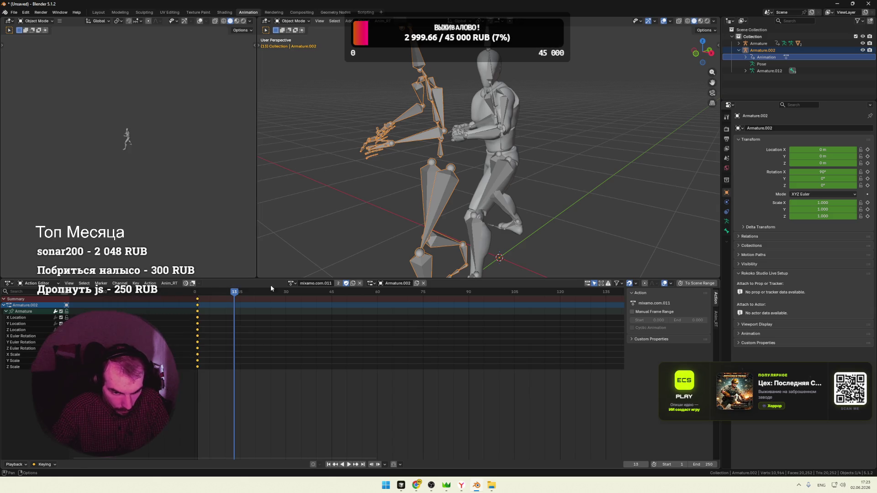
pyautogui.moveTo(234, 294); pyautogui.dragTo(194, 295)
pyautogui.click(293, 285)
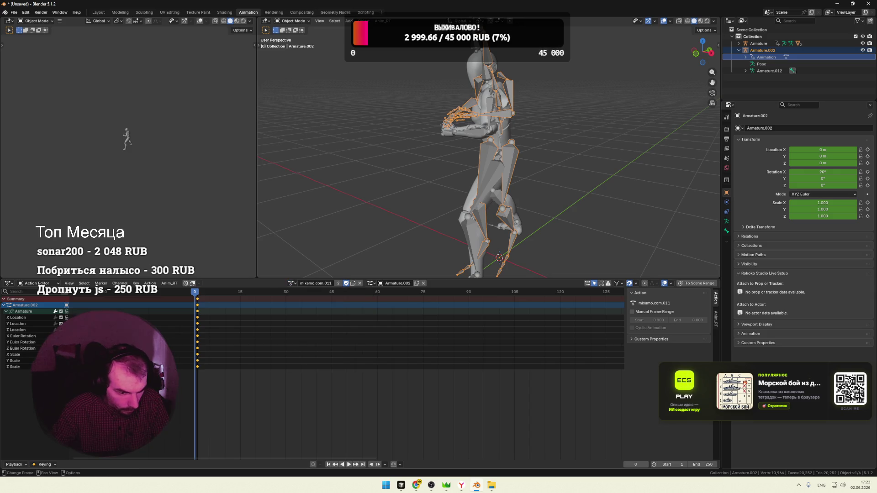
# Rename Armature.002's mixamo.com.011 action to walk in the Outliner and preview it playing
pyautogui.click(747, 58)
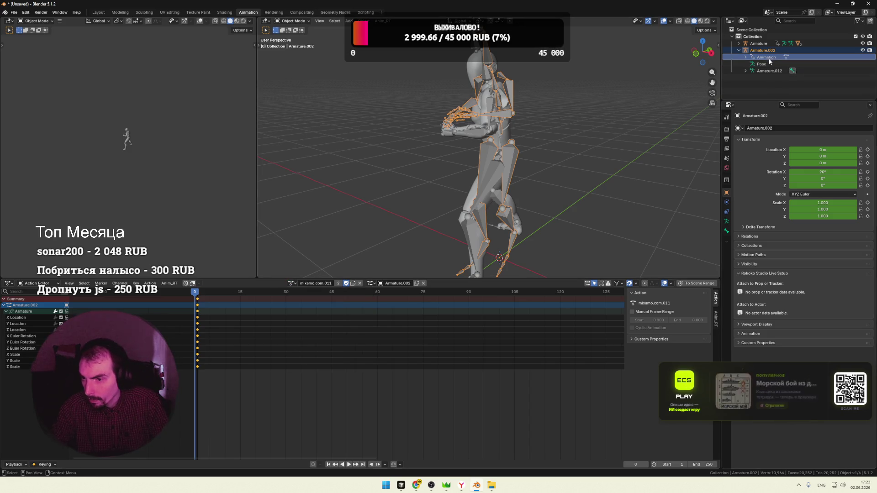
pyautogui.doubleClick(774, 64)
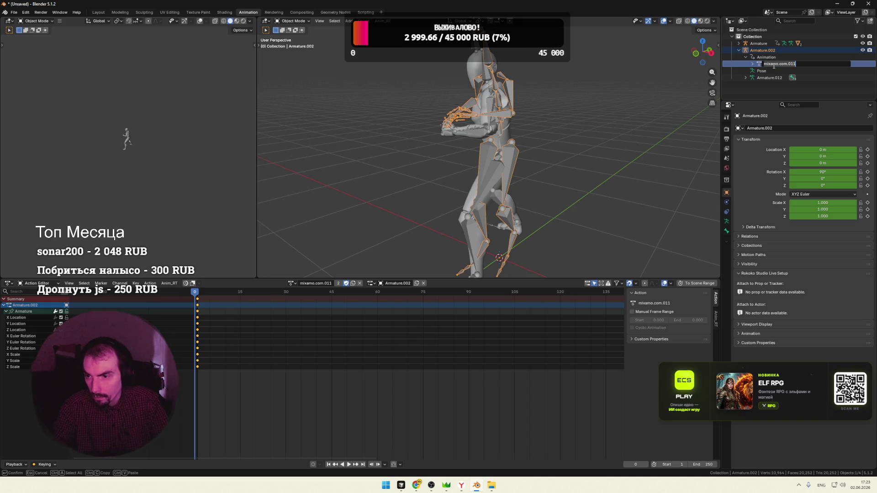
pyautogui.write('walk')
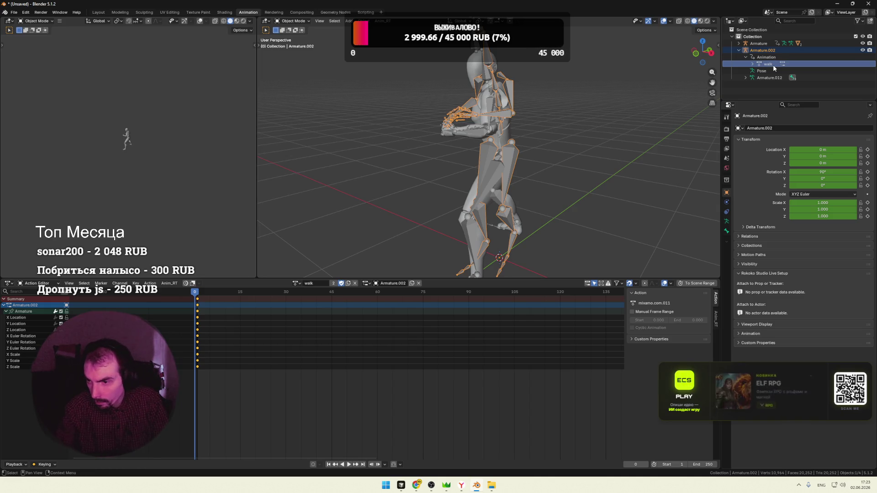
pyautogui.press('Return')
pyautogui.press('space')
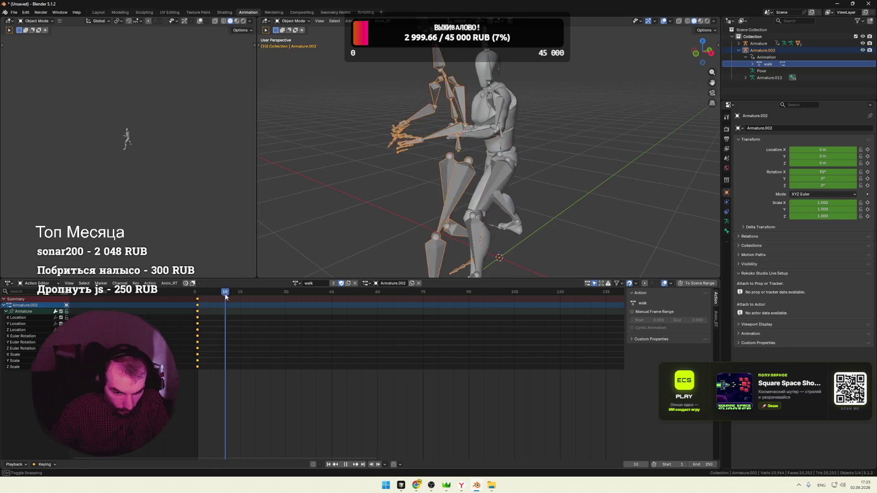
pyautogui.press('Escape')
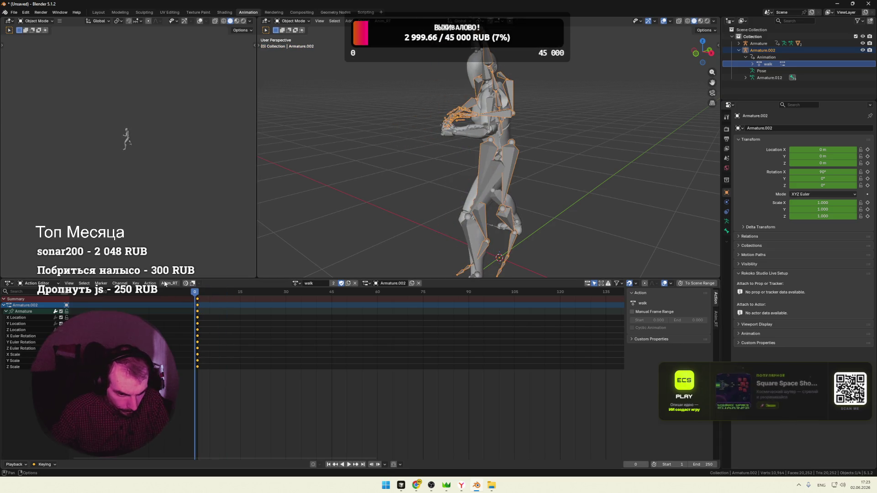
pyautogui.click(28, 312)
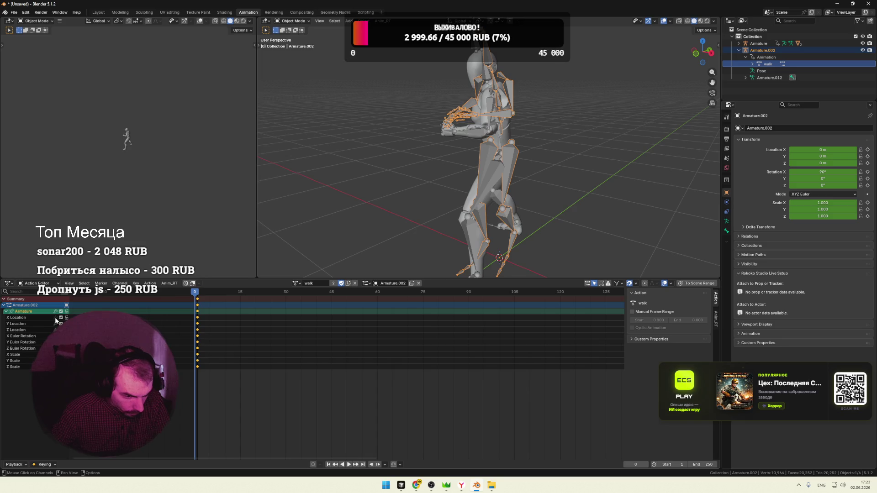
pyautogui.click(27, 317)
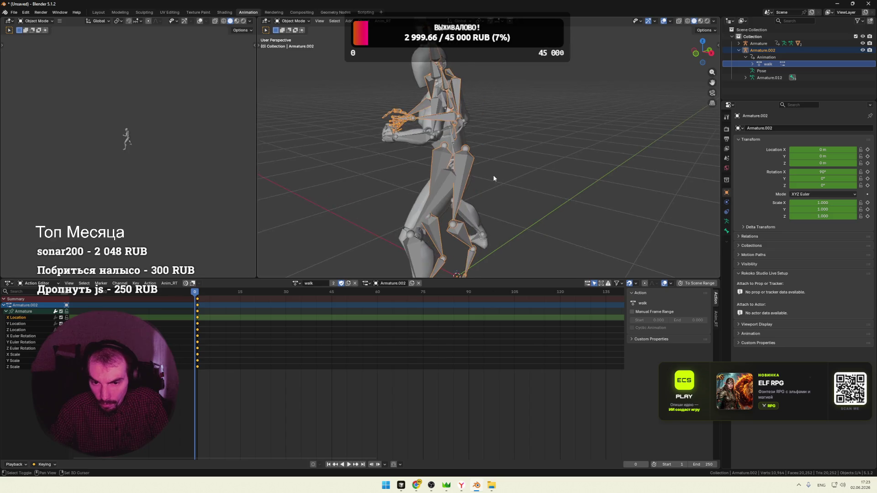
# Hide the character mesh, leaving the skeleton, and select the mixamorig:Hips bone under Armature.012
pyautogui.click(861, 44)
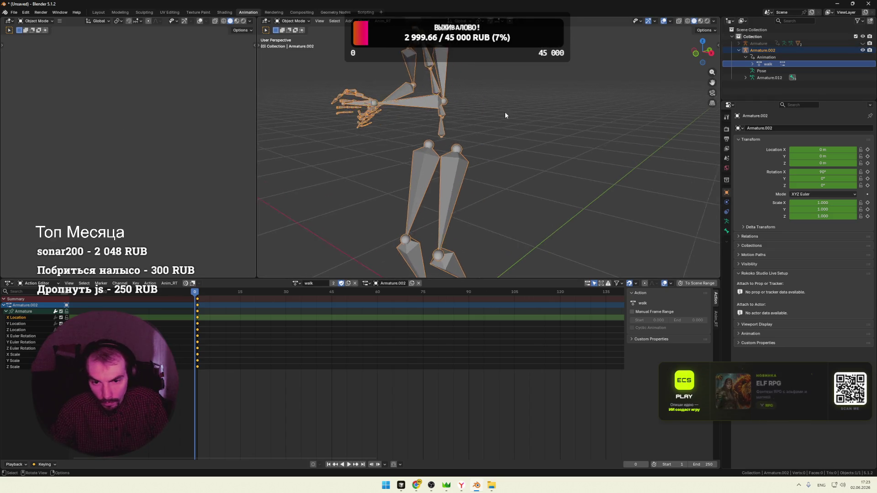
pyautogui.moveTo(505, 112); pyautogui.dragTo(550, 124, button='middle')
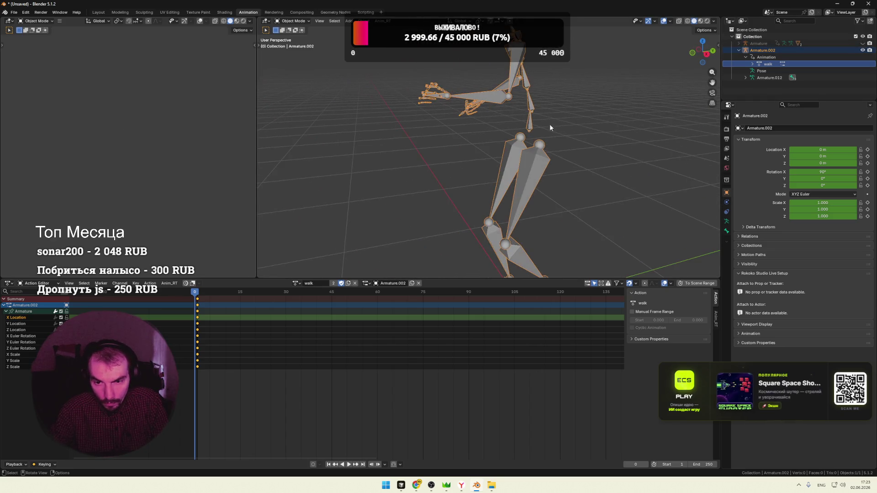
pyautogui.click(745, 77)
pyautogui.click(752, 85)
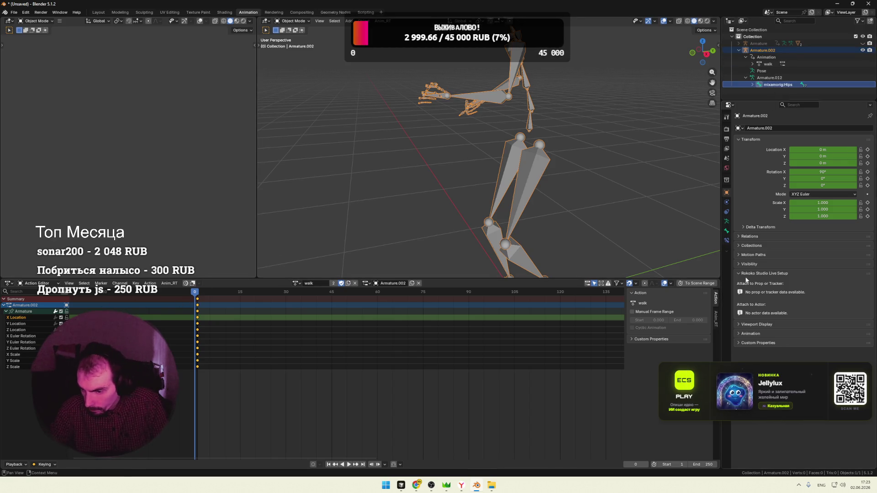
pyautogui.click(726, 230)
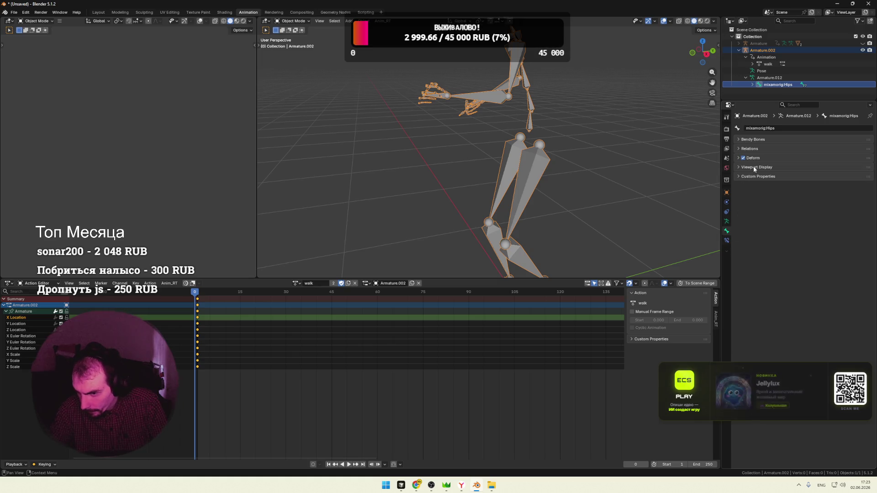
# Inspect the Hips bone's Bendy Bones settings and its empty Bone Constraints, then list the armature's actions
pyautogui.click(746, 140)
pyautogui.click(746, 141)
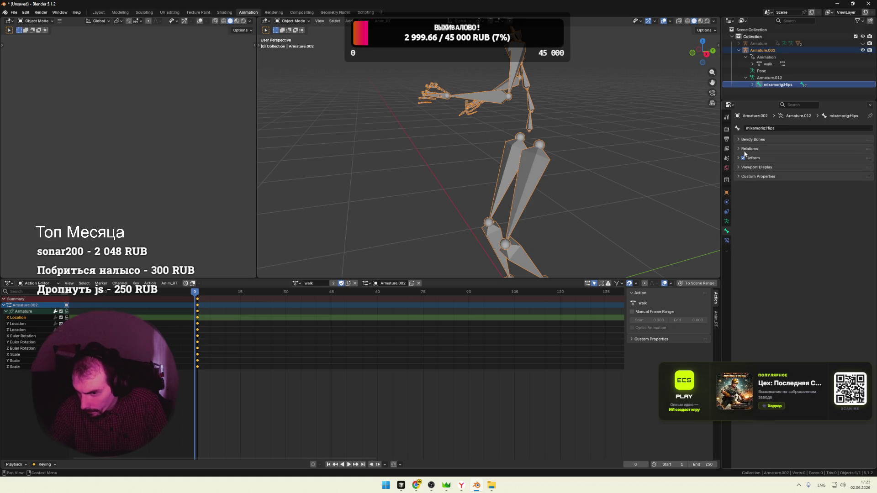
pyautogui.click(726, 240)
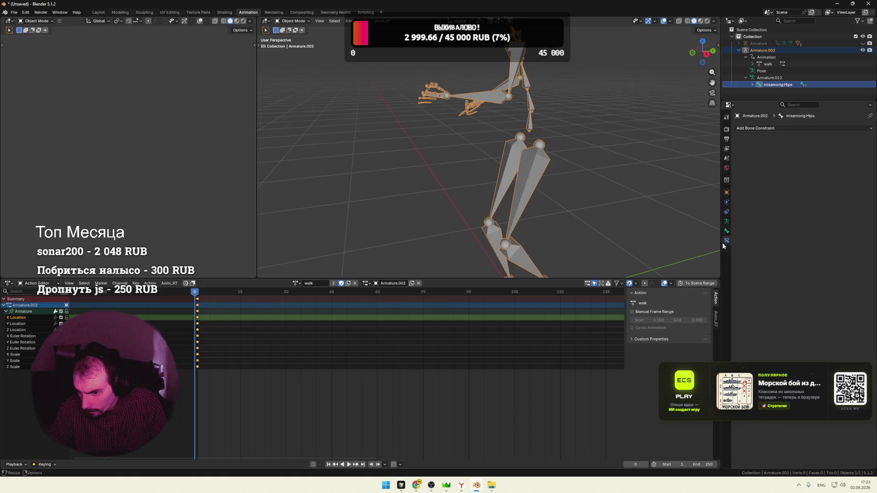
pyautogui.click(726, 221)
pyautogui.click(726, 238)
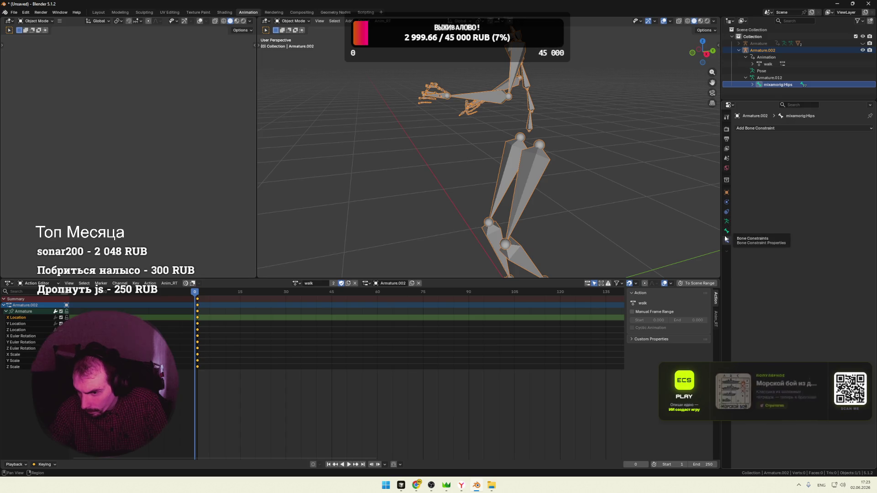
pyautogui.moveTo(562, 186); pyautogui.dragTo(587, 194, button='middle')
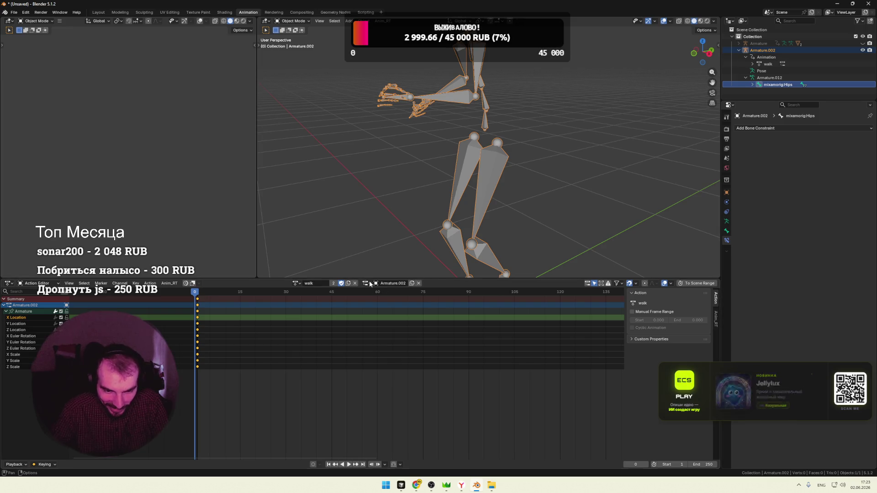
pyautogui.click(296, 283)
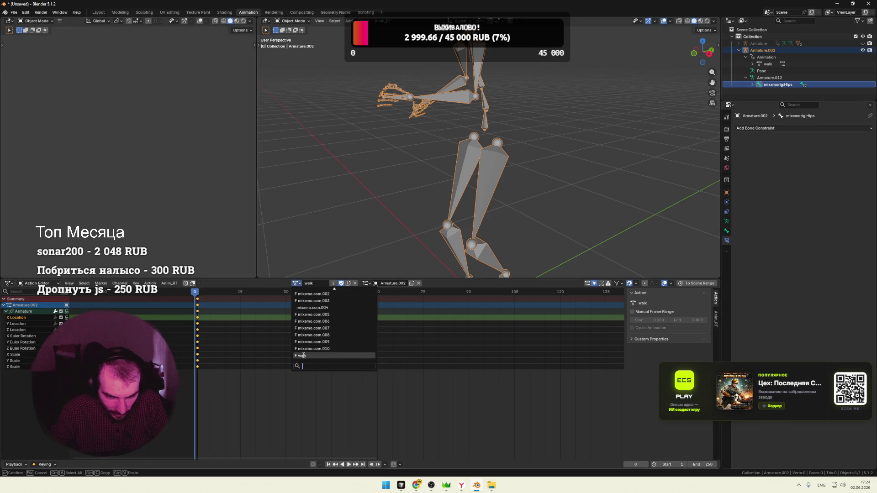
pyautogui.press('Escape')
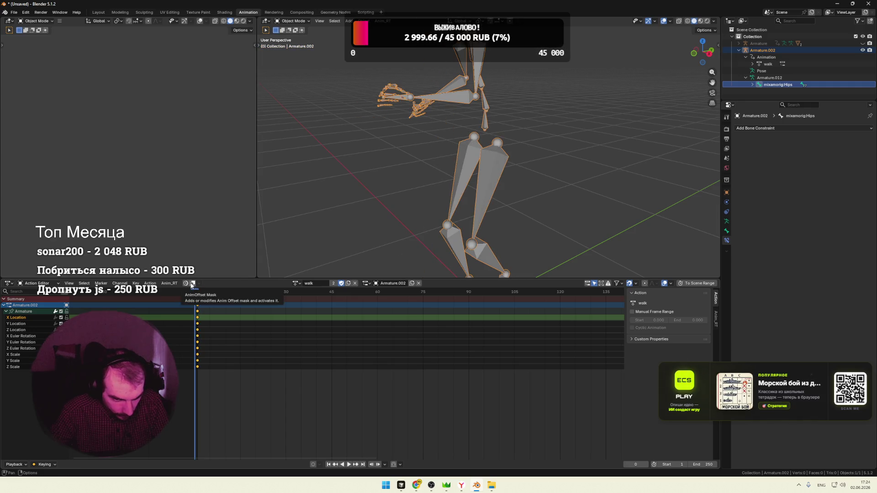
pyautogui.click(27, 312)
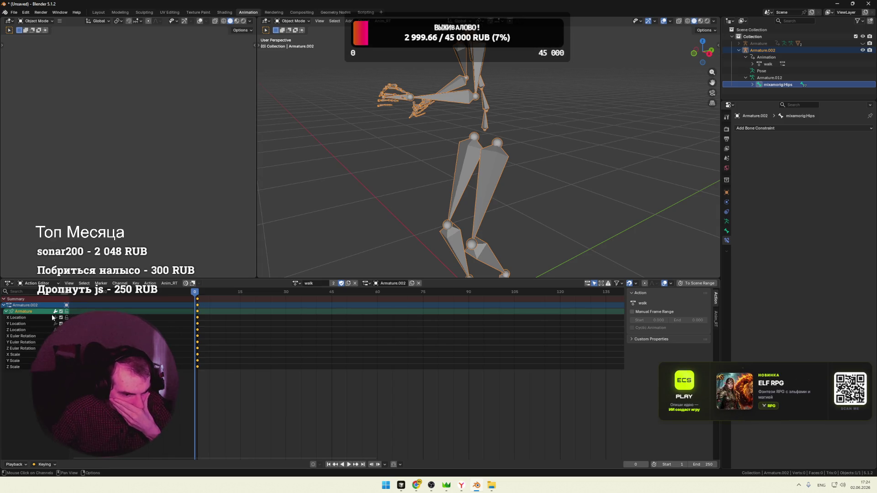
pyautogui.click(101, 283)
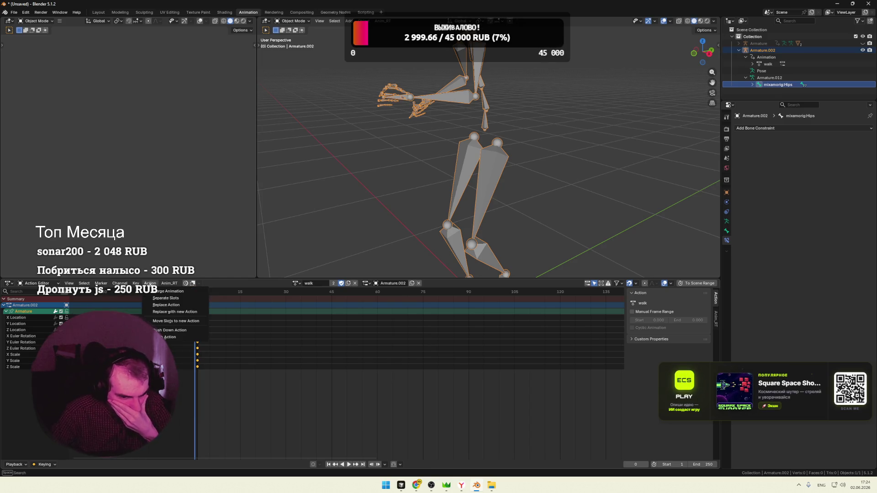
pyautogui.click(150, 283)
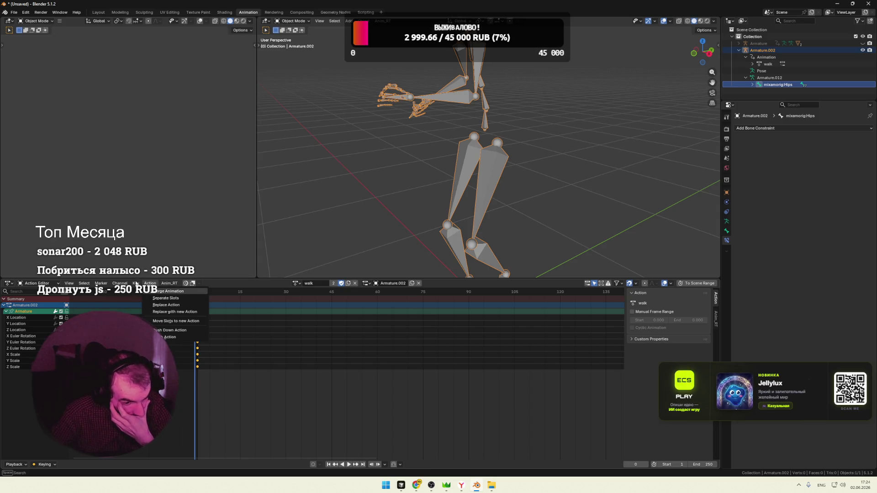
pyautogui.click(136, 282)
pyautogui.moveTo(158, 297)
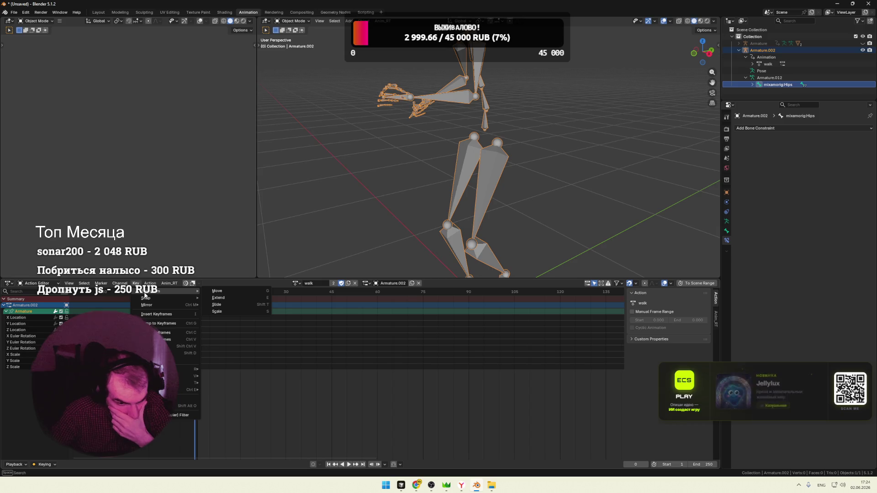
pyautogui.click(157, 324)
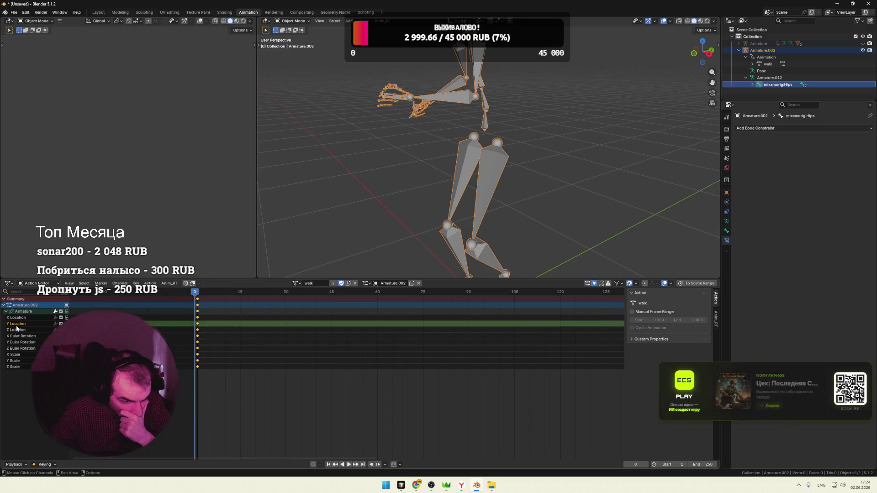
# Show the walk action's channels in the Dope Sheet and play it back with the X Location channel selected
pyautogui.click(5, 299)
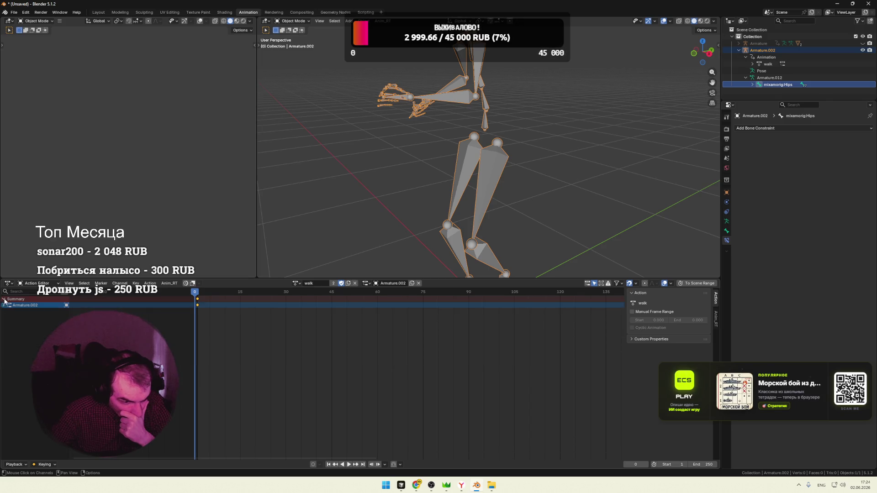
pyautogui.click(5, 305)
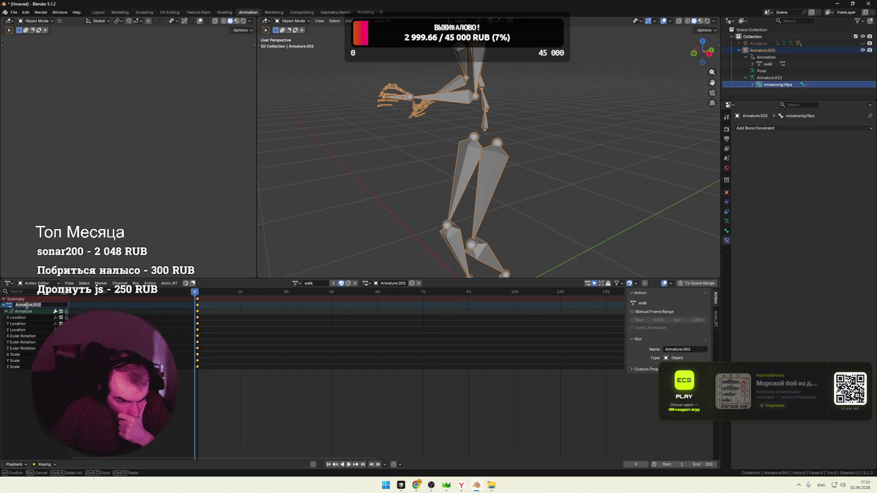
pyautogui.rightClick(27, 307)
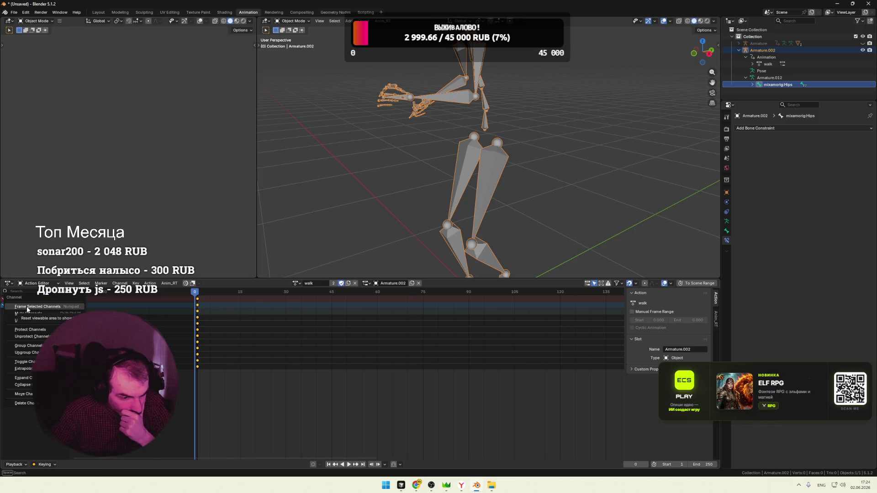
pyautogui.click(56, 284)
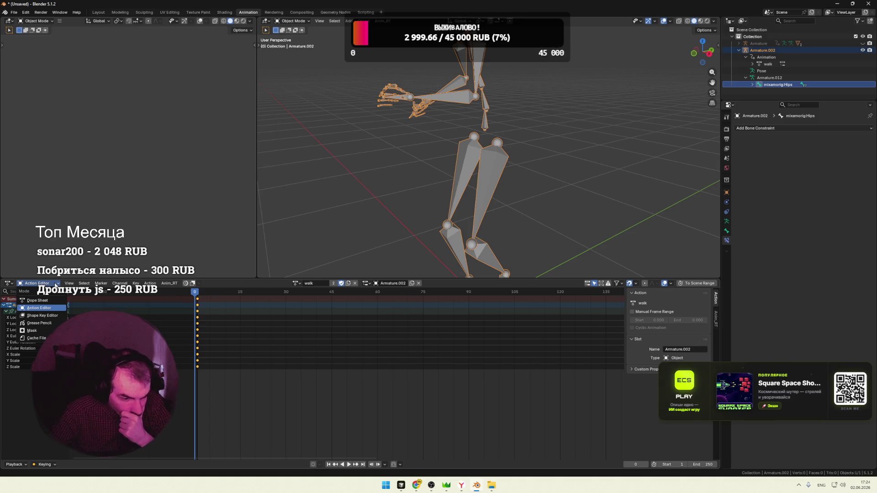
pyautogui.click(38, 300)
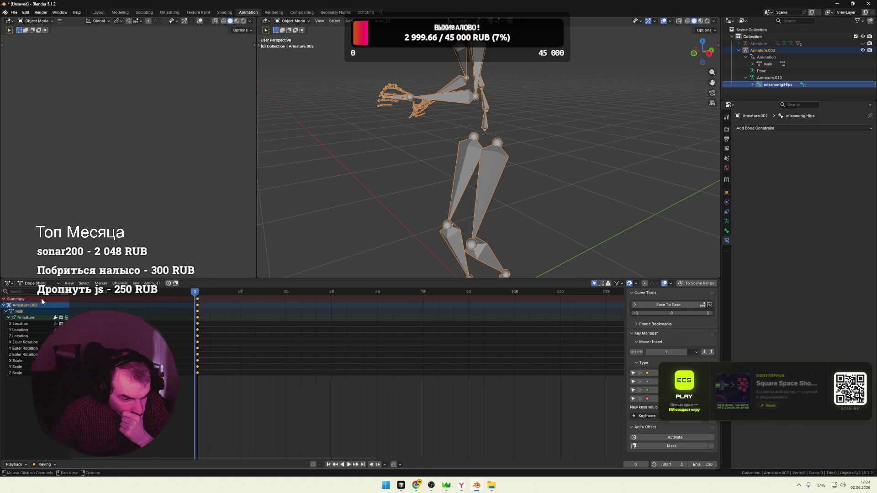
pyautogui.click(9, 318)
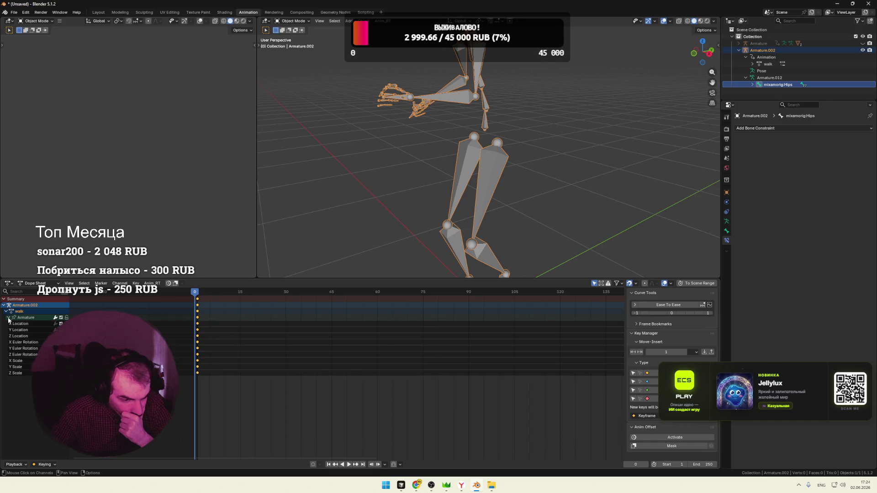
pyautogui.click(23, 324)
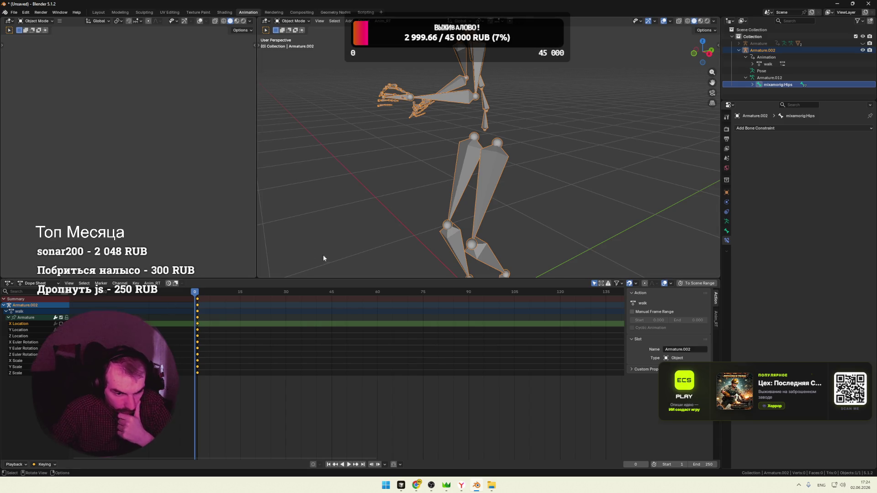
pyautogui.press('space')
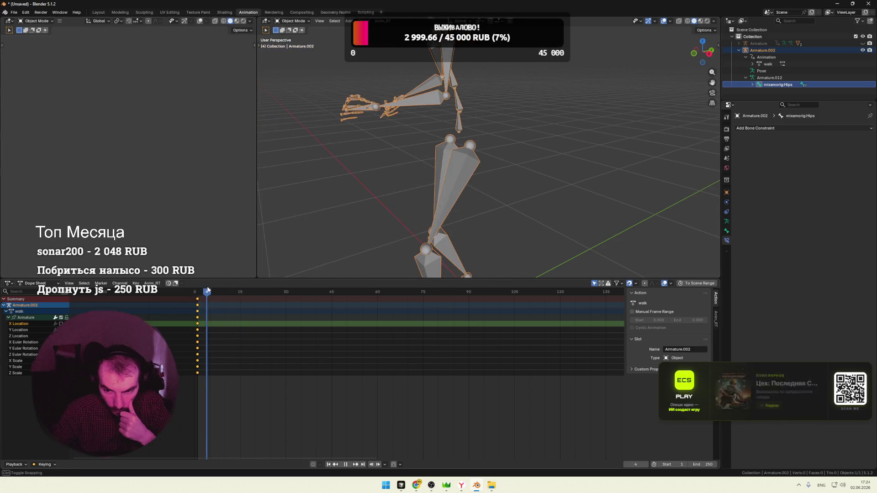
pyautogui.moveTo(207, 292); pyautogui.dragTo(195, 292)
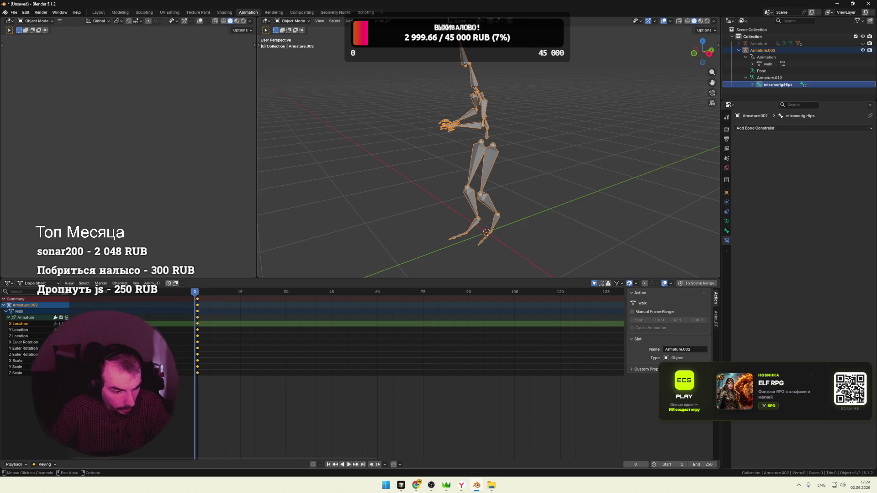
# Delete the X, Y and Z Location channels and play the walk animation without them
pyautogui.click(60, 323)
pyautogui.press('Delete')
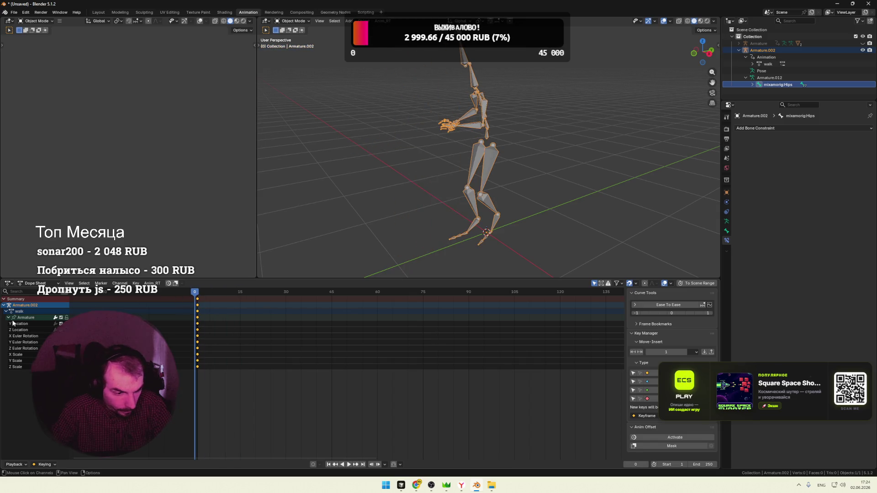
pyautogui.click(27, 324)
pyautogui.press('Delete')
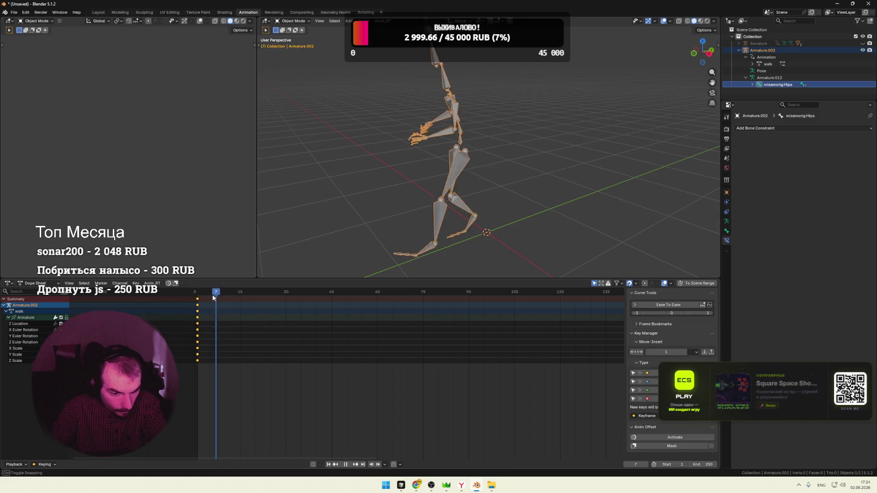
pyautogui.click(21, 324)
pyautogui.press('Delete')
pyautogui.press('space')
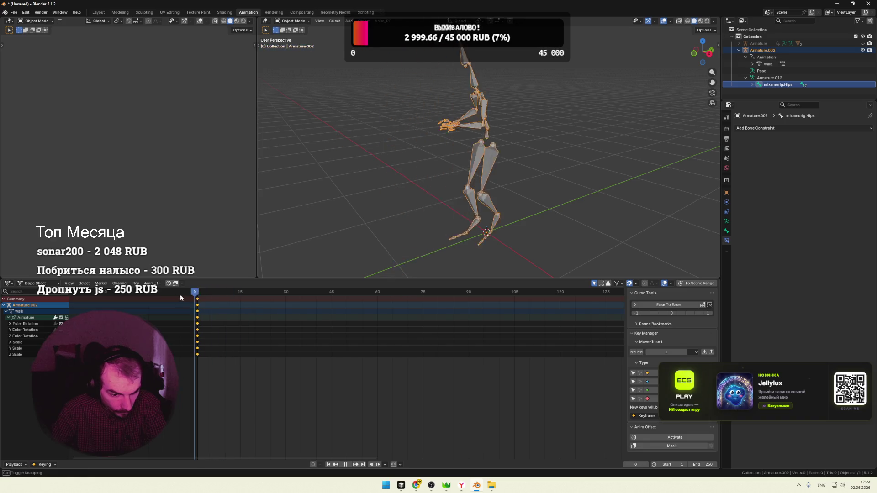
pyautogui.click(234, 293)
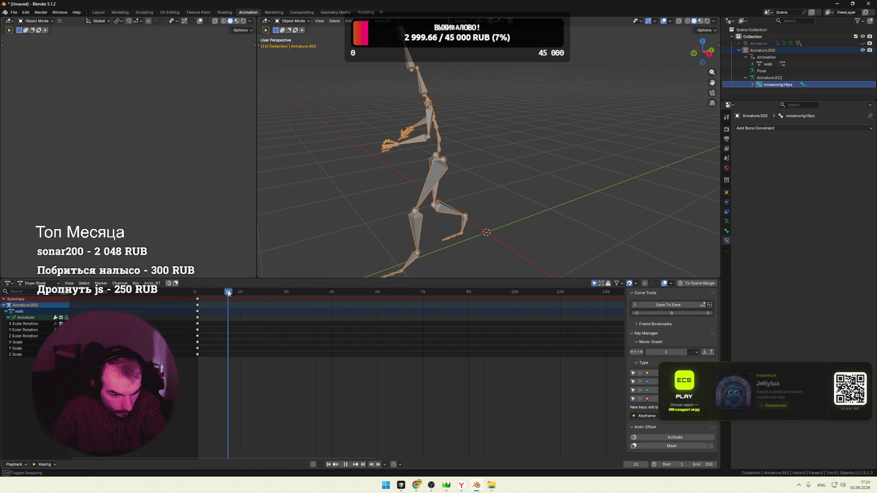
pyautogui.press('Escape')
# Undo the deletions to restore all three Location channels of the walk action
pyautogui.hotkey('ctrl', 'z')
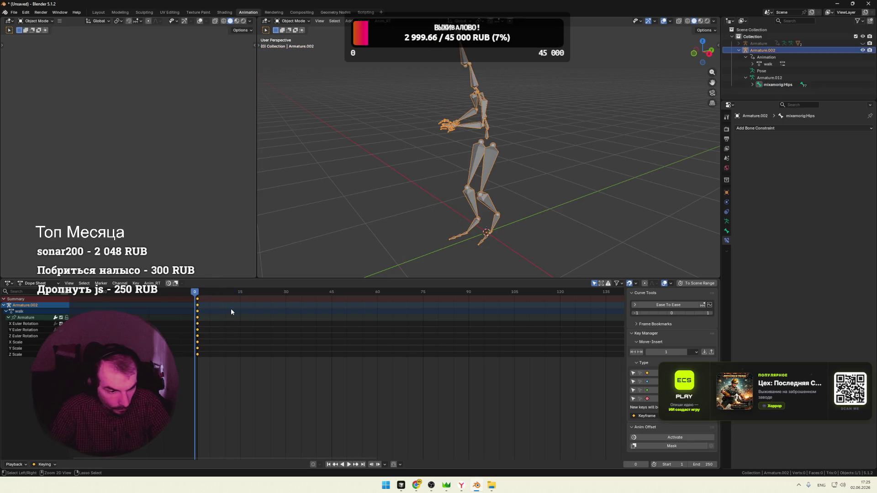
pyautogui.hotkey('ctrl', 'z')
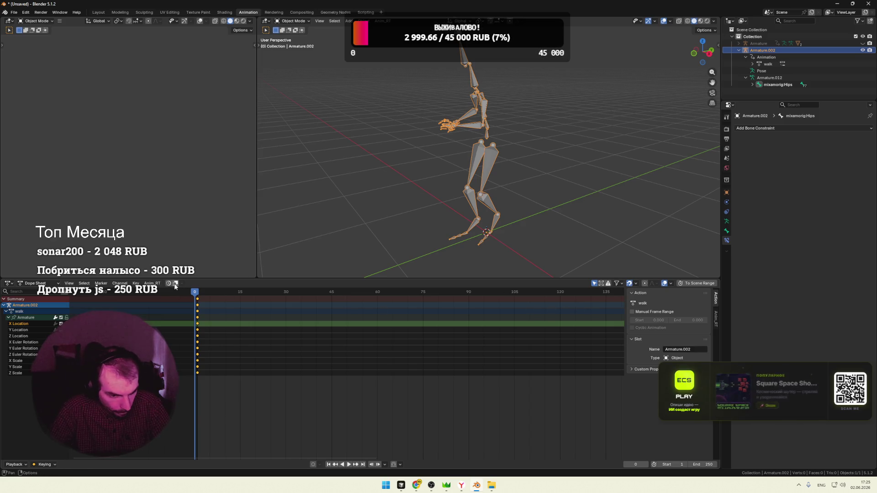
pyautogui.click(712, 31)
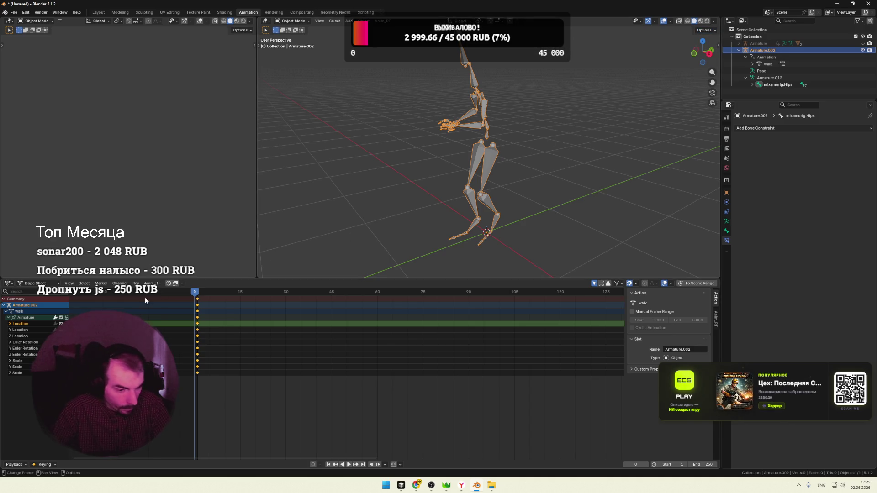
pyautogui.click(38, 283)
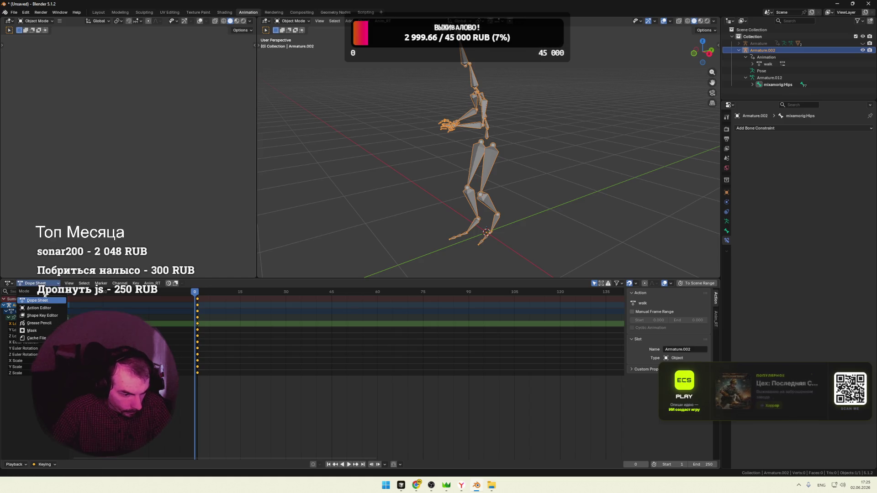
# Return the editor to the Action Editor, keep the Armature.002 channel name, and check the channel menus
pyautogui.click(40, 308)
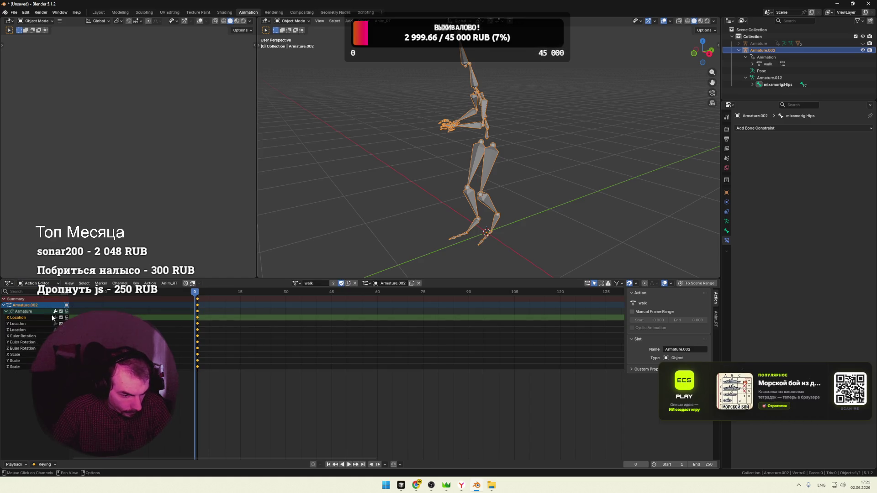
pyautogui.doubleClick(65, 306)
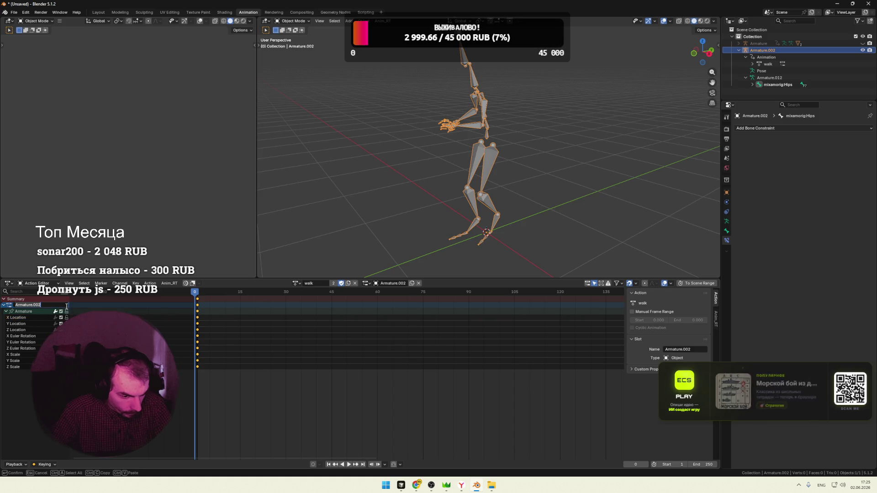
pyautogui.press('Return')
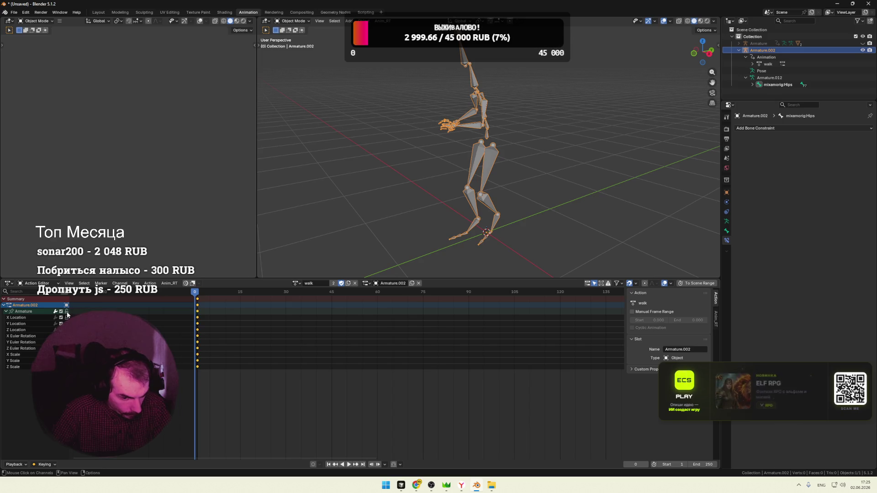
pyautogui.click(15, 318)
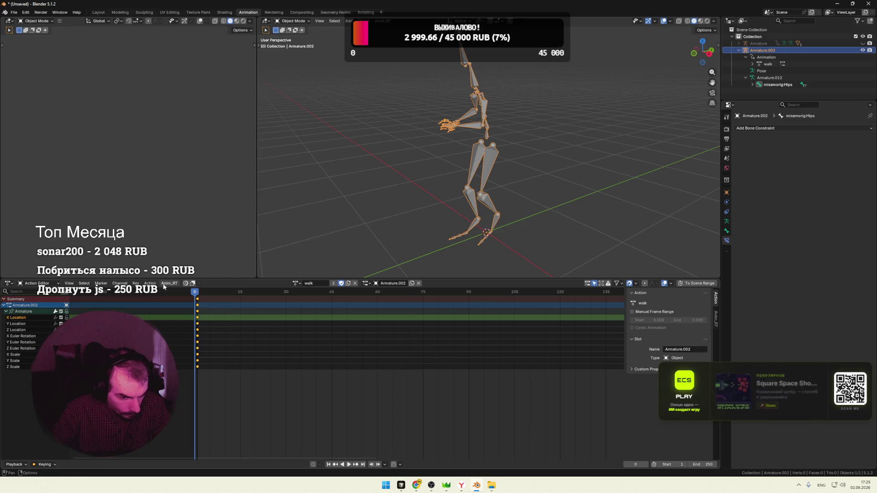
pyautogui.click(119, 283)
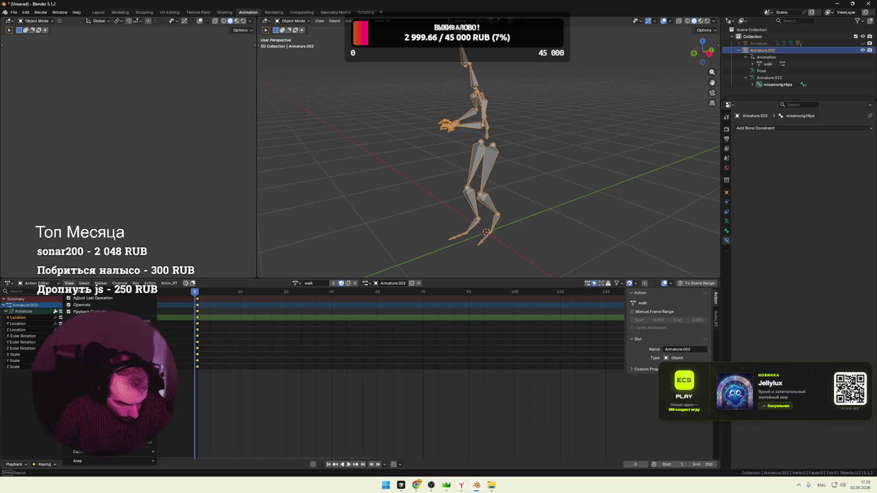
pyautogui.press('Escape')
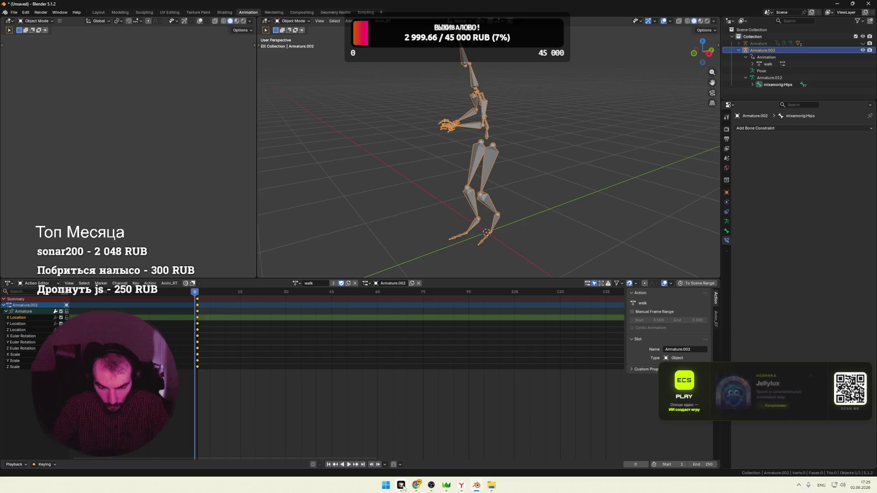
# Switch to the browser and load the DeepSeek chat page in a new tab from bookmarks
pyautogui.moveTo(460, 485)
pyautogui.click(380, 445)
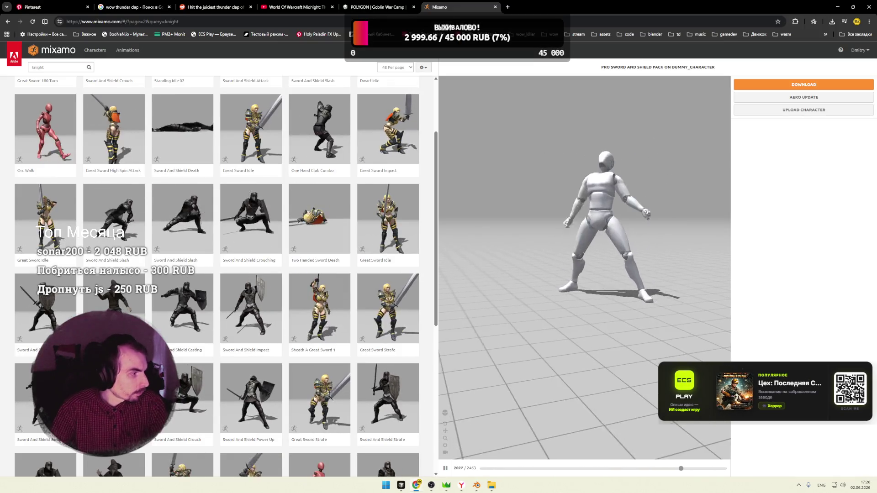
pyautogui.hotkey('ctrl', 't')
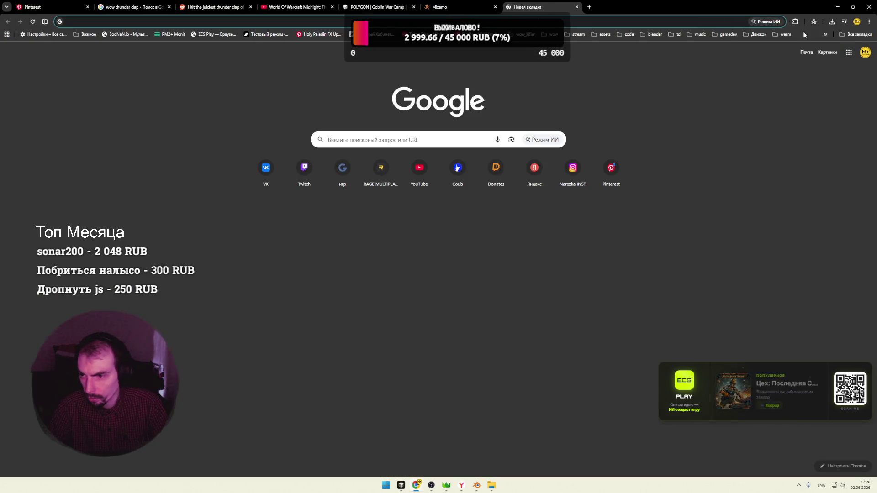
pyautogui.click(825, 34)
pyautogui.moveTo(760, 71)
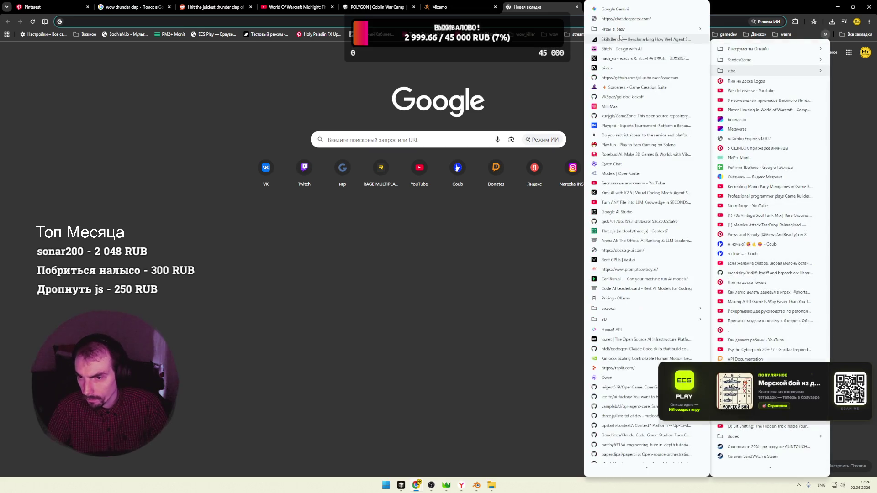
pyautogui.click(602, 123)
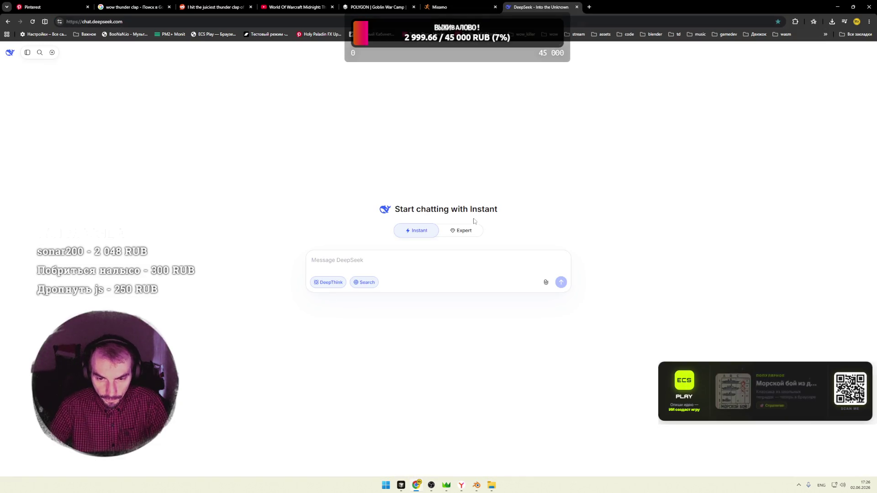
# In Expert mode, send DeepSeek the question about making Mixamo animations play in place in Blender
pyautogui.click(462, 230)
pyautogui.hotkey('alt', 'shift')
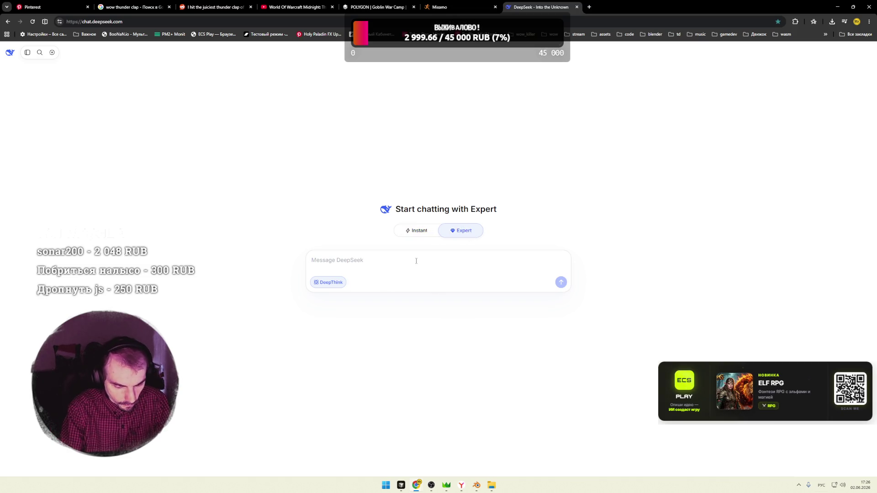
pyautogui.write('Вым анимации изх')
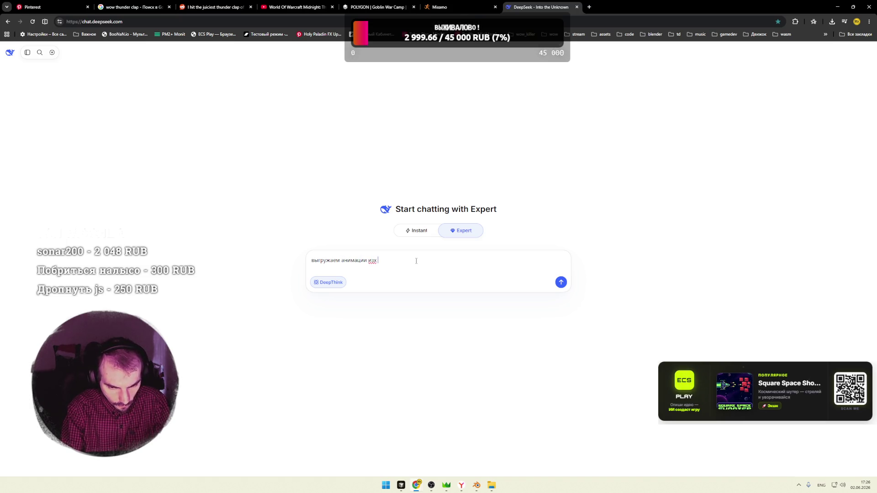
pyautogui.press('BackSpace')
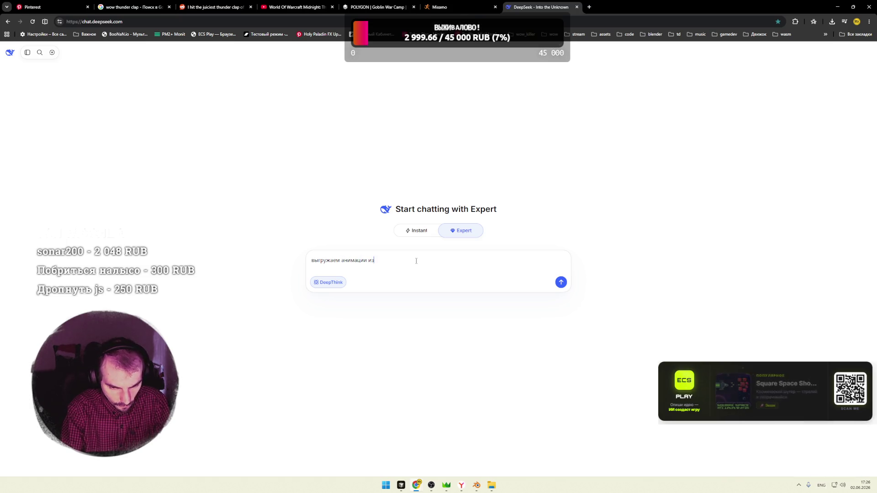
pyautogui.write(' mixamo')
pyautogui.hotkey('alt', 'shift')
pyautogui.write(' ч')
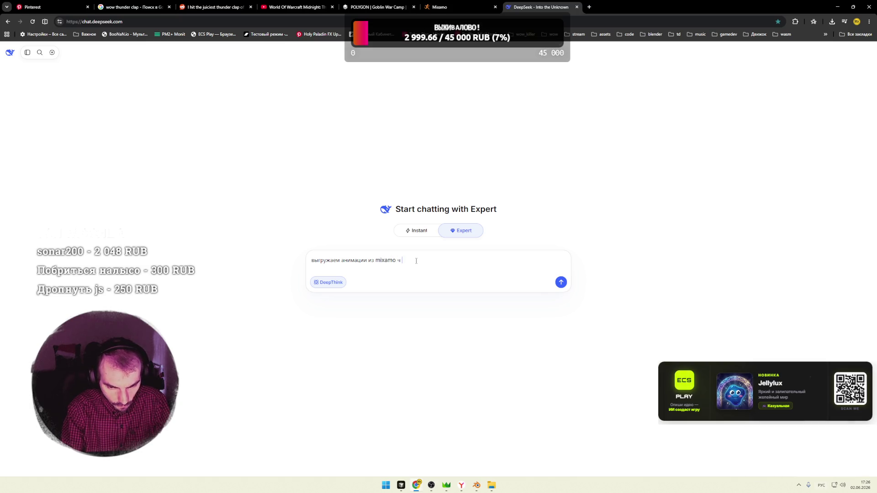
pyautogui.press('BackSpace')
pyautogui.write('в блен')
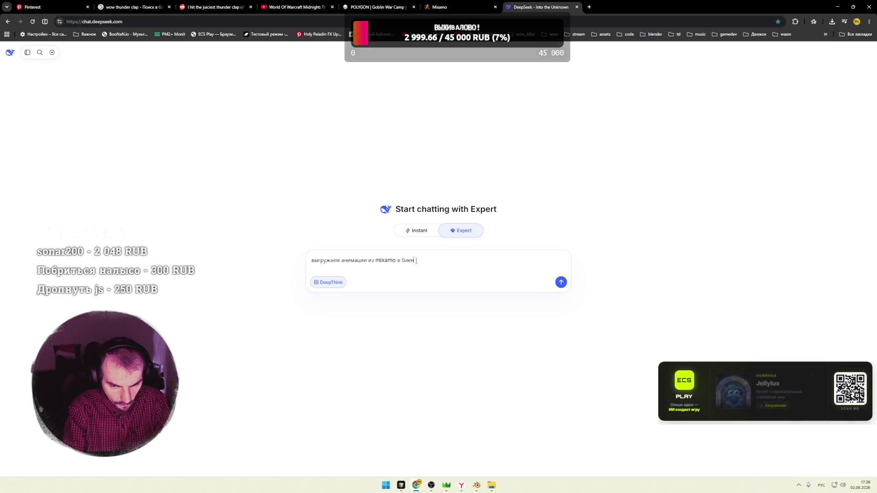
pyautogui.write('дер. Нужно')
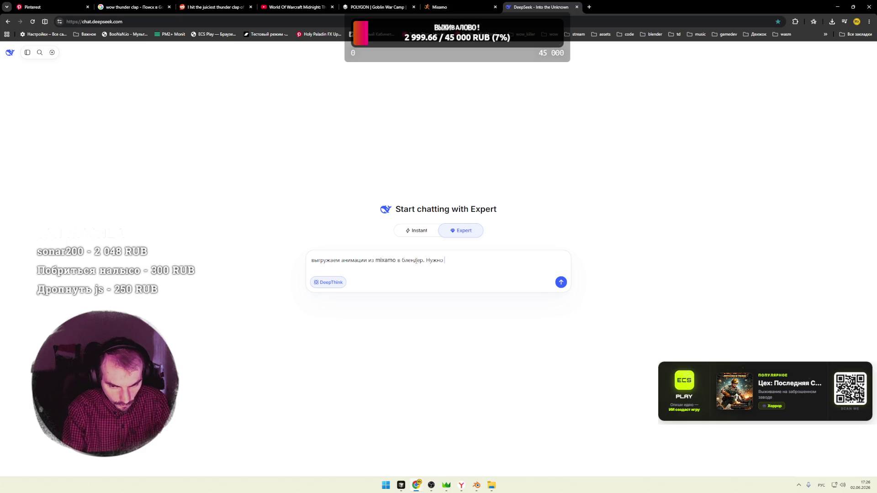
pyautogui.write(' сделать')
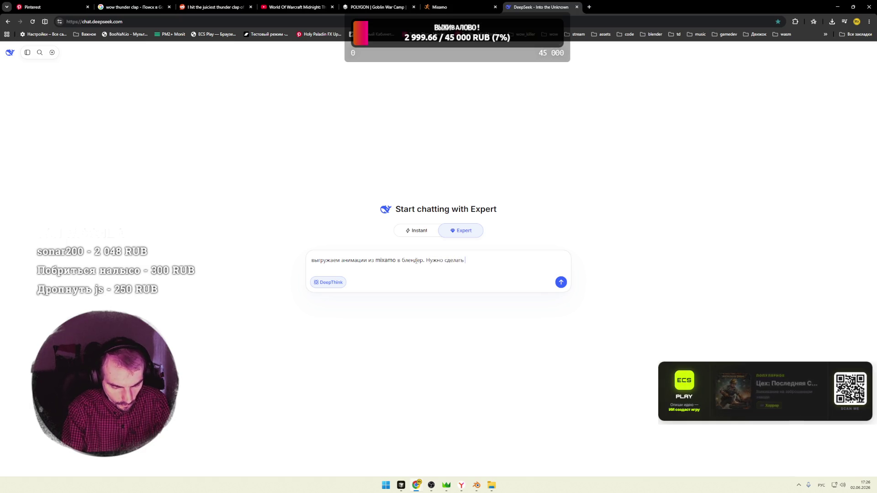
pyautogui.write(' чтобы ани')
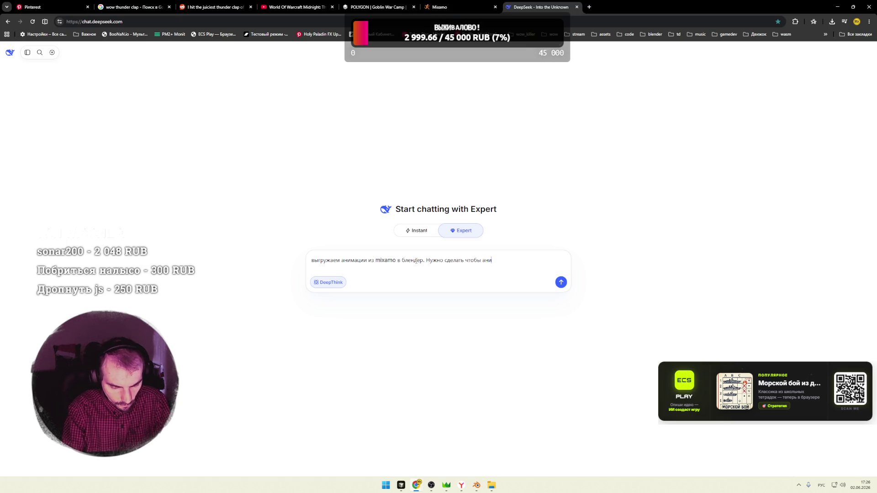
pyautogui.write('гры')
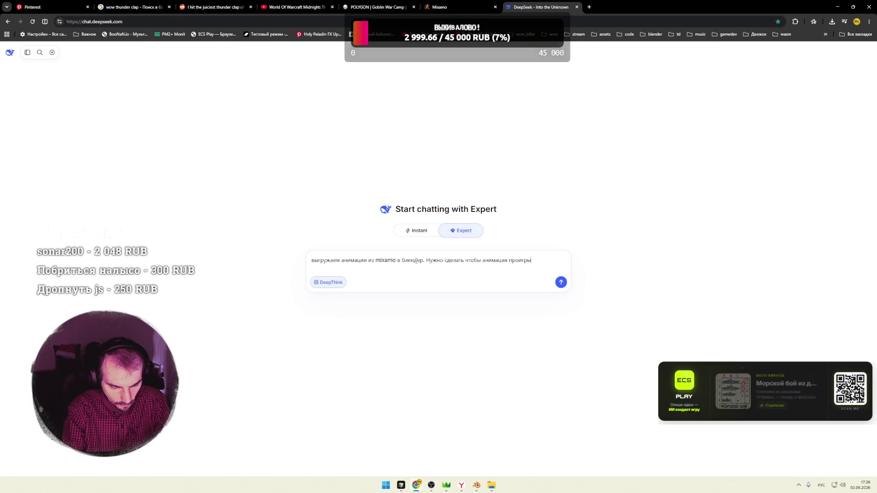
pyautogui.write('валась на месте')
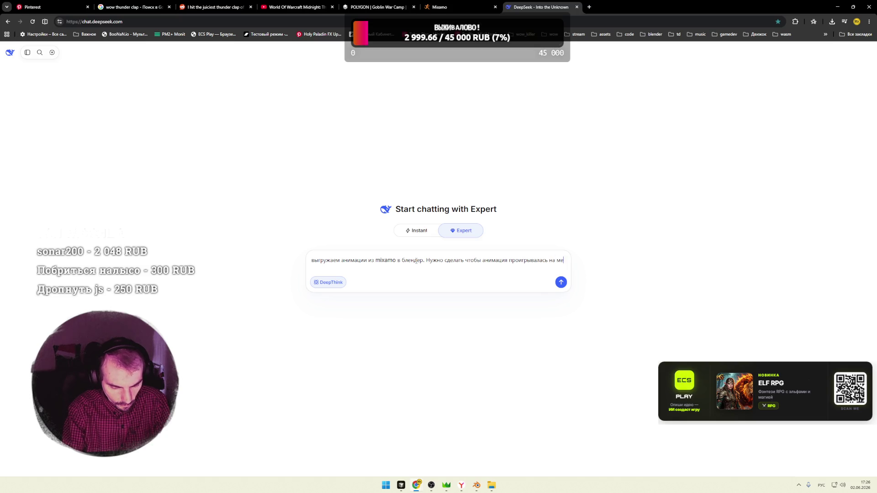
pyautogui.press('Return')
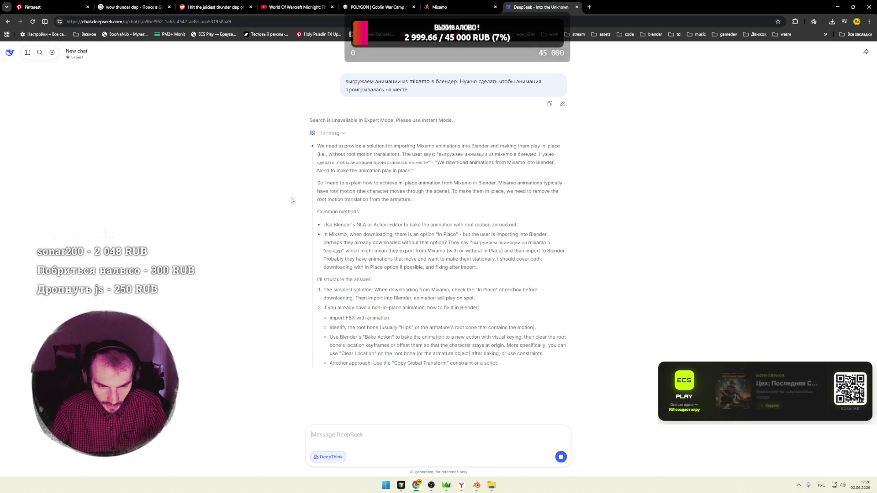
pyautogui.moveTo(366, 225); pyautogui.dragTo(412, 226)
# Read DeepSeek's reasoning about removing root motion, then bring Blender back to the front
pyautogui.click(412, 224)
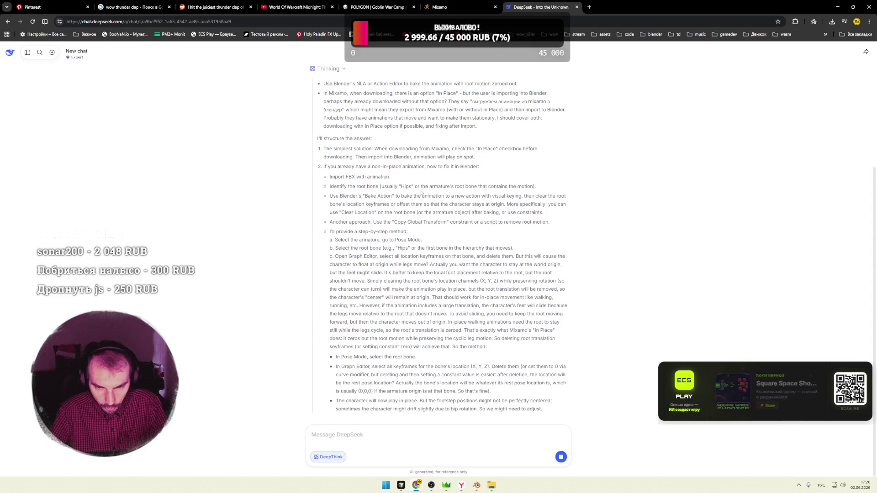
pyautogui.click(477, 486)
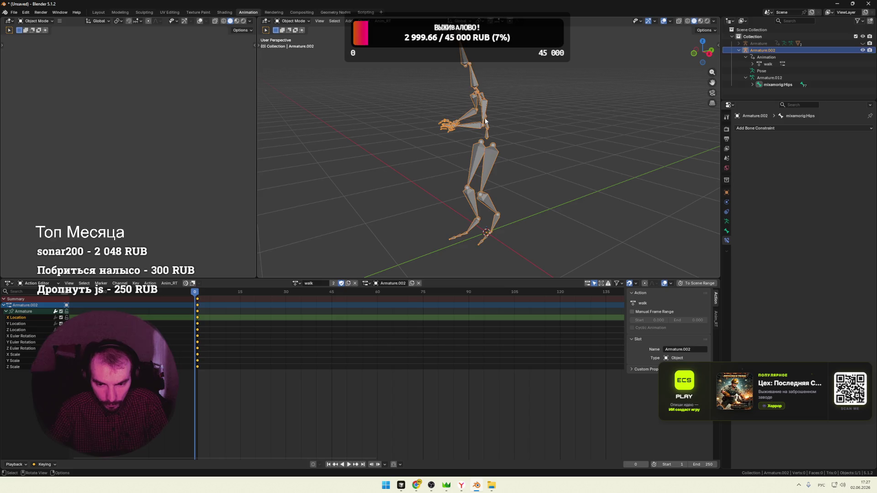
# Toggle the armature selection repeatedly and select the action's Armature channel group
pyautogui.hotkey('alt', 'a')
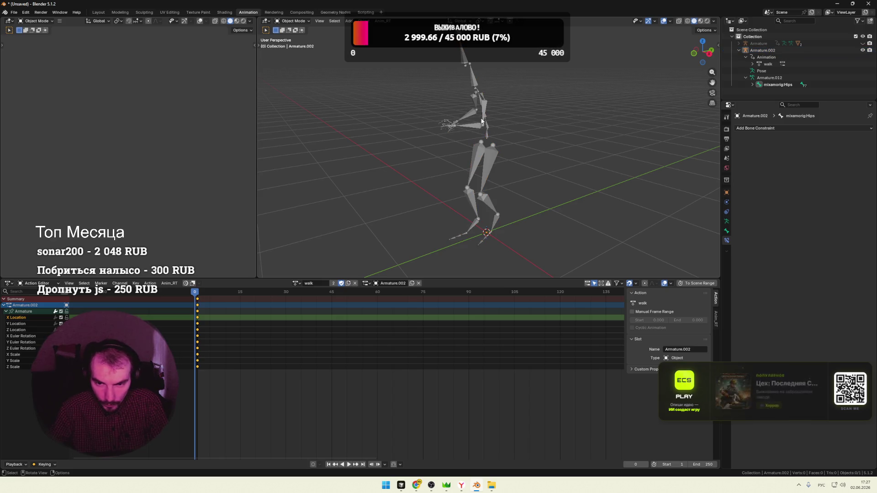
pyautogui.press('a')
pyautogui.hotkey('alt', 'a')
pyautogui.press('a')
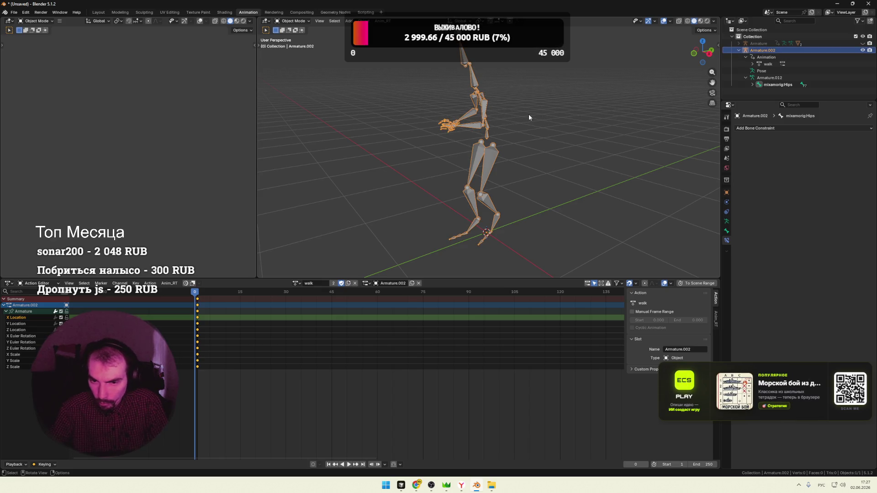
pyautogui.hotkey('alt', 'a')
pyautogui.press('a')
pyautogui.hotkey('alt', 'a')
pyautogui.press('a')
pyautogui.hotkey('alt', 'a')
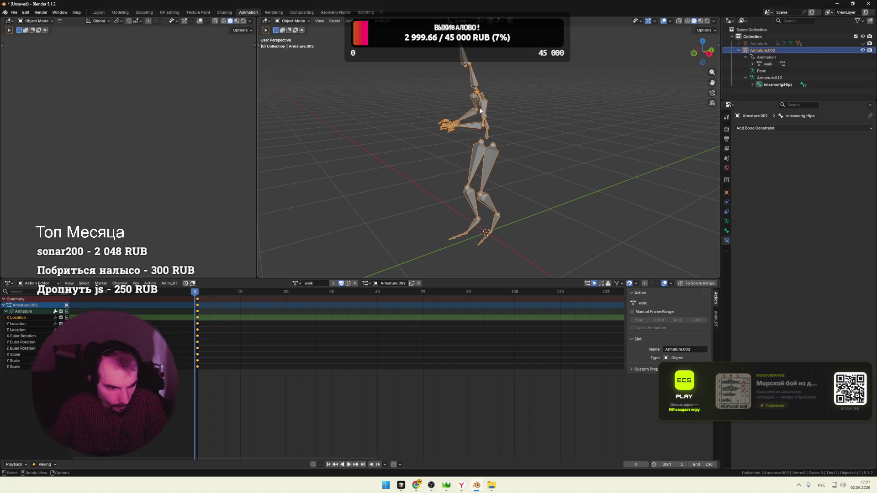
pyautogui.press('a')
pyautogui.click(28, 311)
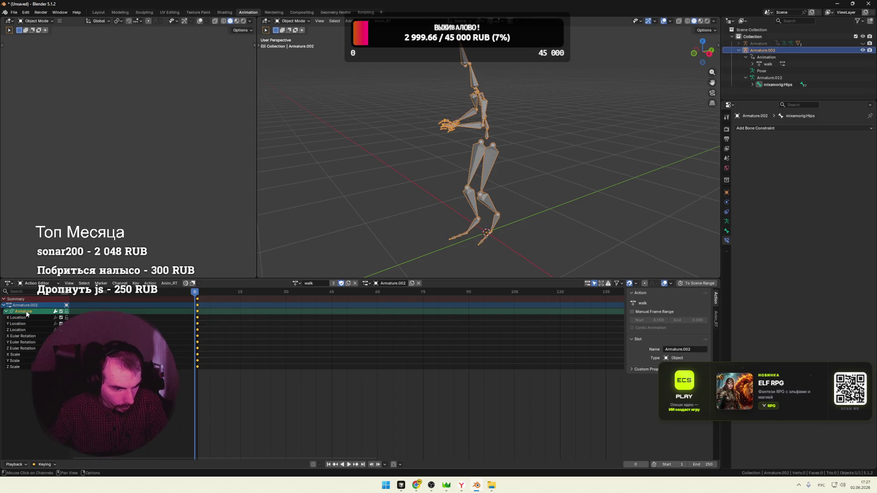
# Expand the walk action in the Outliner, make mixamorig:Hips the active bone, and return to DeepSeek
pyautogui.click(753, 64)
pyautogui.click(766, 73)
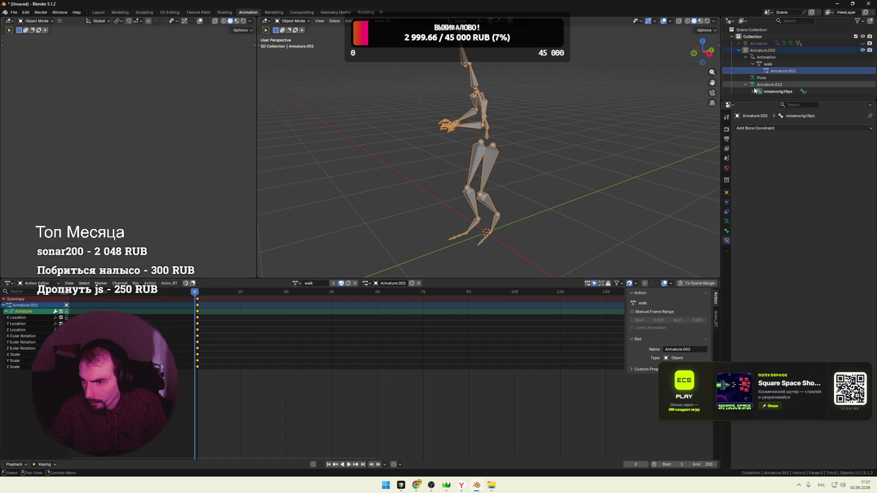
pyautogui.click(754, 91)
pyautogui.scroll(-2, 771, 94)
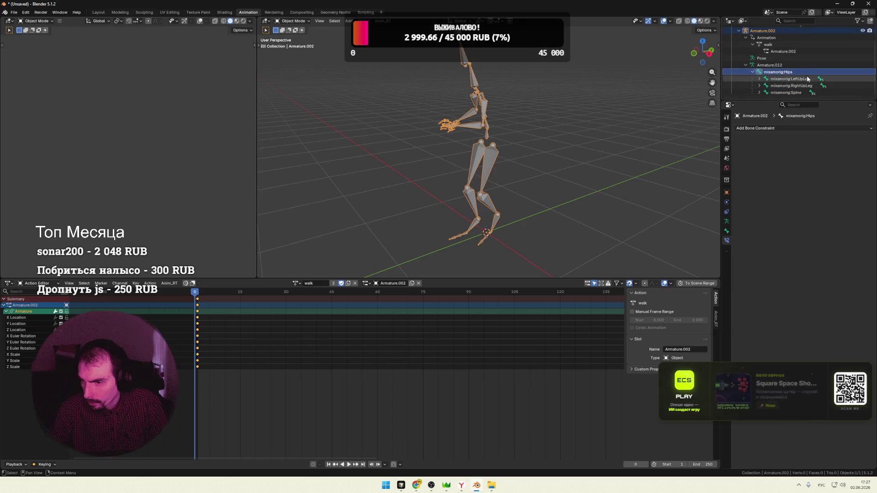
pyautogui.rightClick(779, 72)
pyautogui.press('Escape')
pyautogui.rightClick(774, 74)
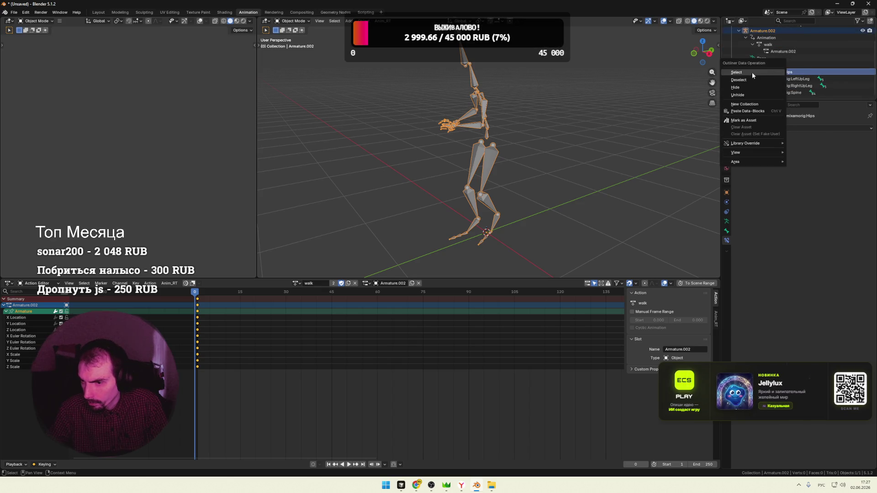
pyautogui.click(751, 76)
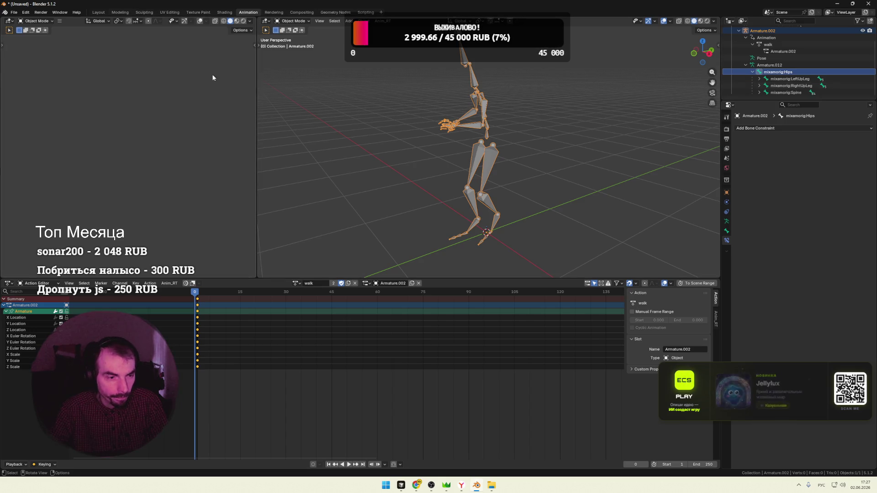
pyautogui.hotkey('alt', 'Tab')
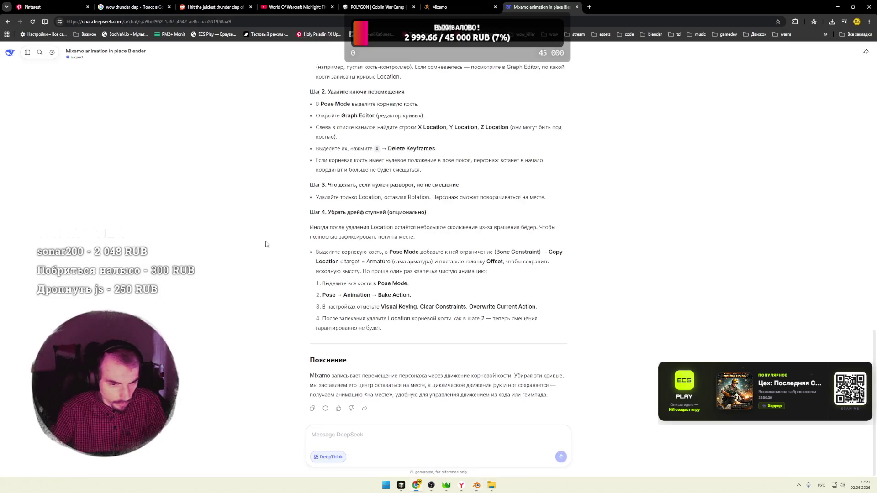
pyautogui.scroll(2, 351, 262)
pyautogui.scroll(1, 351, 263)
pyautogui.scroll(2, 382, 222)
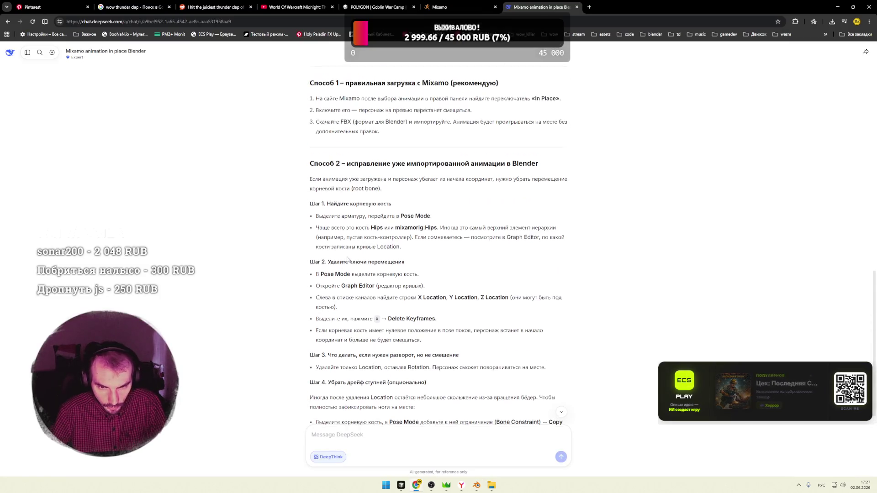
# Mark DeepSeek's phrases about removing root movement, switch back to Blender and list the armature's modes
pyautogui.moveTo(371, 191); pyautogui.dragTo(374, 196)
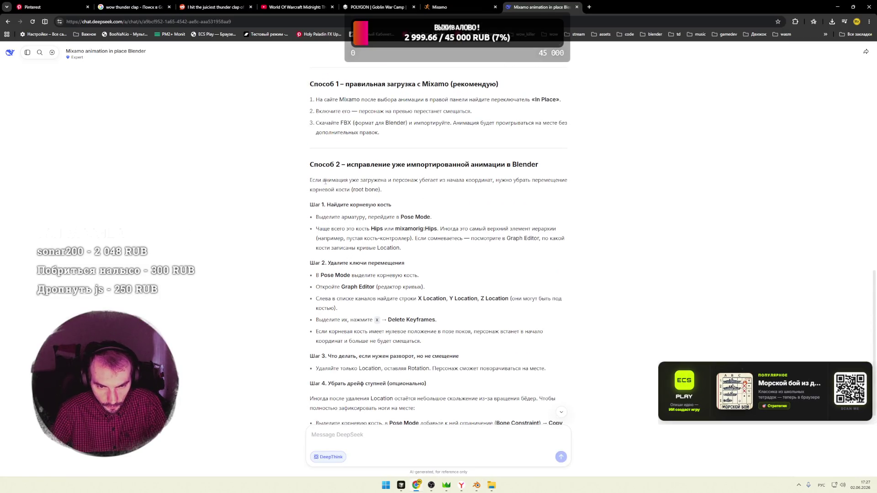
pyautogui.moveTo(485, 183); pyautogui.dragTo(550, 180)
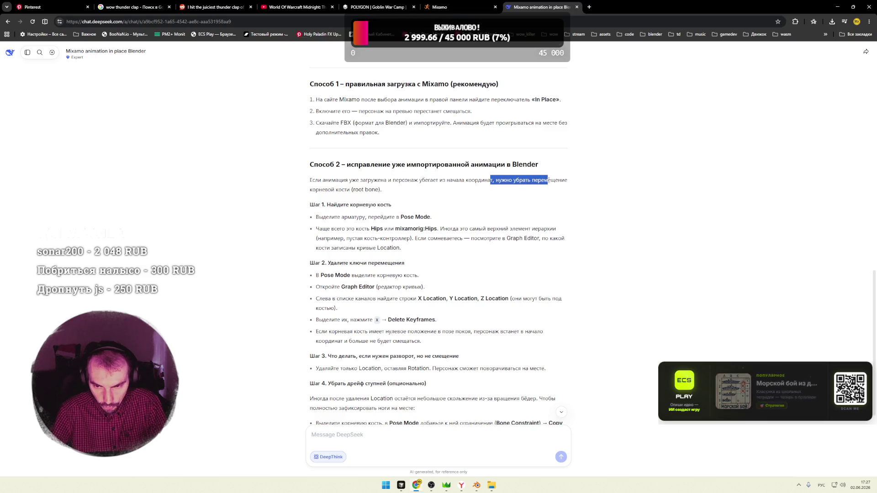
pyautogui.moveTo(335, 190); pyautogui.dragTo(372, 183)
pyautogui.scroll(-1, 381, 202)
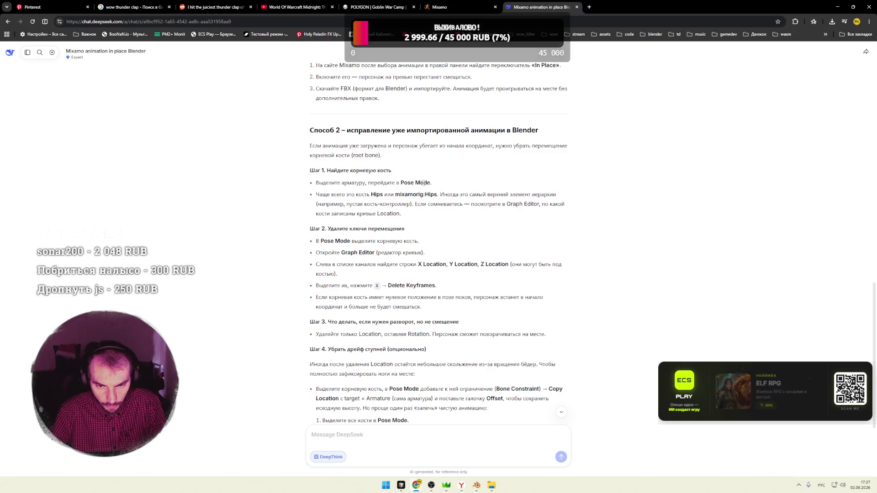
pyautogui.press('super+Tab')
pyautogui.click(297, 149)
pyautogui.click(295, 21)
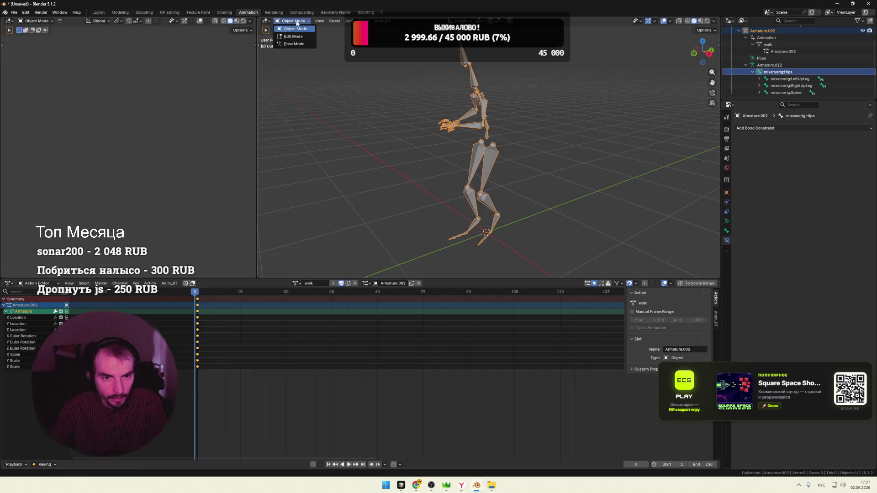
# Enter Pose Mode, reveal the mixamorig bone channels and play the walk action on the skeleton
pyautogui.click(295, 44)
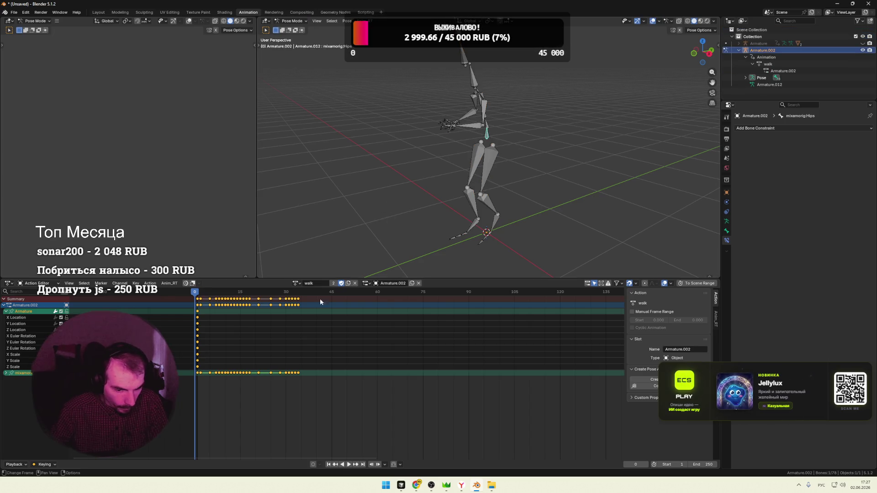
pyautogui.click(6, 373)
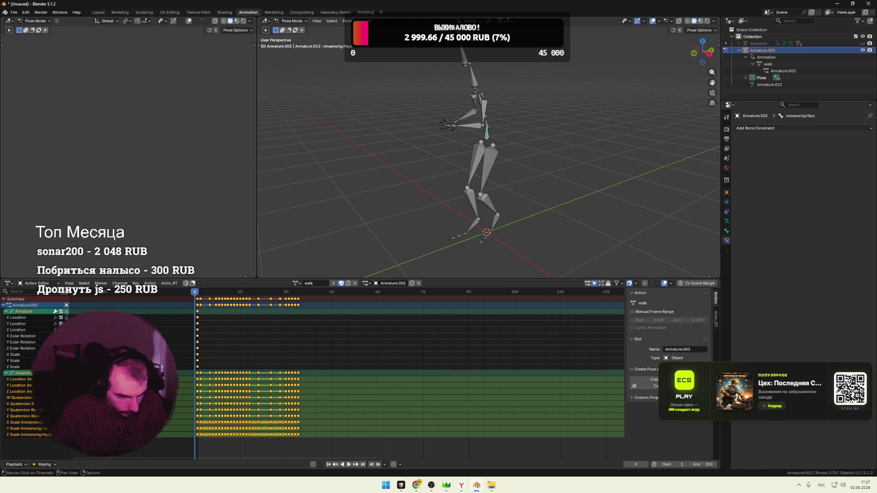
pyautogui.moveTo(195, 293); pyautogui.dragTo(193, 294)
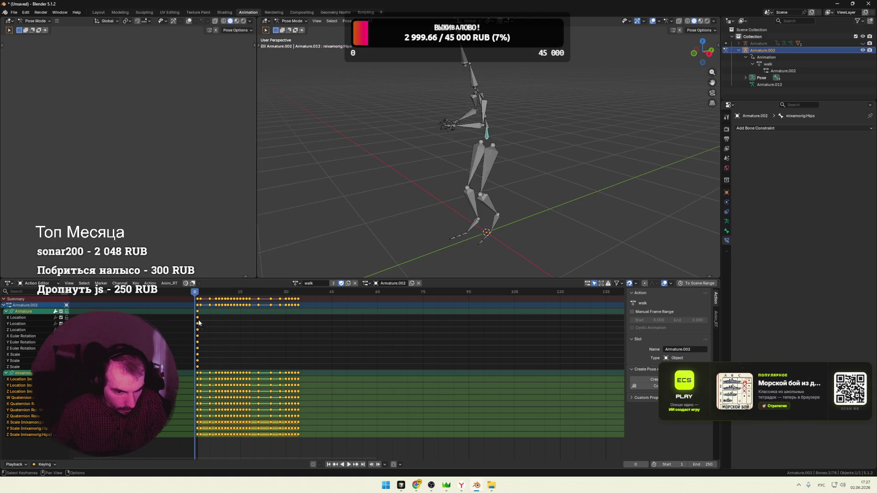
pyautogui.press('space')
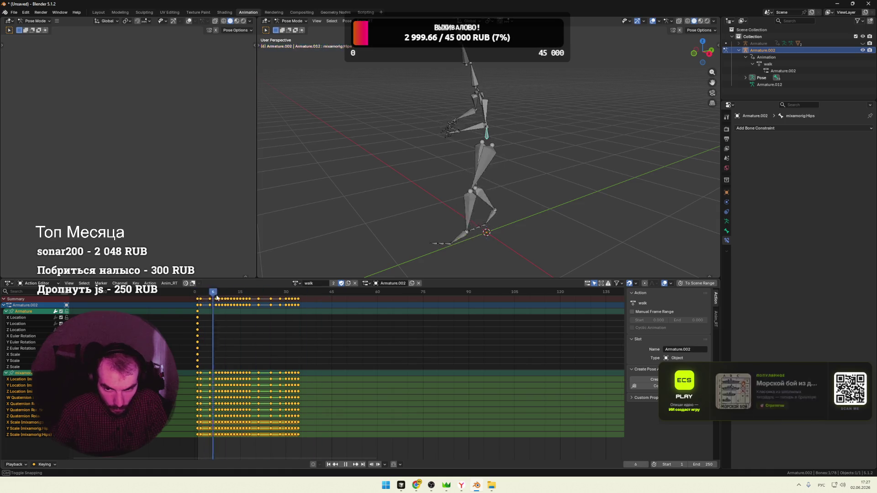
pyautogui.press('space')
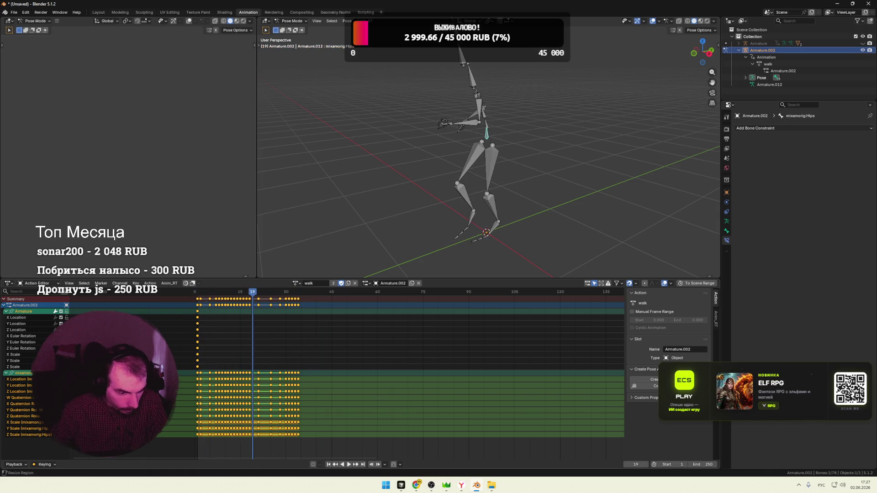
pyautogui.press('space')
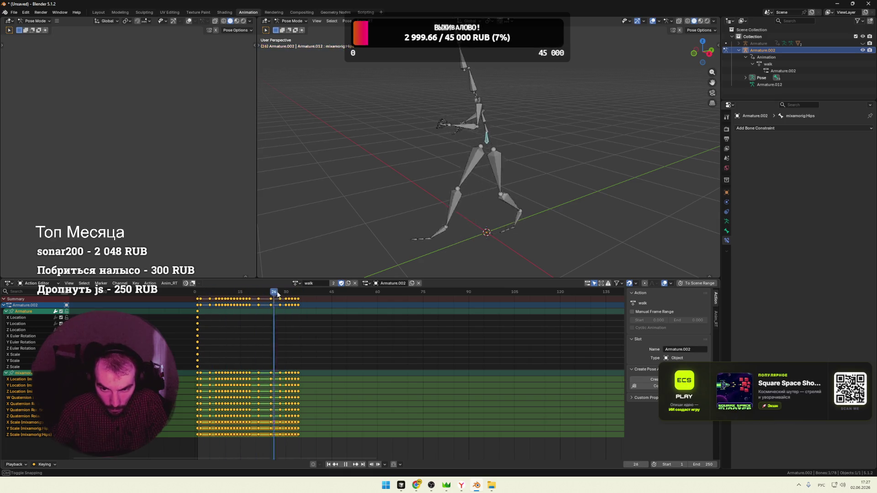
pyautogui.press('Escape')
# Scrub the walk action back around frame 6, return to the start and unhide the character Armature
pyautogui.moveTo(242, 299)
pyautogui.mouseDown()
pyautogui.moveTo(219, 294)
pyautogui.moveTo(269, 298)
pyautogui.mouseUp()
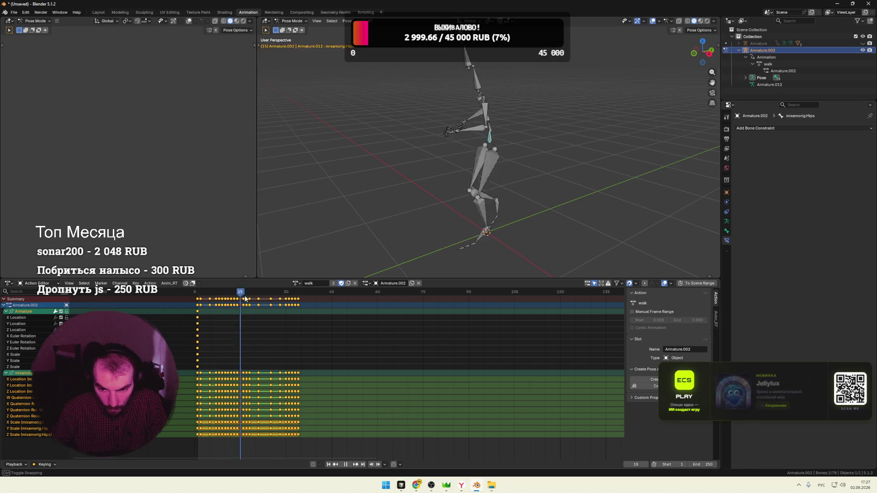
pyautogui.moveTo(269, 297); pyautogui.dragTo(183, 296)
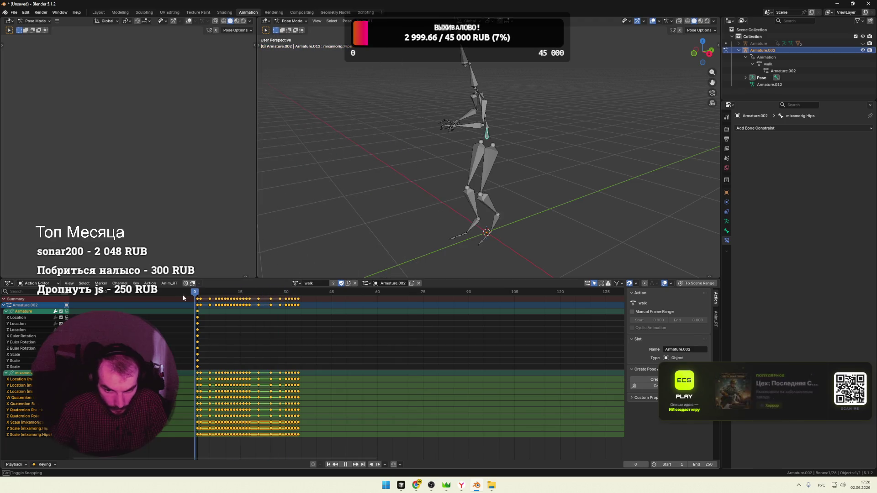
pyautogui.press('space')
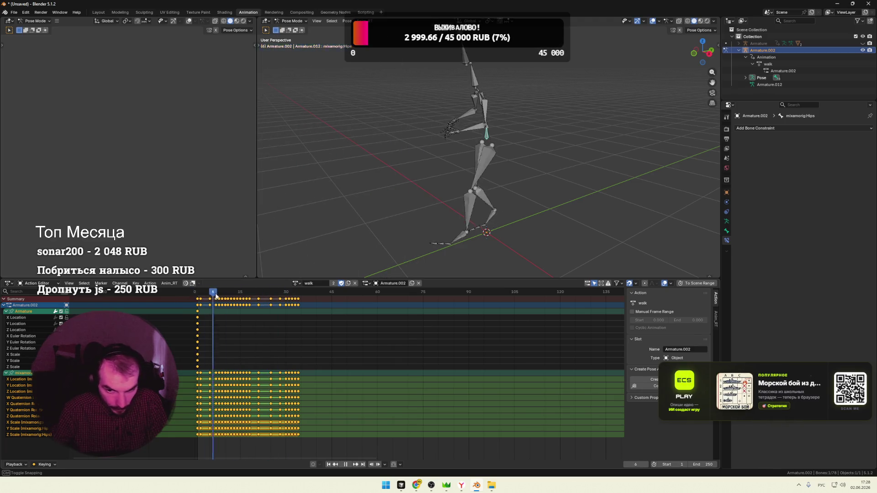
pyautogui.click(214, 297)
pyautogui.press('Escape')
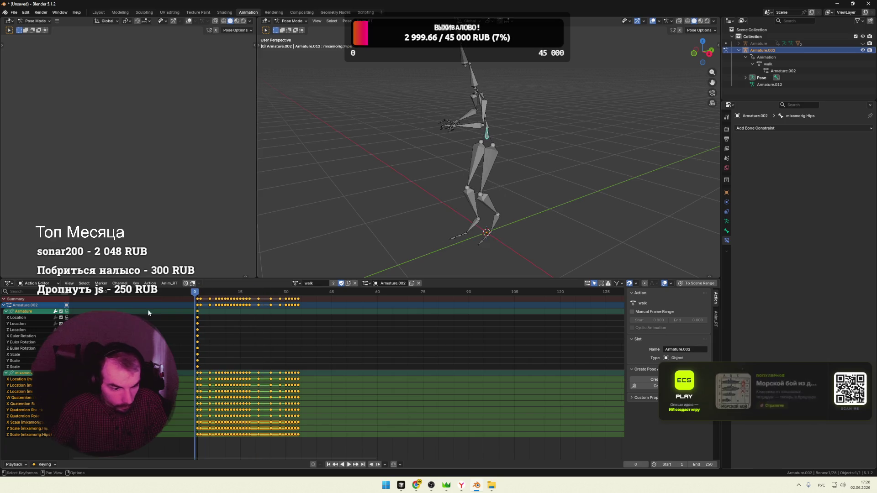
pyautogui.click(27, 391)
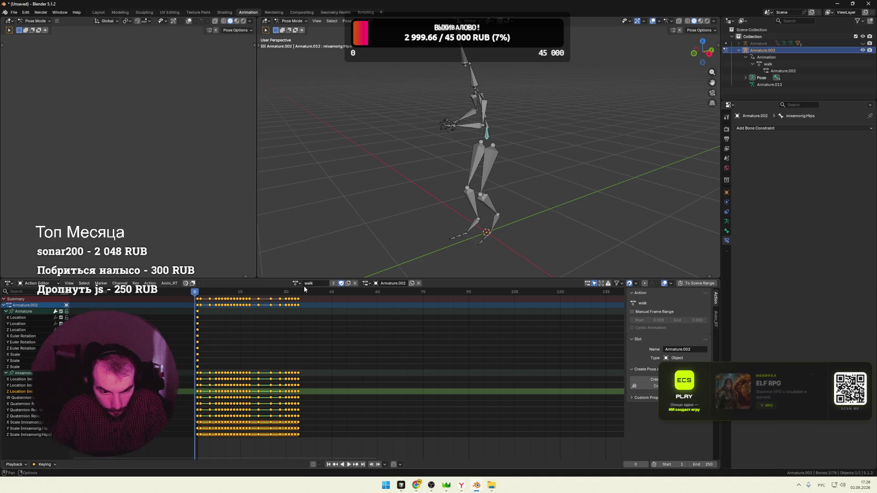
pyautogui.click(738, 50)
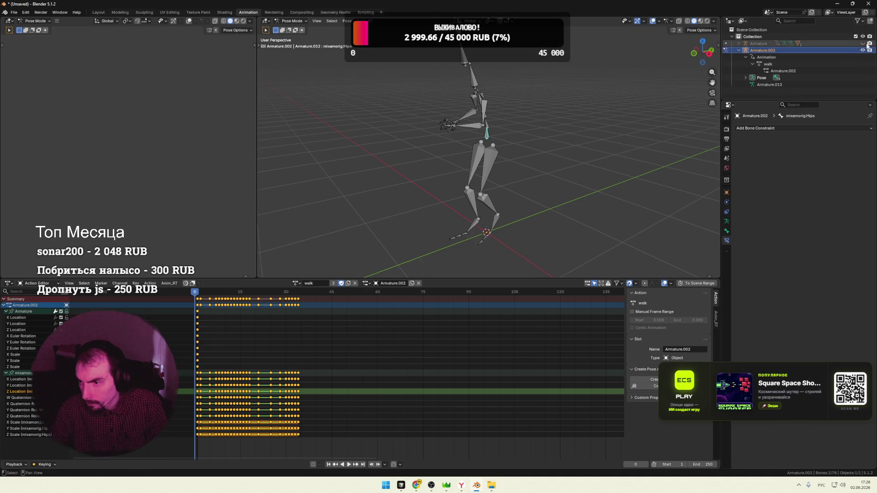
pyautogui.hotkey('alt', 'h')
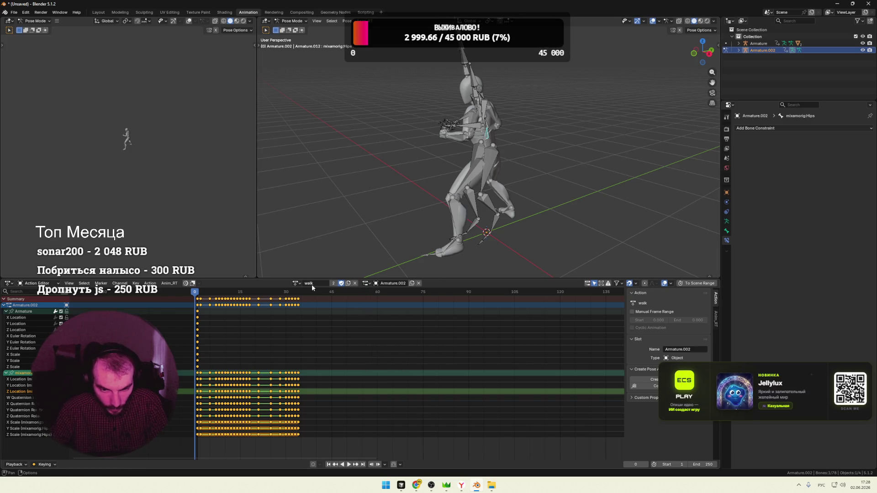
# Play the walk action on the character and browse the Action and Slot lists
pyautogui.press('space')
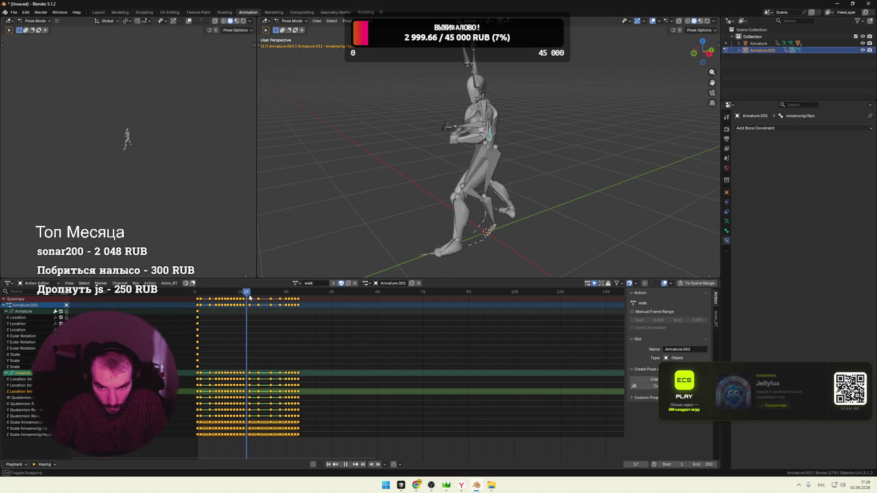
pyautogui.press('Escape')
pyautogui.click(296, 283)
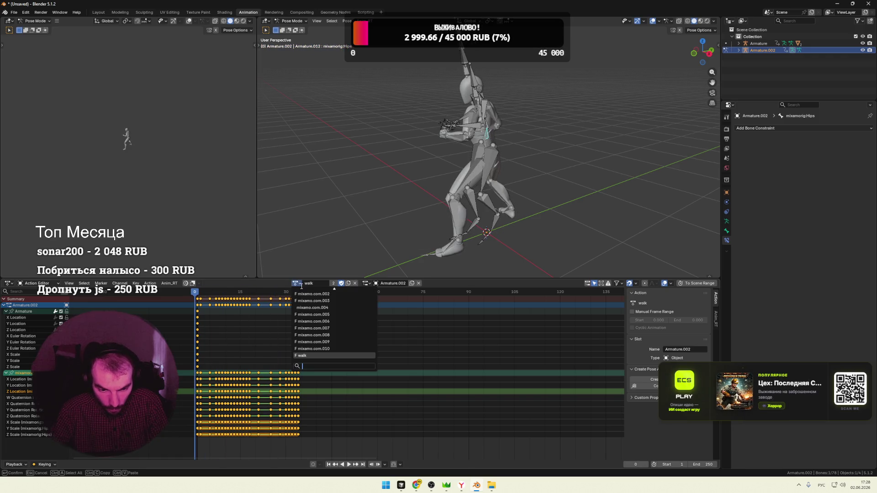
pyautogui.click(366, 283)
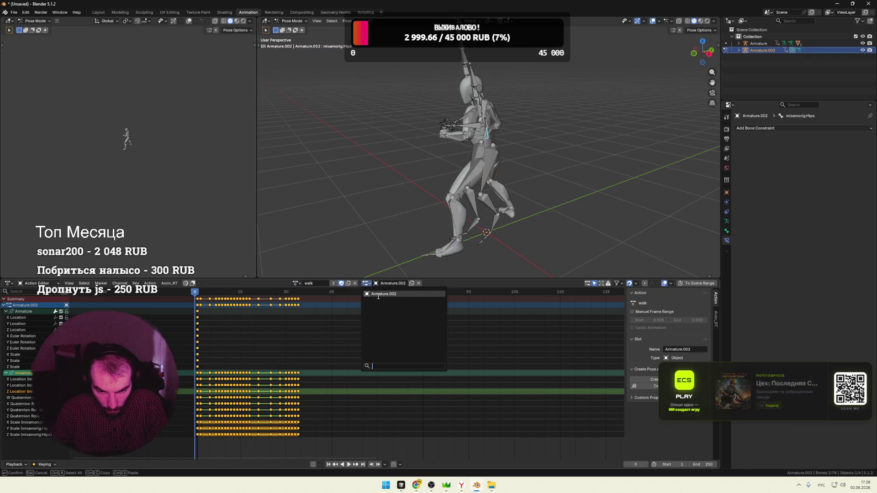
# Select the character's own Armature, check its action slot and scrub to about frame 5
pyautogui.click(766, 43)
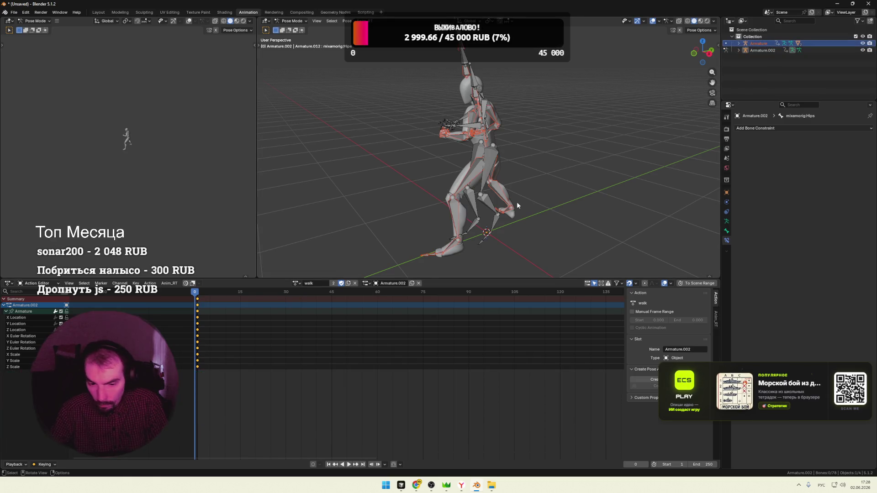
pyautogui.click(368, 283)
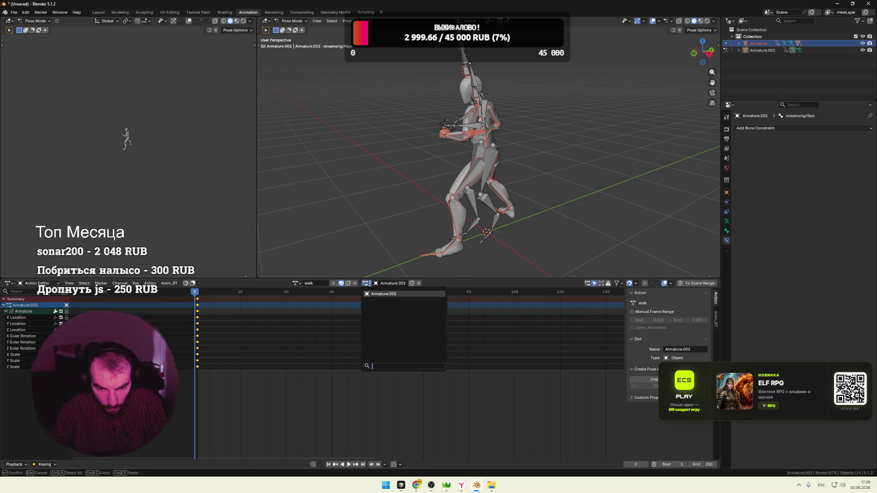
pyautogui.click(375, 295)
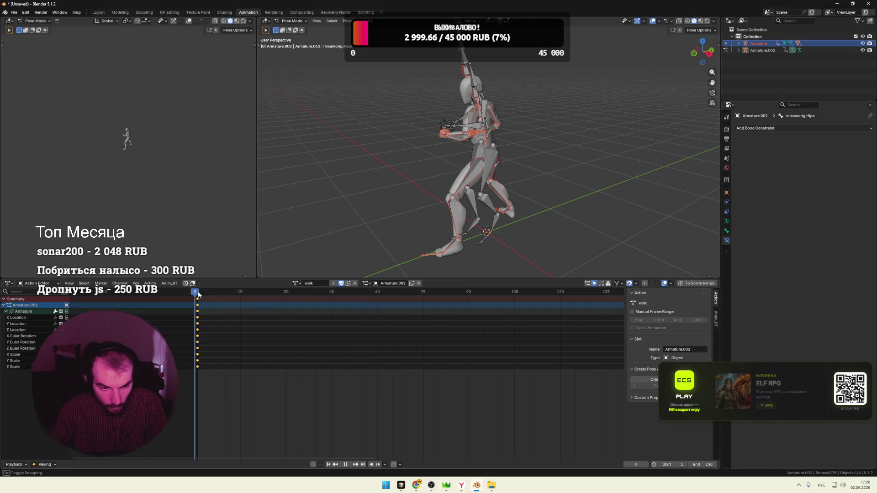
pyautogui.moveTo(204, 290); pyautogui.dragTo(212, 295)
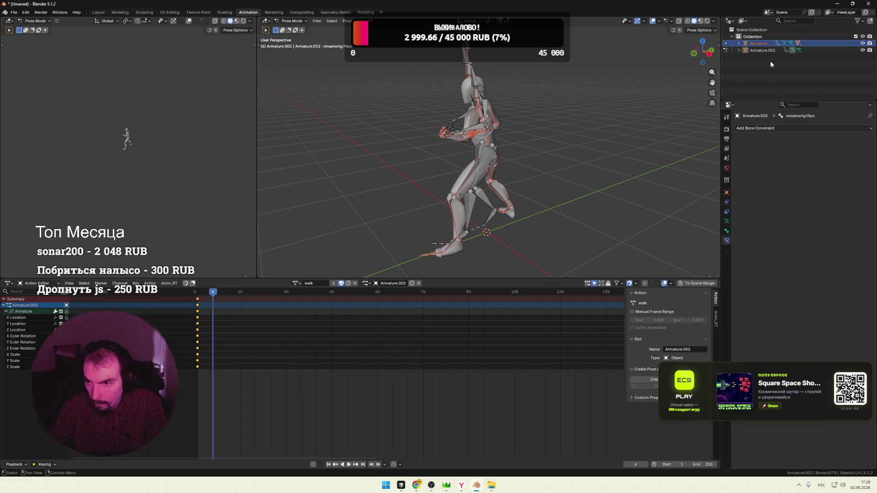
pyautogui.rightClick(760, 50)
# Delete Armature.002 and assign the walk action to the character's Armature
pyautogui.click(736, 53)
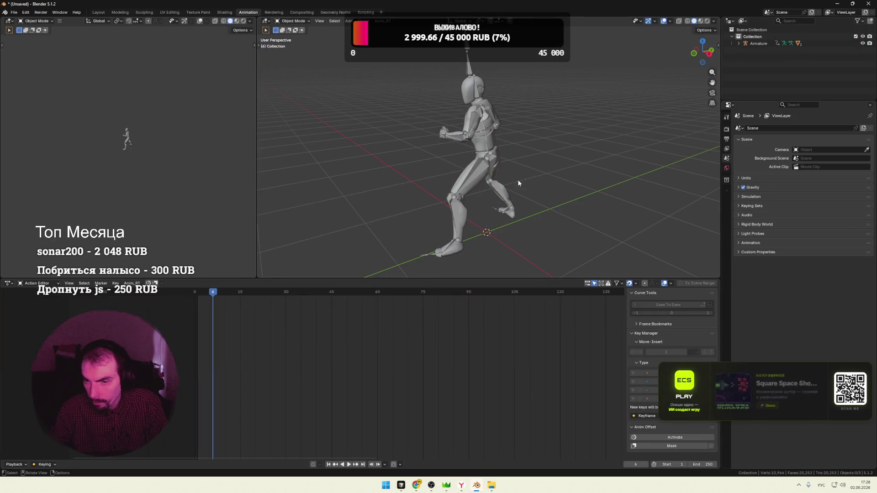
pyautogui.hotkey('shift', 'Left')
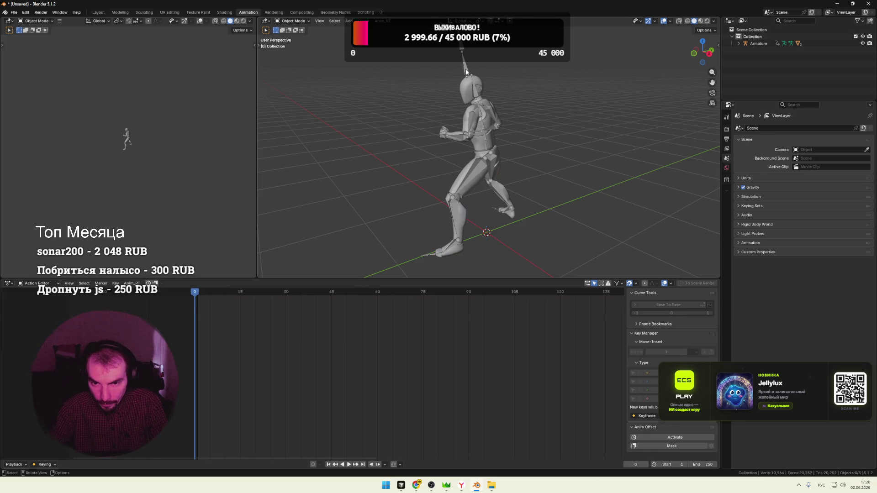
pyautogui.click(467, 71)
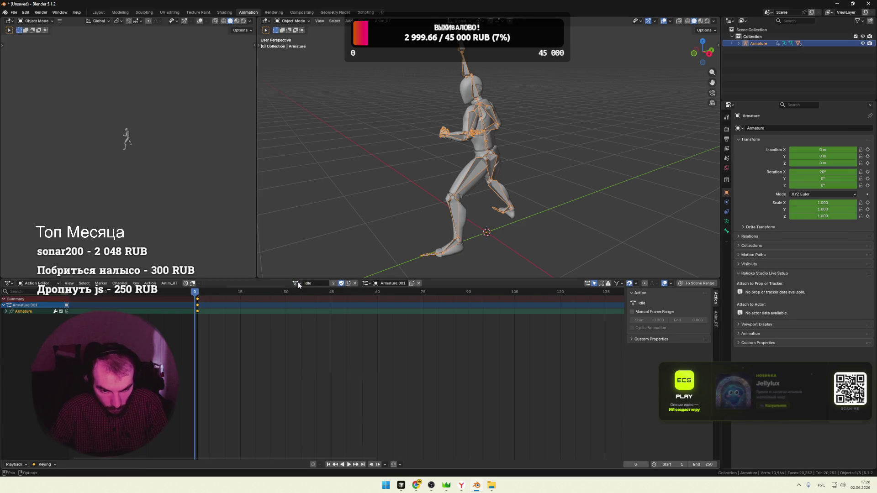
pyautogui.click(297, 283)
pyautogui.scroll(-2, 322, 342)
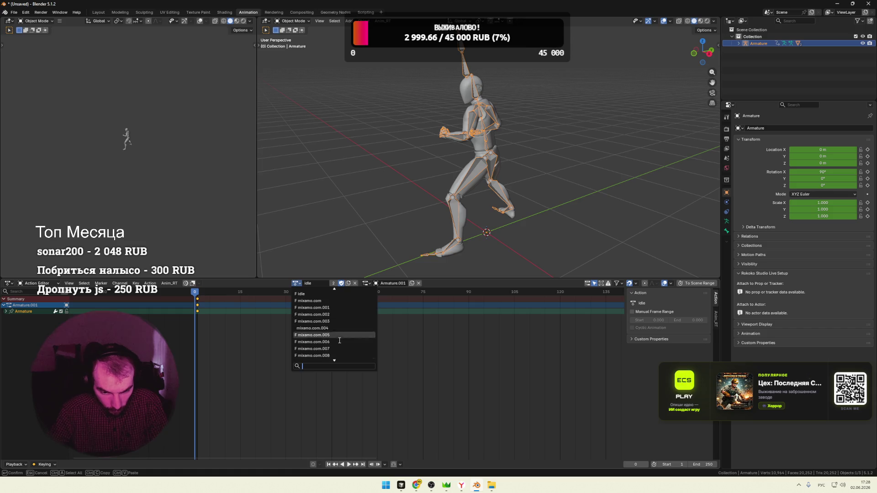
pyautogui.scroll(-2, 334, 344)
pyautogui.click(327, 356)
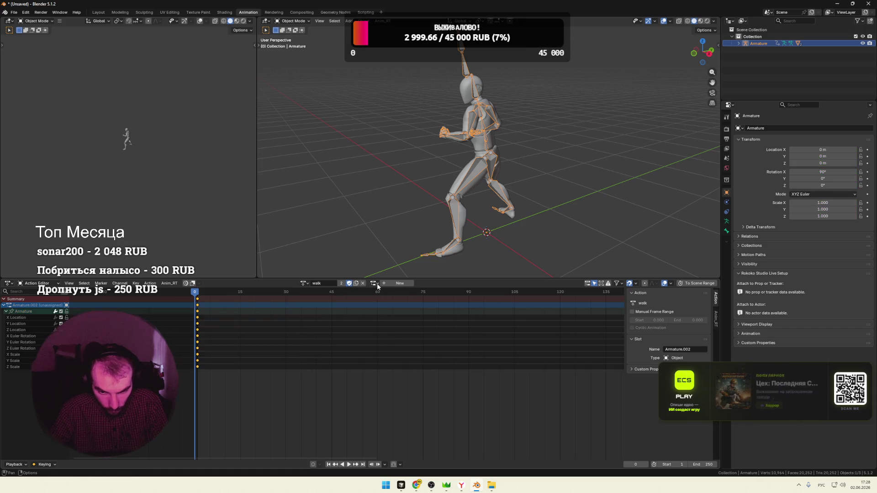
# Preview the walk animation, rewind to frame 0 and start saving with Ctrl+S
pyautogui.press('space')
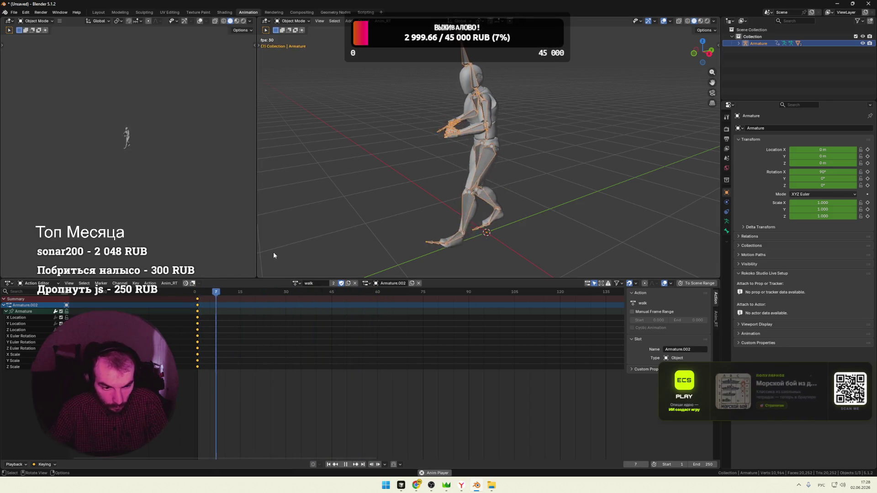
pyautogui.press('space')
pyautogui.moveTo(307, 292); pyautogui.dragTo(211, 274)
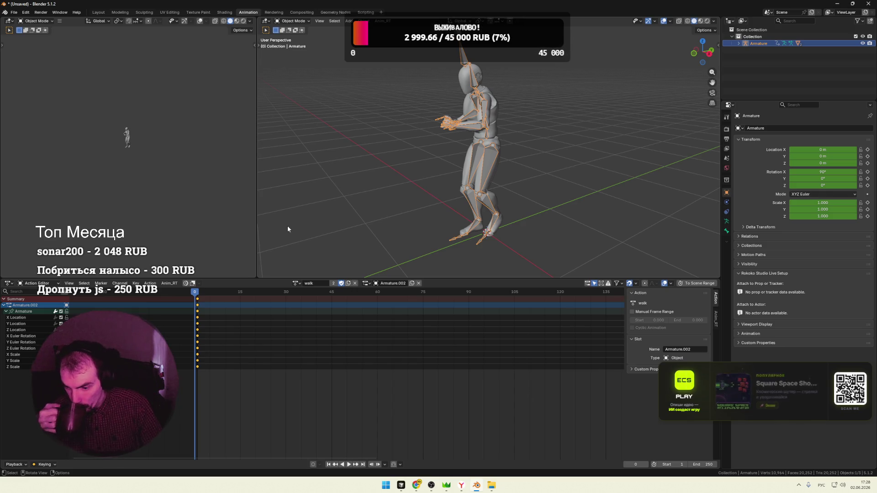
pyautogui.hotkey('ctrl', 's')
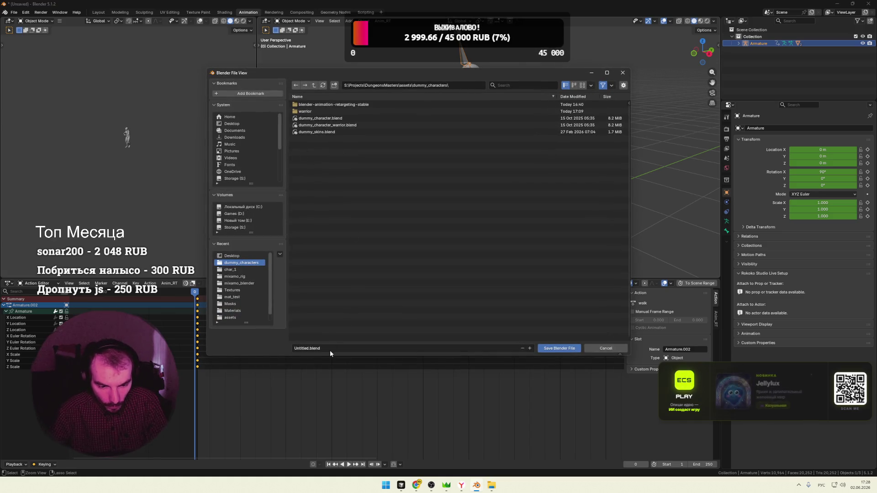
# Save the scene as warrior.blend inside dummy_characters/warrior
pyautogui.click(305, 109)
pyautogui.click(317, 348)
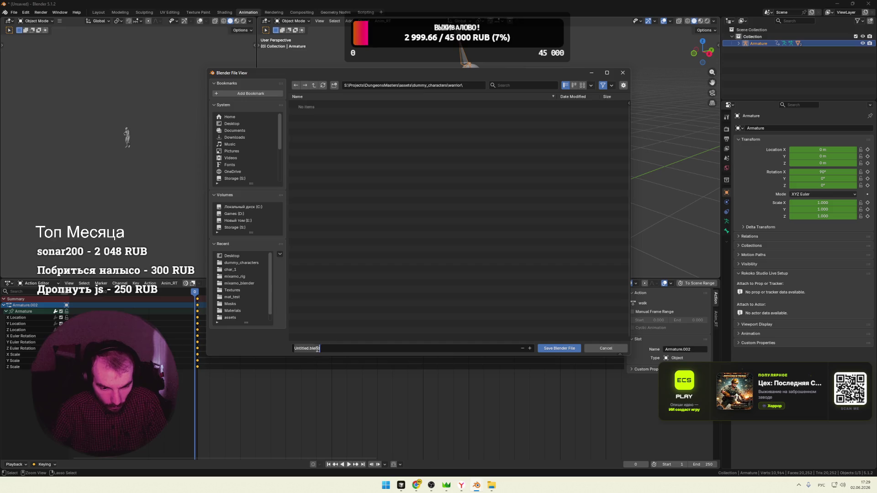
pyautogui.write('upфккш')
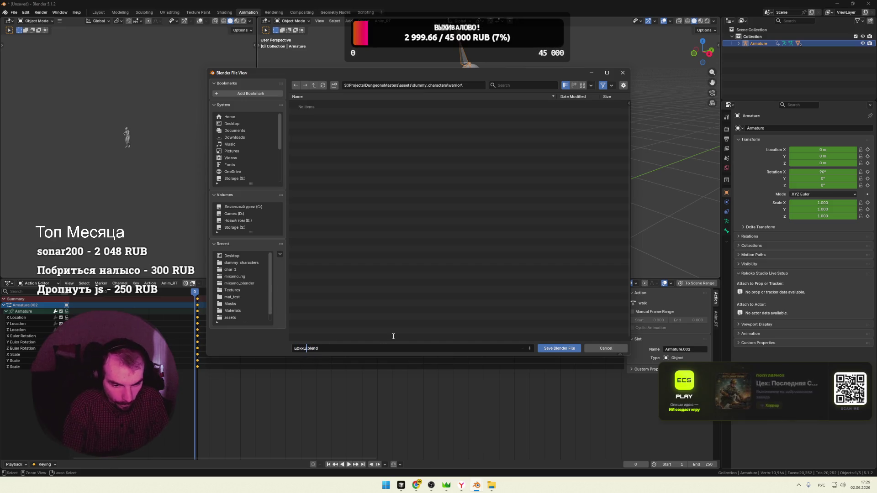
pyautogui.write('шщк')
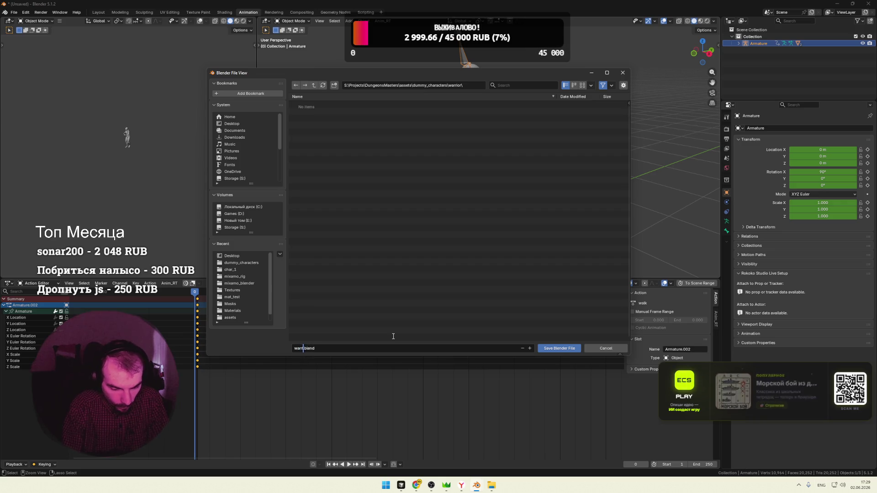
pyautogui.write('ior')
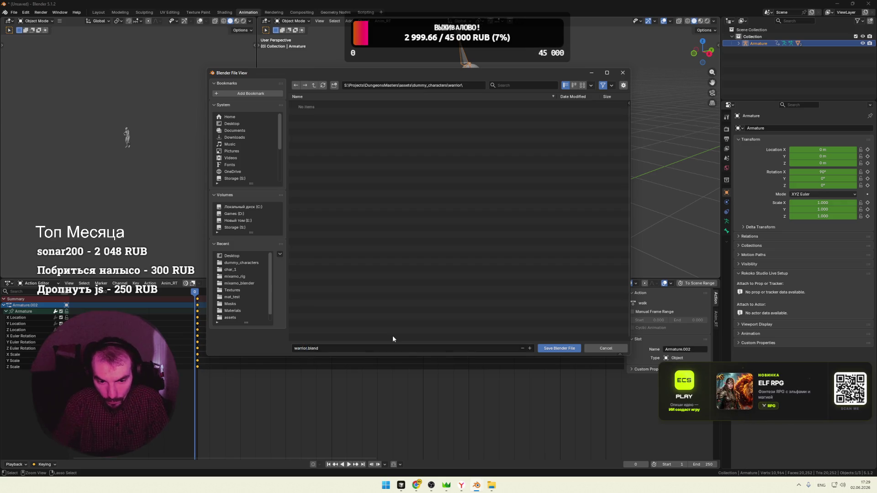
pyautogui.click(552, 348)
pyautogui.click(519, 213)
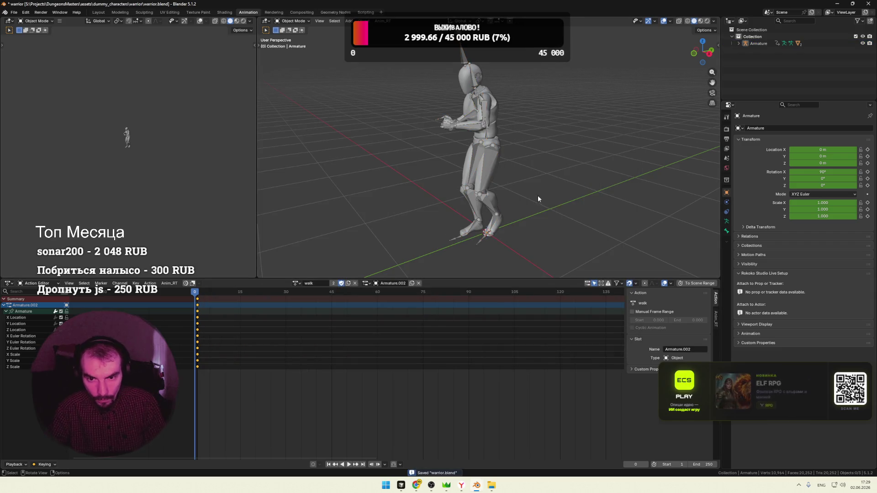
# Check the walk from a side view, then switch to the warrior folder of FBX files
pyautogui.moveTo(538, 195); pyautogui.dragTo(601, 140, button='middle')
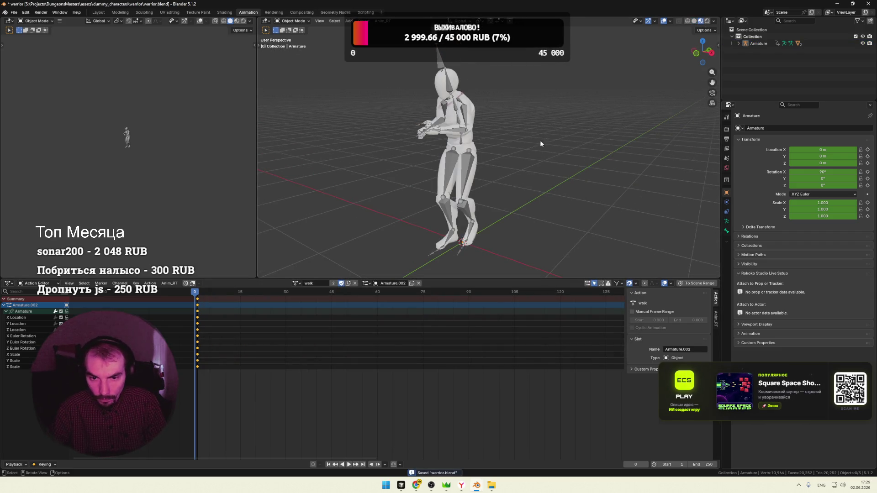
pyautogui.moveTo(542, 145); pyautogui.dragTo(558, 140, button='middle')
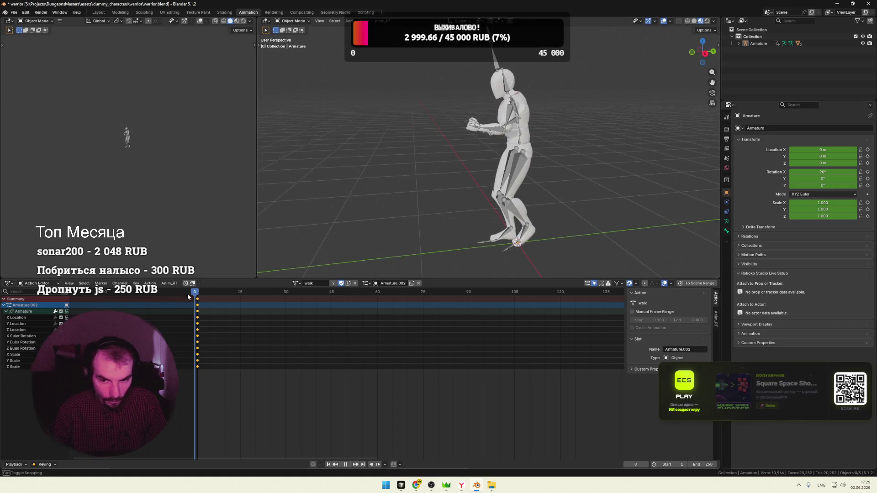
pyautogui.press('space')
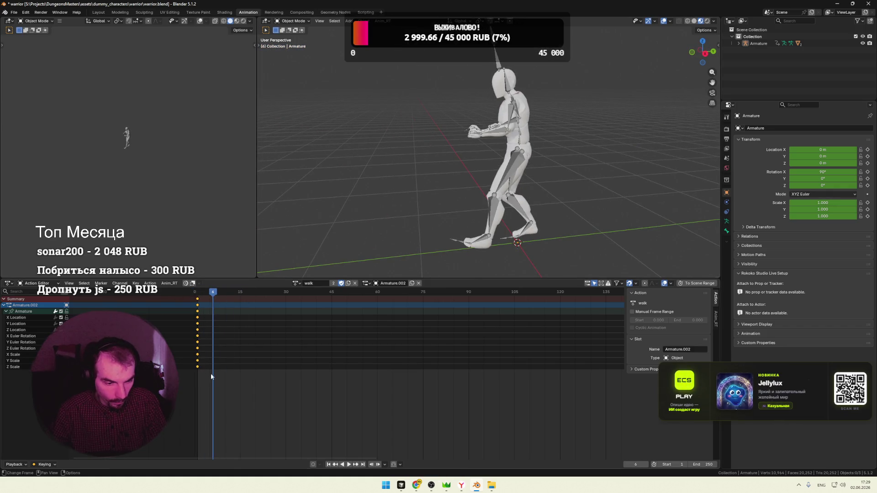
pyautogui.moveTo(212, 295); pyautogui.dragTo(207, 295)
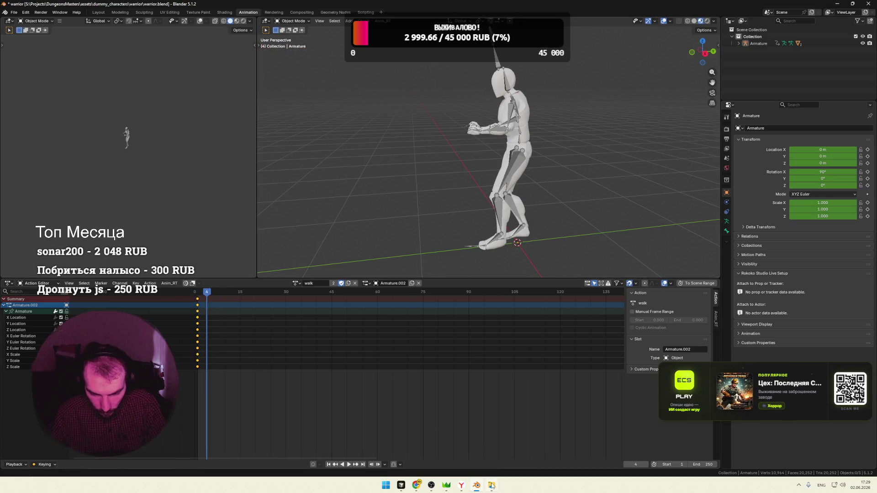
pyautogui.hotkey('alt', 'Tab')
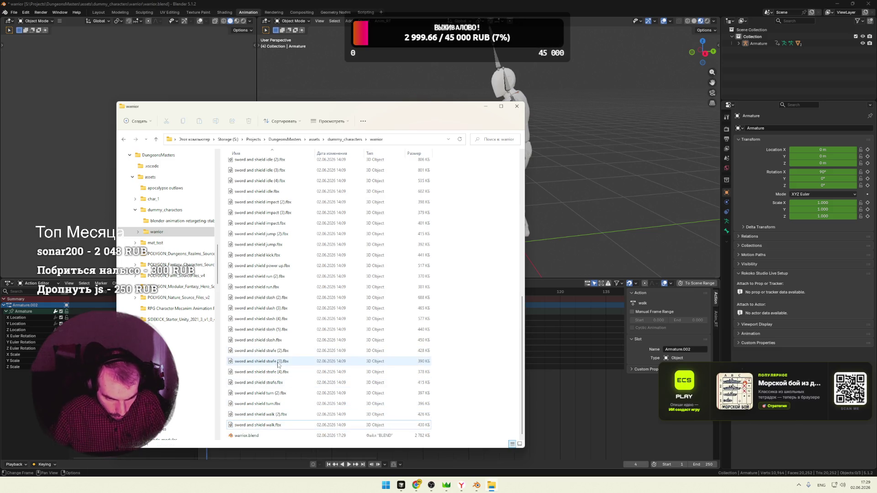
# Import sword and shield jump.fbx into Blender and preview its motion
pyautogui.click(281, 288)
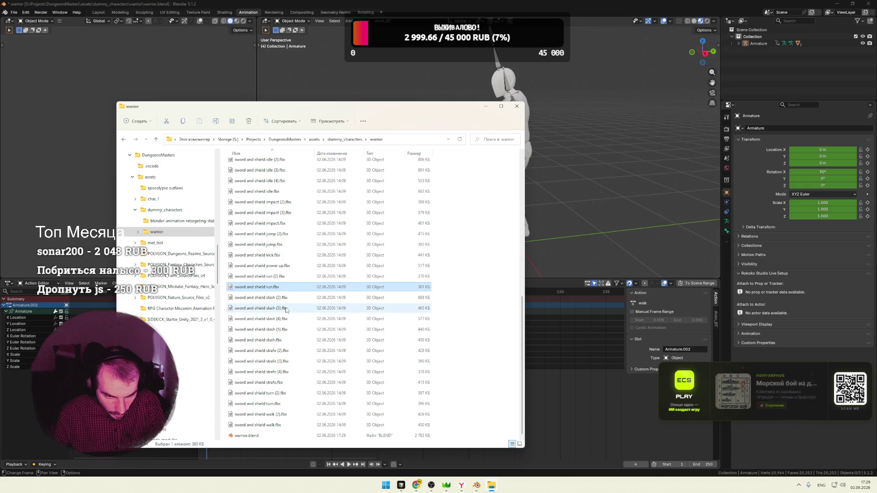
pyautogui.scroll(1, 286, 311)
pyautogui.moveTo(270, 269); pyautogui.dragTo(602, 218)
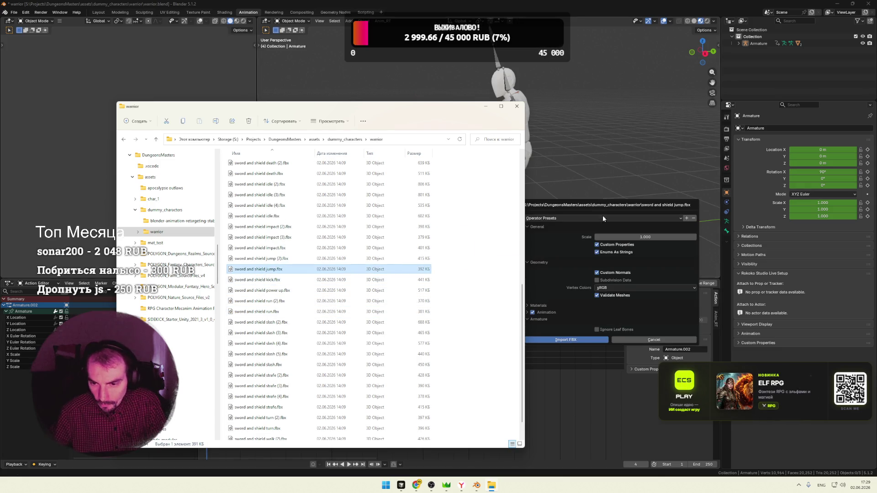
pyautogui.click(575, 340)
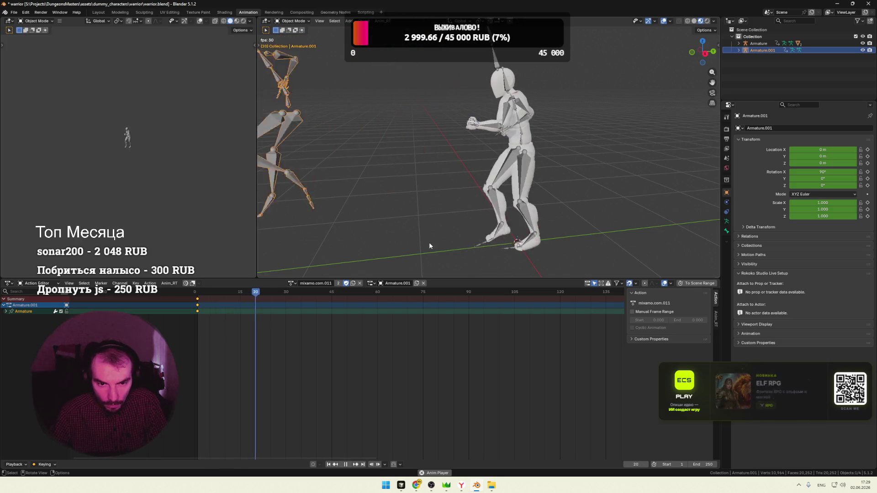
pyautogui.press('space')
pyautogui.moveTo(251, 294); pyautogui.dragTo(253, 293)
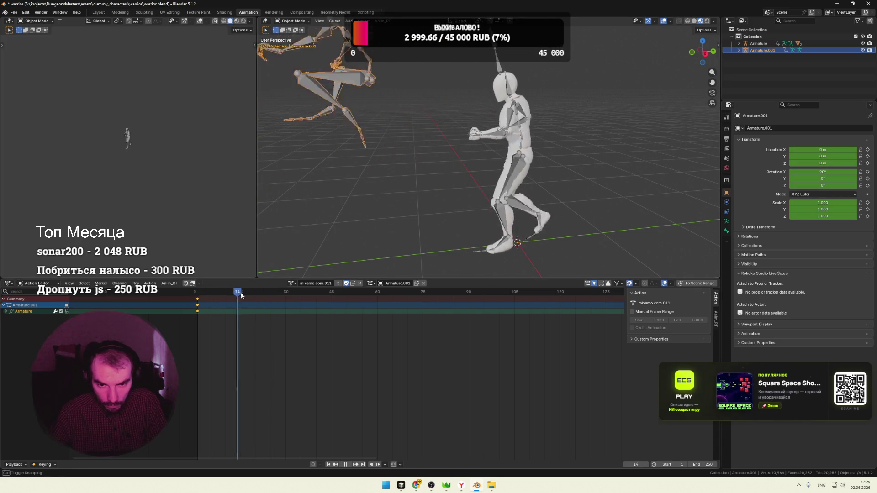
pyautogui.press('Escape')
# Import the second file, jump (2).fbx, as another armature
pyautogui.hotkey('alt', 'Tab')
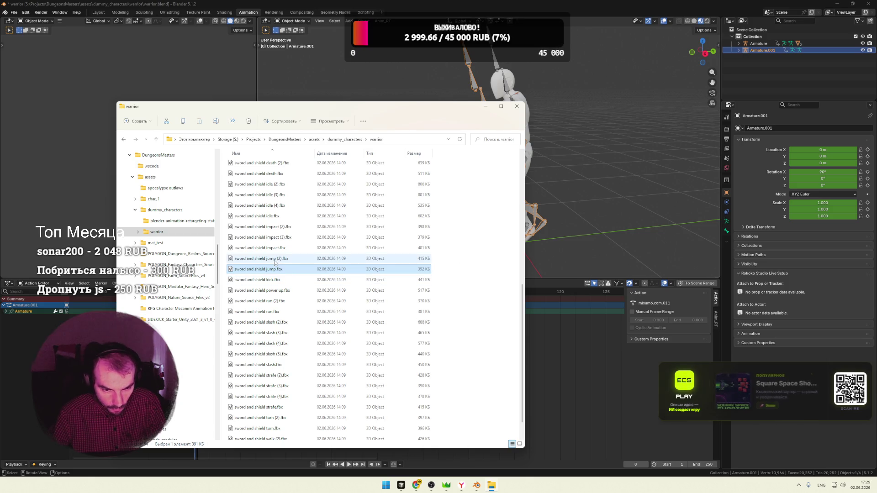
pyautogui.press('Up')
pyautogui.moveTo(638, 231); pyautogui.dragTo(638, 232)
pyautogui.click(614, 343)
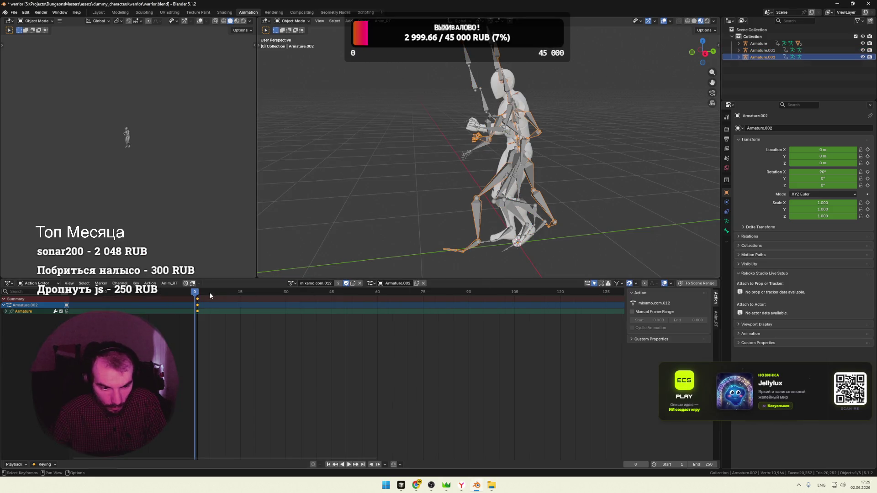
# Compare poses at frame 7, then hide and delete Armature.001
pyautogui.moveTo(210, 296); pyautogui.dragTo(233, 293)
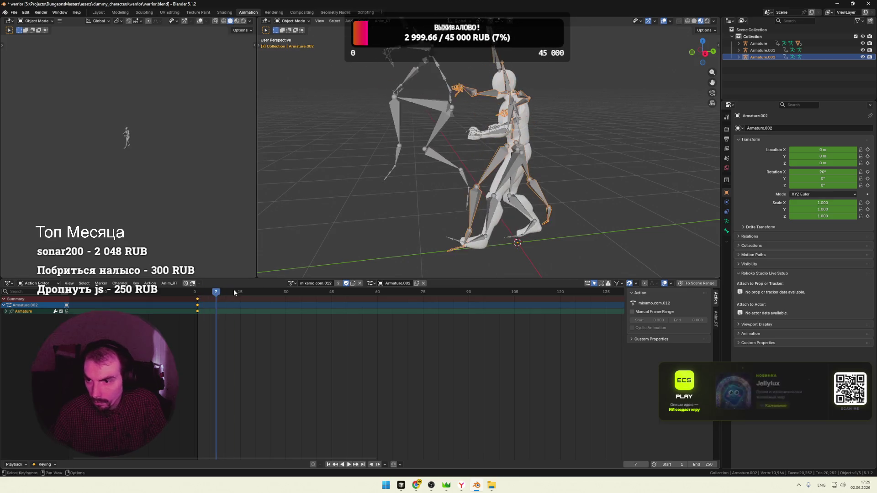
pyautogui.click(862, 50)
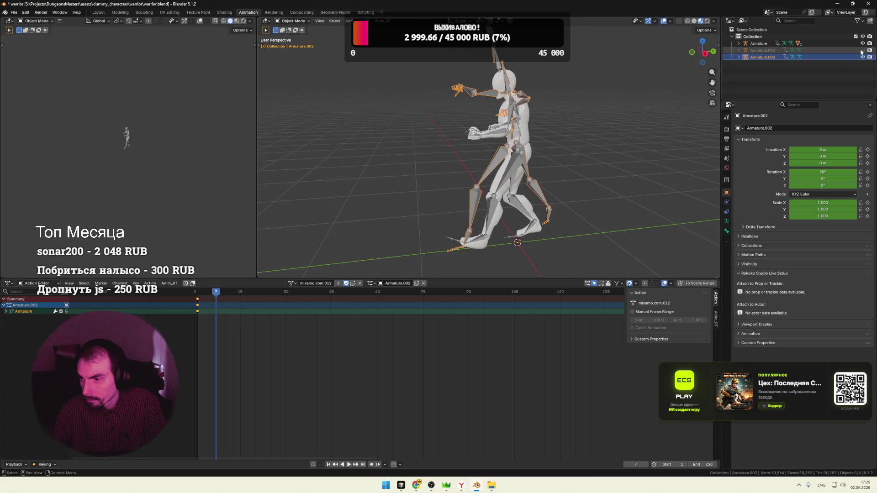
pyautogui.rightClick(826, 49)
pyautogui.click(798, 53)
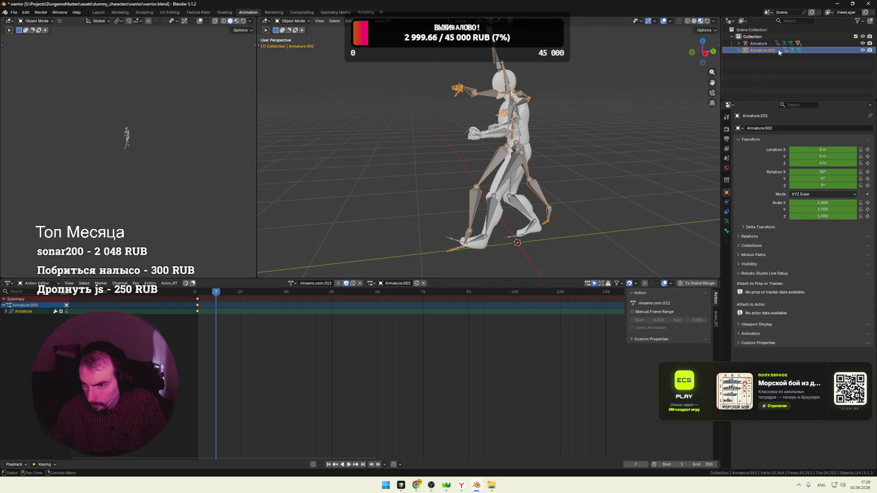
# Rename Armature.002's mixamo.com.012 action to jump and preview it
pyautogui.click(739, 51)
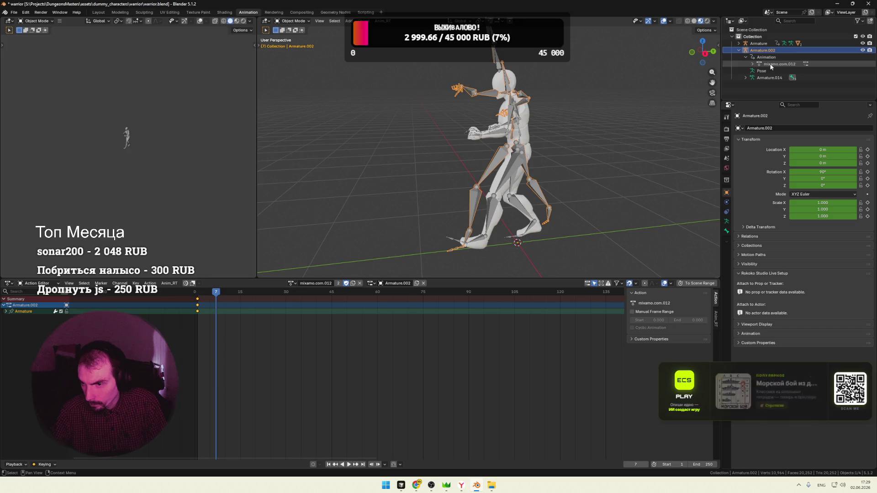
pyautogui.doubleClick(777, 64)
pyautogui.write('Jum')
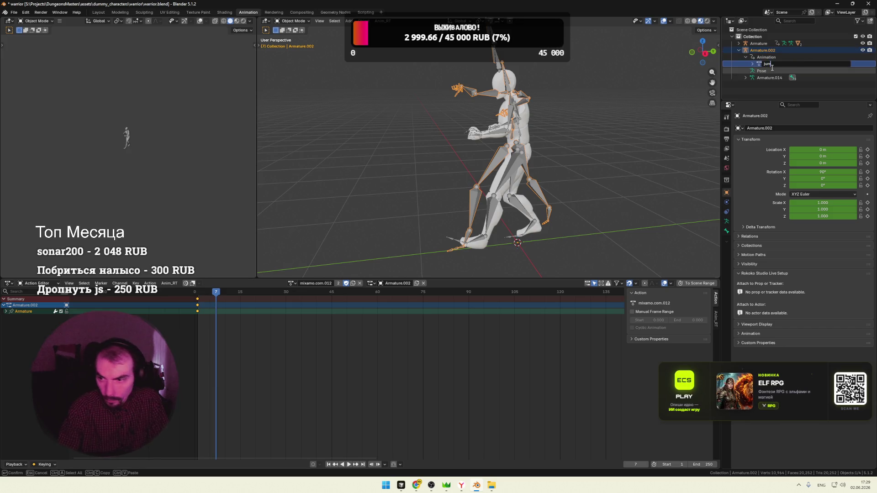
pyautogui.write('p')
pyautogui.press('Return')
pyautogui.press('space')
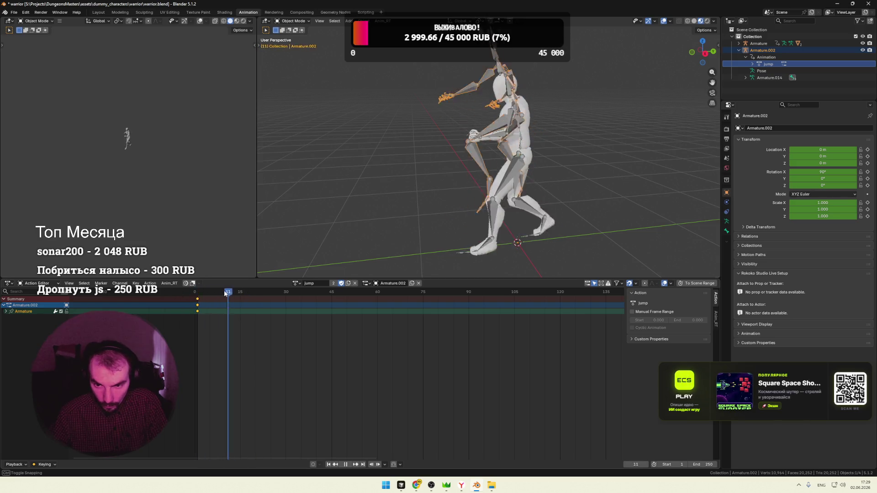
pyautogui.press('space')
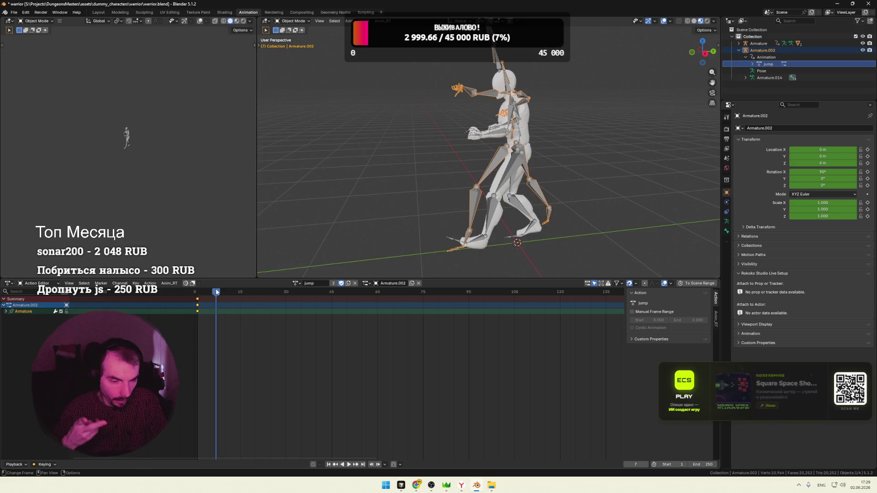
# Collapse Armature.002 in the outliner and switch to the animation files folder
pyautogui.click(738, 50)
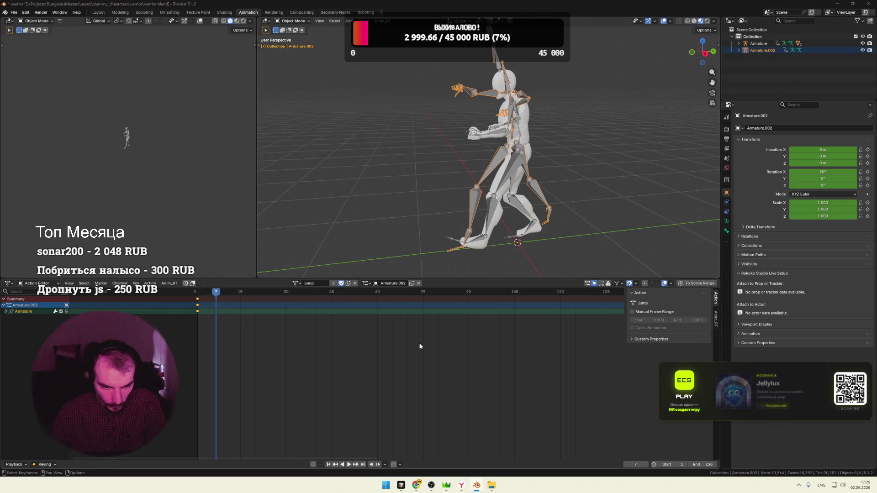
pyautogui.hotkey('alt', 'Tab')
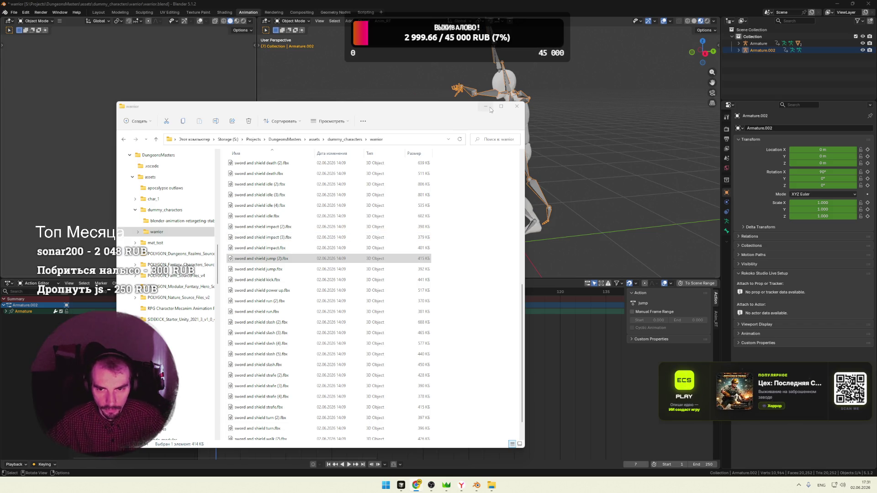
# Delete Armature.002 and return to the folder of animation files
pyautogui.rightClick(754, 51)
pyautogui.click(742, 57)
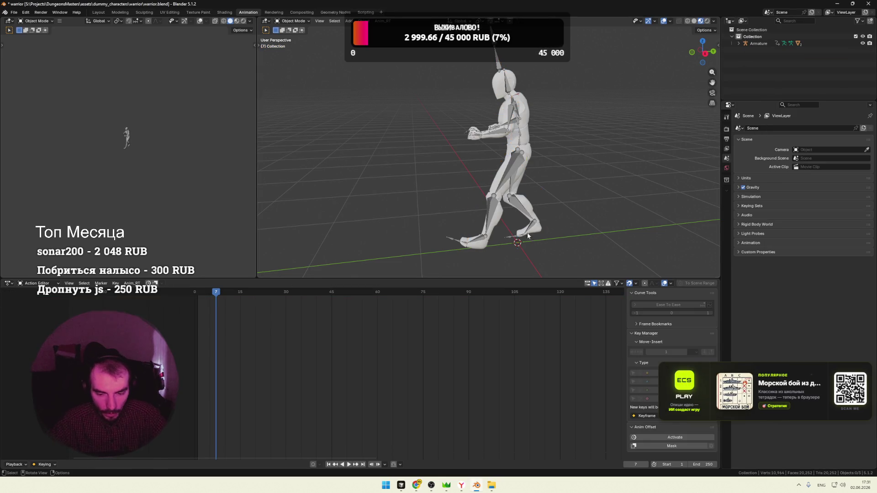
pyautogui.hotkey('alt', 'Tab')
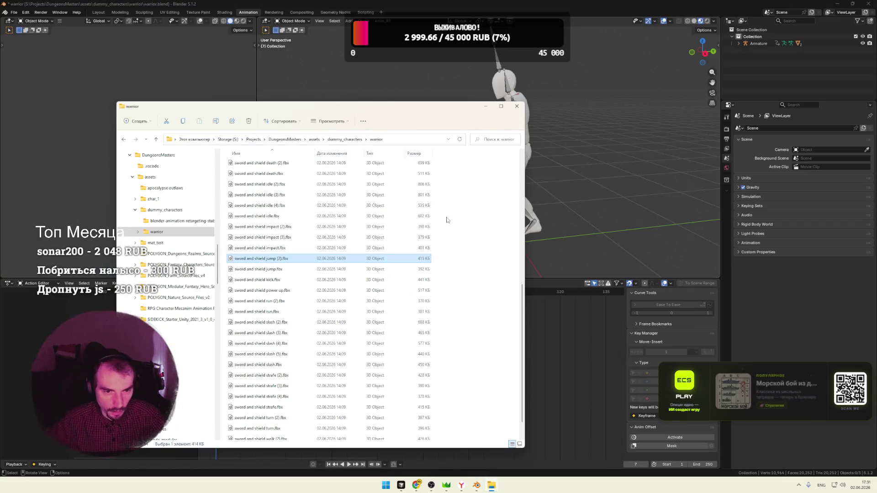
pyautogui.scroll(2, 448, 235)
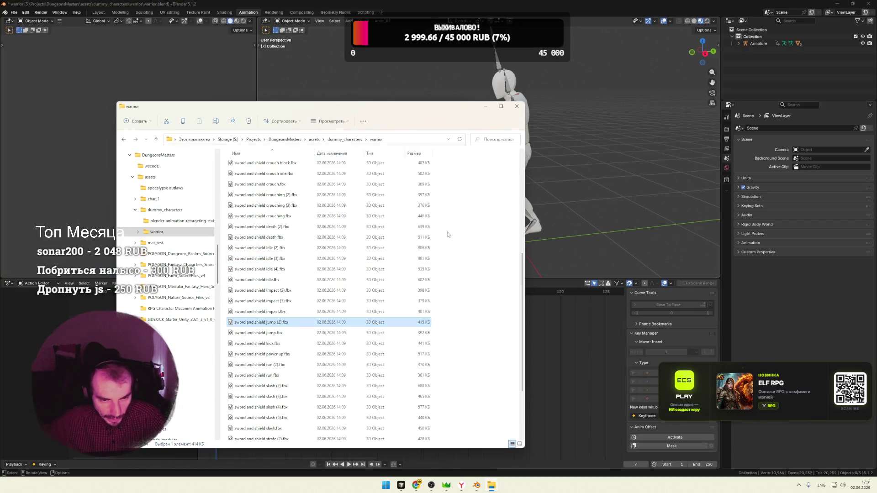
pyautogui.scroll(3, 447, 235)
pyautogui.scroll(2, 446, 233)
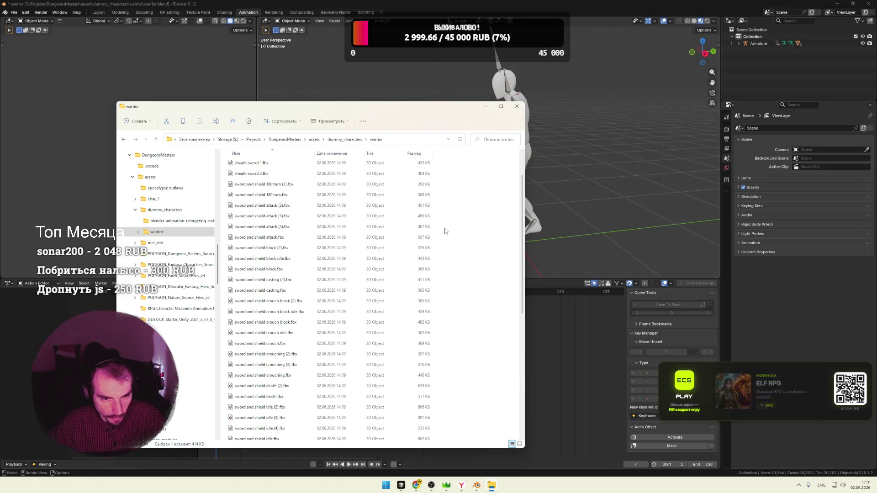
pyautogui.scroll(1, 445, 233)
pyautogui.scroll(-2, 445, 230)
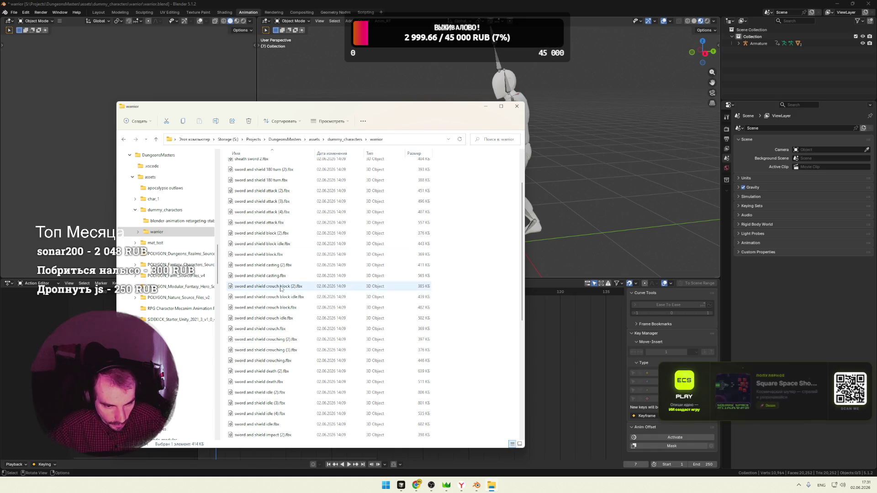
# Browse the casting, block, death, impact files, then import sword and shield kick.fbx
pyautogui.click(273, 277)
pyautogui.click(274, 254)
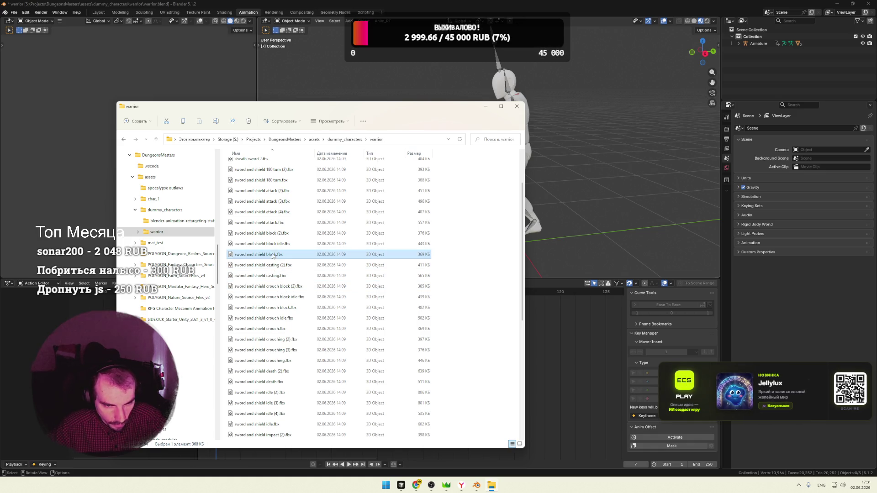
pyautogui.scroll(-1, 274, 255)
pyautogui.scroll(-1, 317, 277)
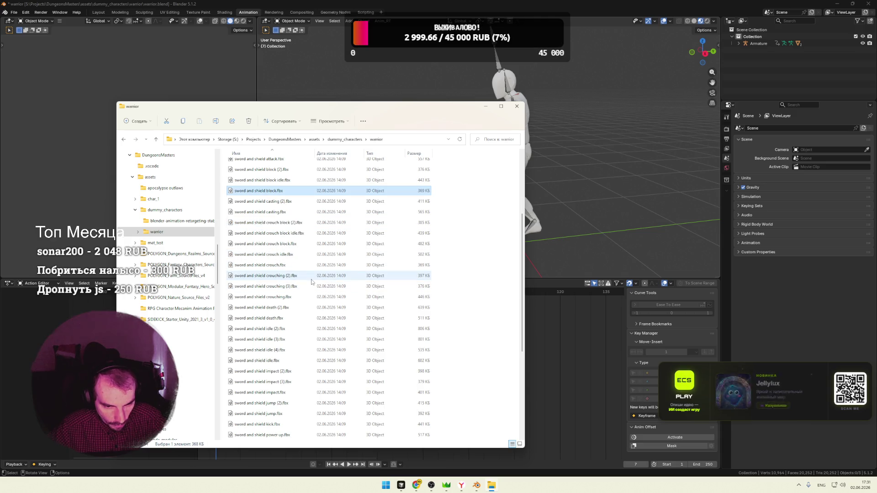
pyautogui.click(290, 308)
pyautogui.scroll(-1, 289, 311)
pyautogui.scroll(-2, 288, 308)
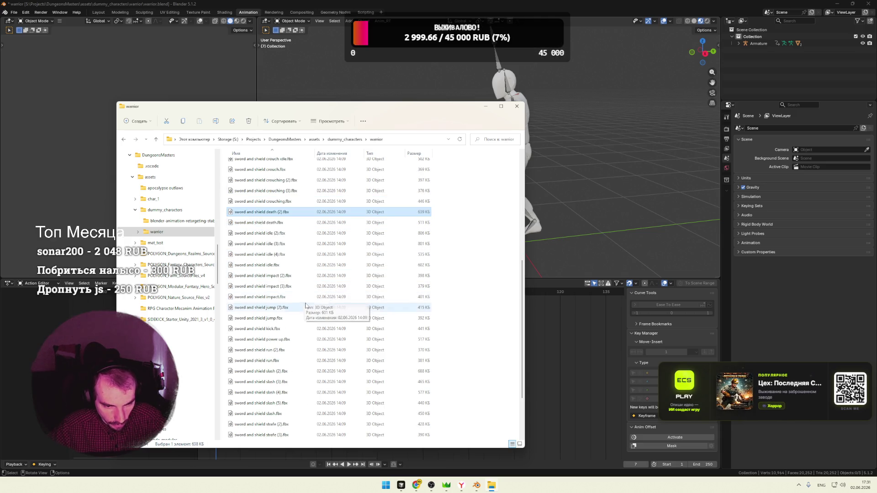
pyautogui.click(284, 287)
pyautogui.click(259, 329)
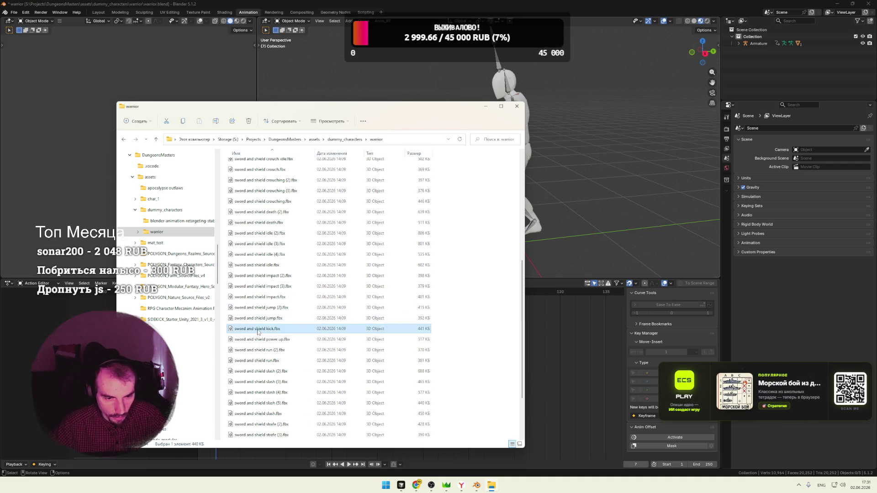
pyautogui.moveTo(259, 329); pyautogui.dragTo(579, 225)
pyautogui.click(558, 350)
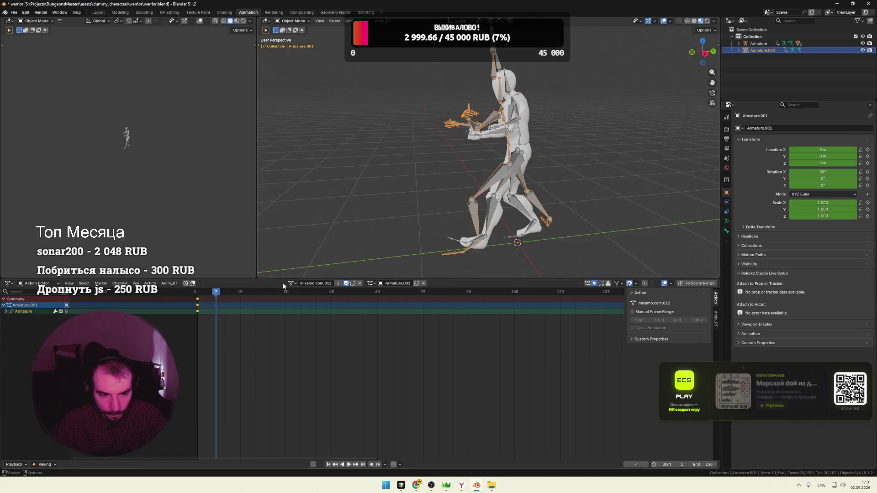
# Check the kick pose at frame 0, delete Armature.001, and select the power up file in Explorer
pyautogui.moveTo(214, 291)
pyautogui.mouseDown()
pyautogui.moveTo(194, 293)
pyautogui.moveTo(234, 291)
pyautogui.moveTo(216, 290)
pyautogui.mouseUp()
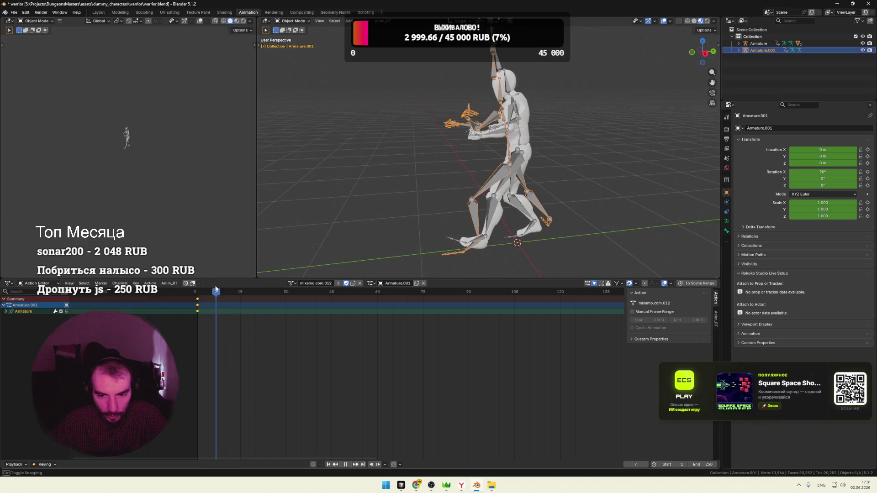
pyautogui.rightClick(769, 50)
pyautogui.click(743, 50)
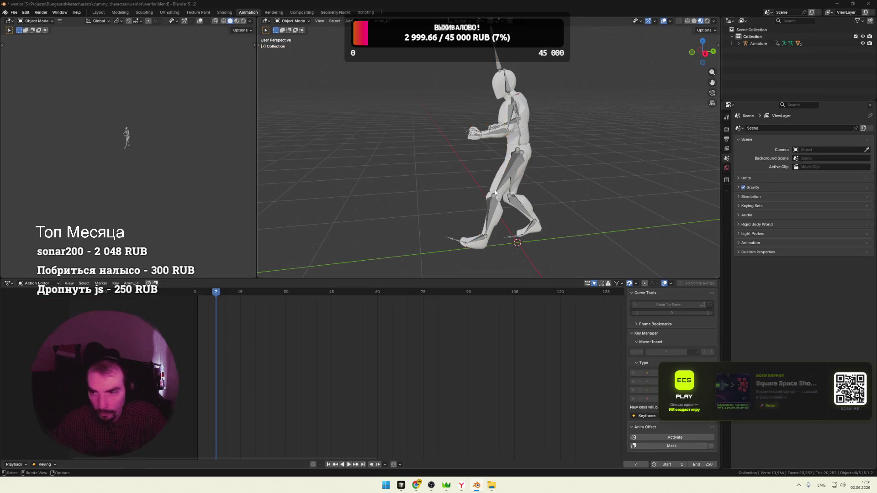
pyautogui.hotkey('alt', 'Tab')
pyautogui.click(266, 339)
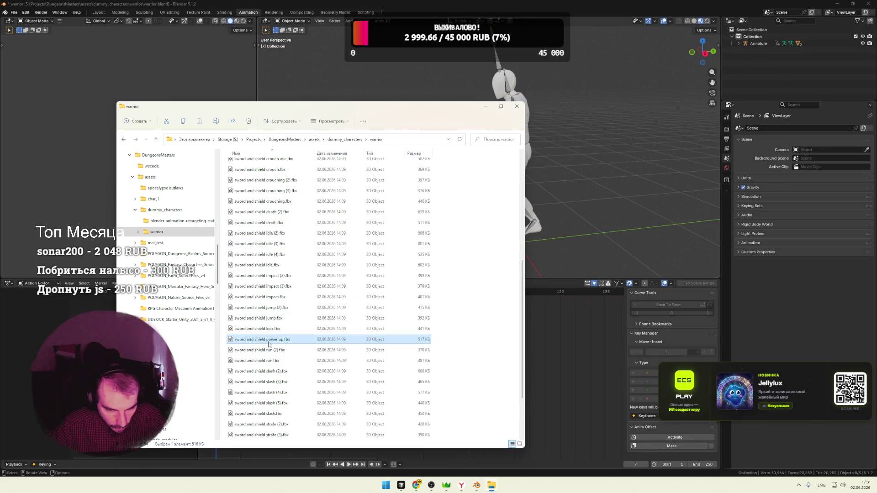
pyautogui.scroll(-1, 338, 338)
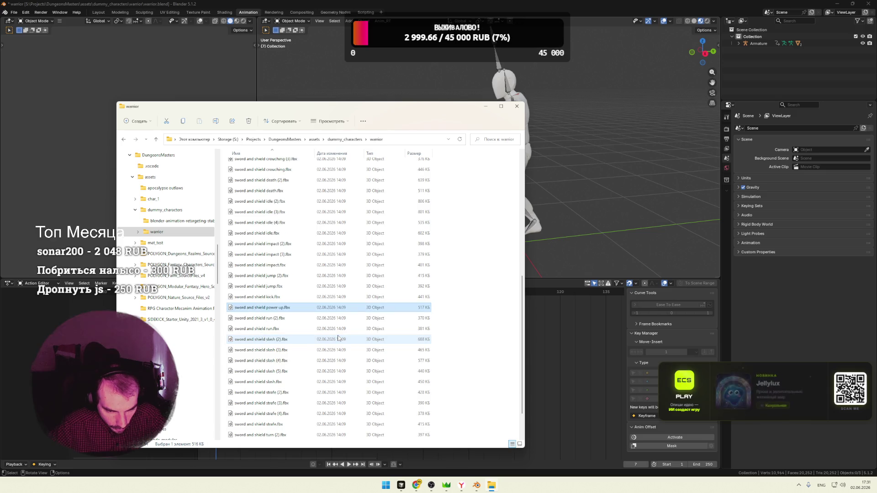
pyautogui.scroll(-1, 339, 339)
pyautogui.scroll(-1, 339, 339)
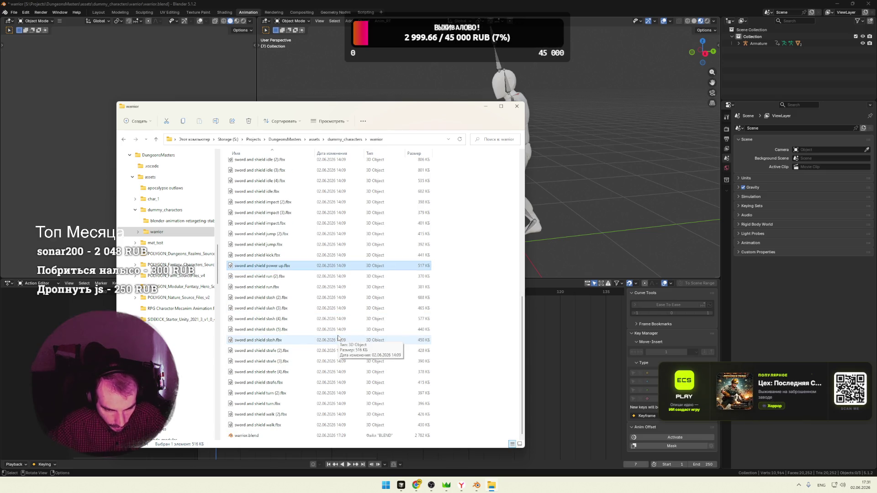
pyautogui.scroll(2, 316, 329)
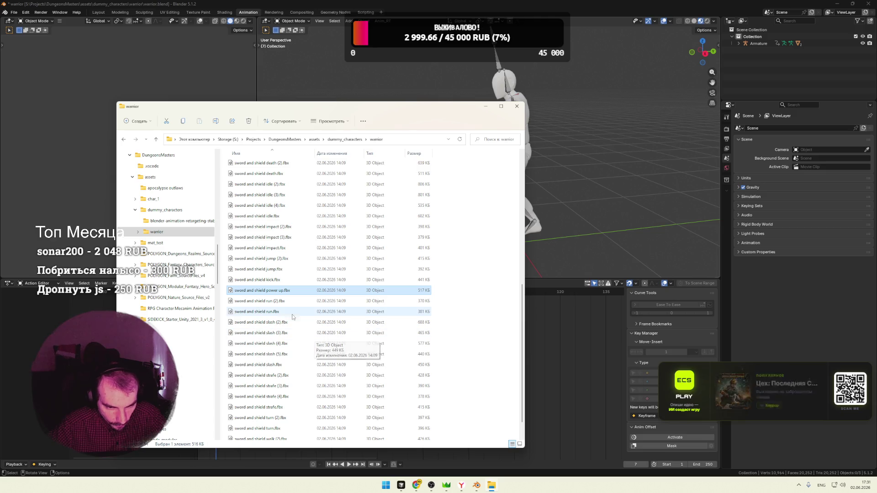
# Import sword and shield power up.fbx as Armature.001 and scrub through its poses
pyautogui.moveTo(270, 294); pyautogui.dragTo(594, 236)
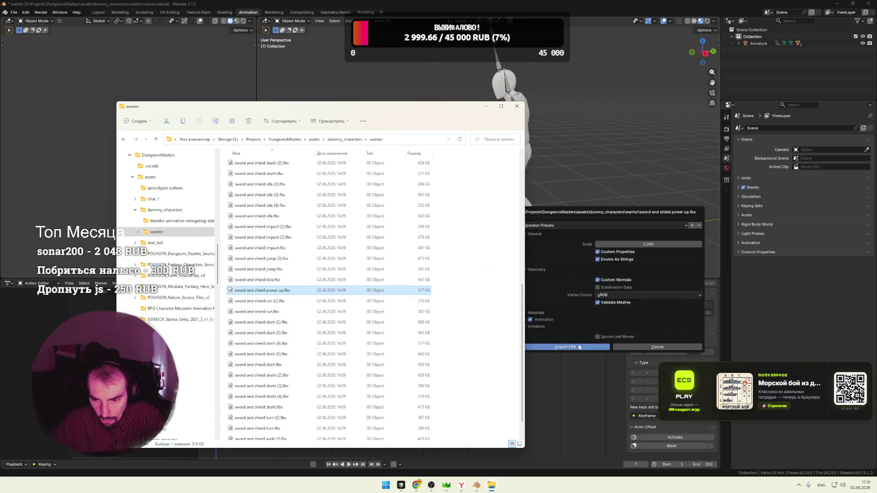
pyautogui.click(579, 347)
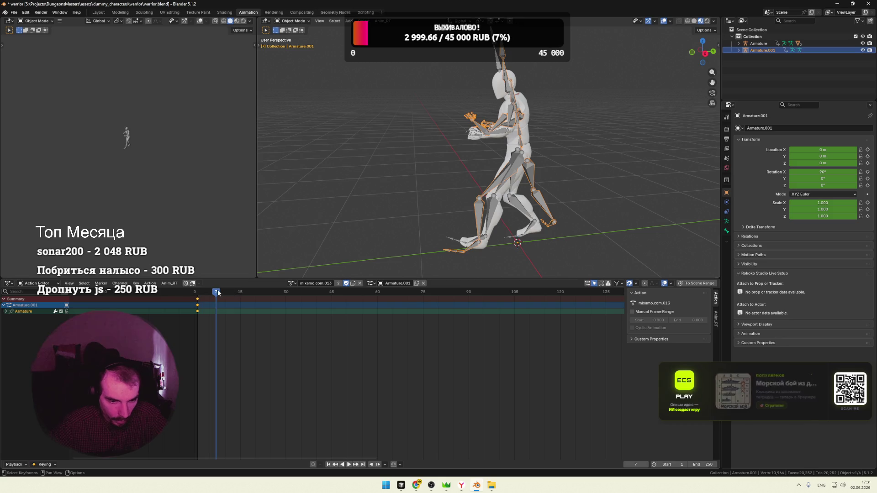
pyautogui.moveTo(195, 291); pyautogui.dragTo(308, 293)
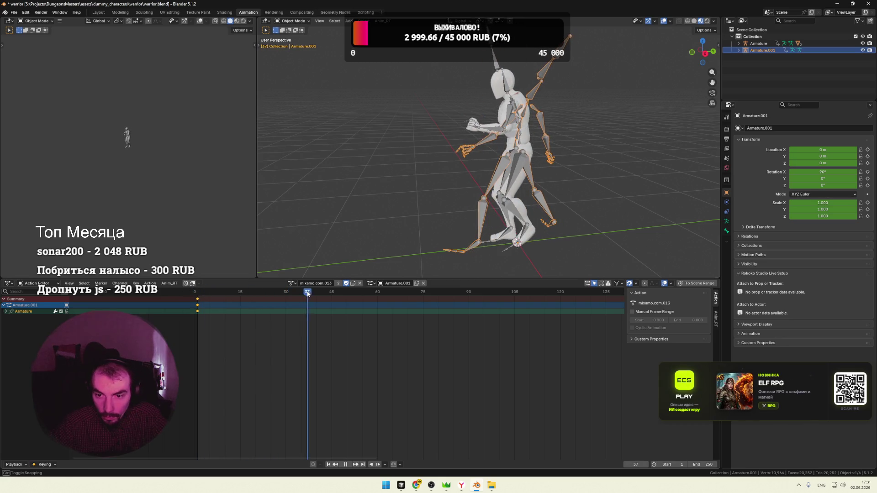
pyautogui.moveTo(307, 294); pyautogui.dragTo(223, 292)
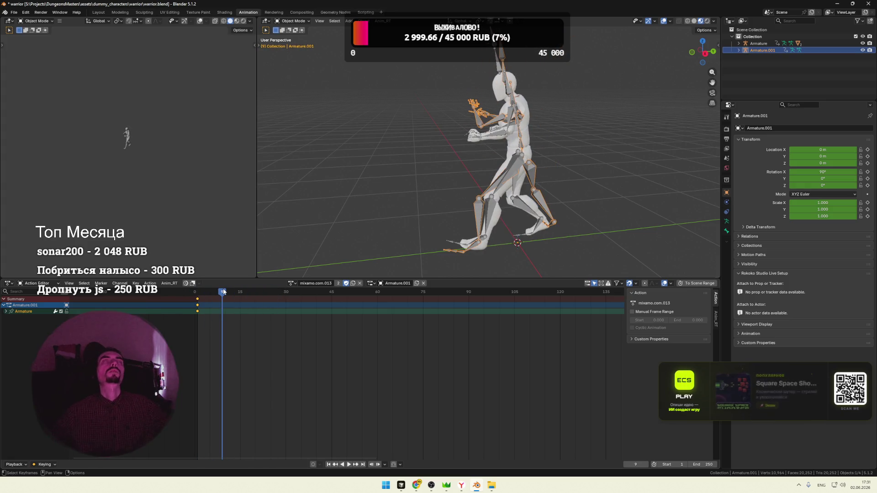
pyautogui.moveTo(222, 296)
pyautogui.mouseDown()
pyautogui.moveTo(239, 294)
pyautogui.moveTo(216, 291)
pyautogui.mouseUp()
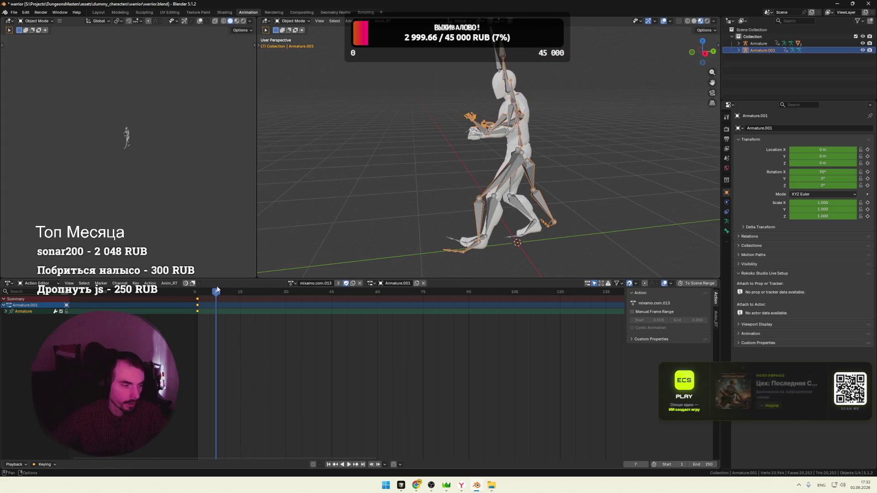
# Play the power up motion briefly, rewind near the start and expand Armature.001
pyautogui.press('space')
pyautogui.press('Escape')
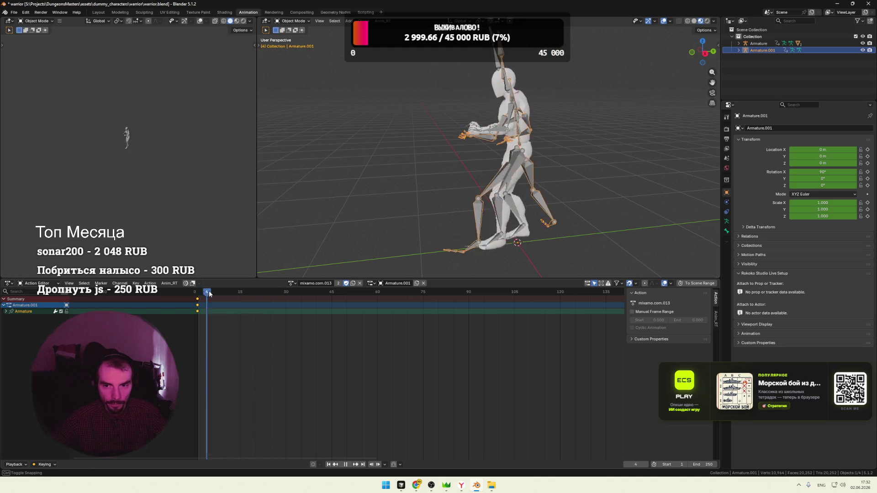
pyautogui.click(234, 291)
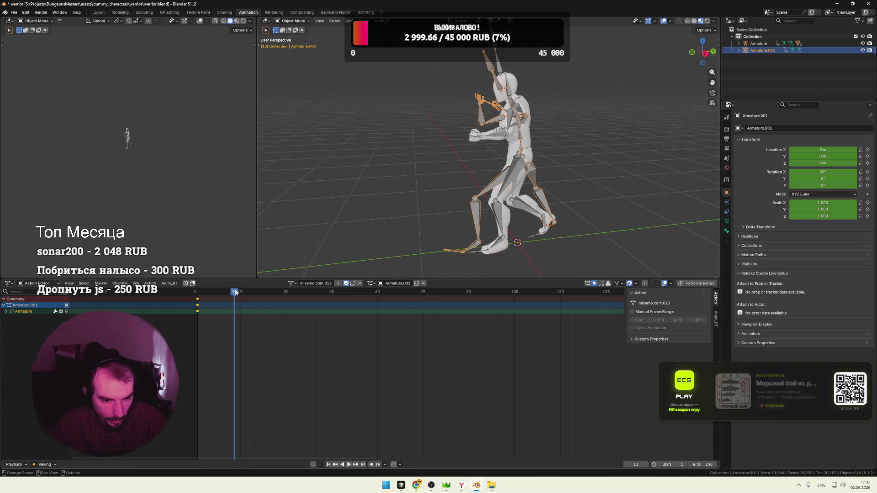
pyautogui.press('Left')
pyautogui.press('Left')
pyautogui.press('Left')
pyautogui.click(739, 50)
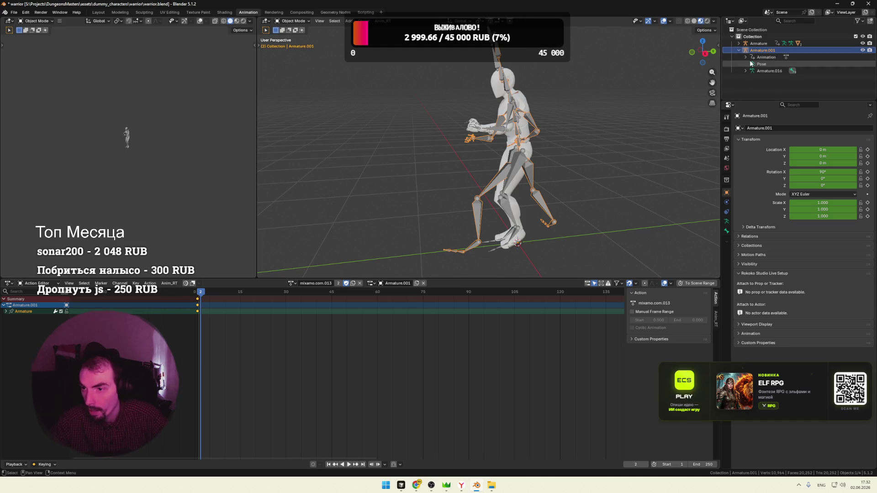
# Rename the mixamo.com.013 action to thunder_clap and delete Armature.001
pyautogui.click(746, 58)
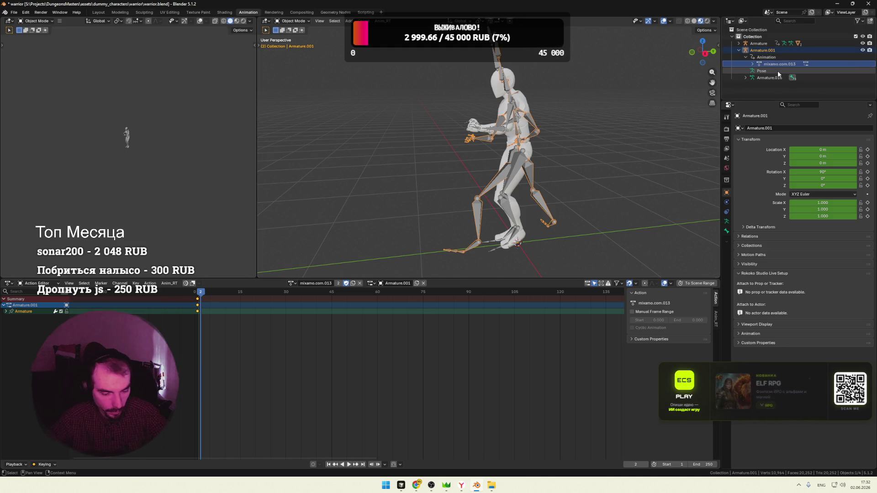
pyautogui.press('F2')
pyautogui.write('thunder')
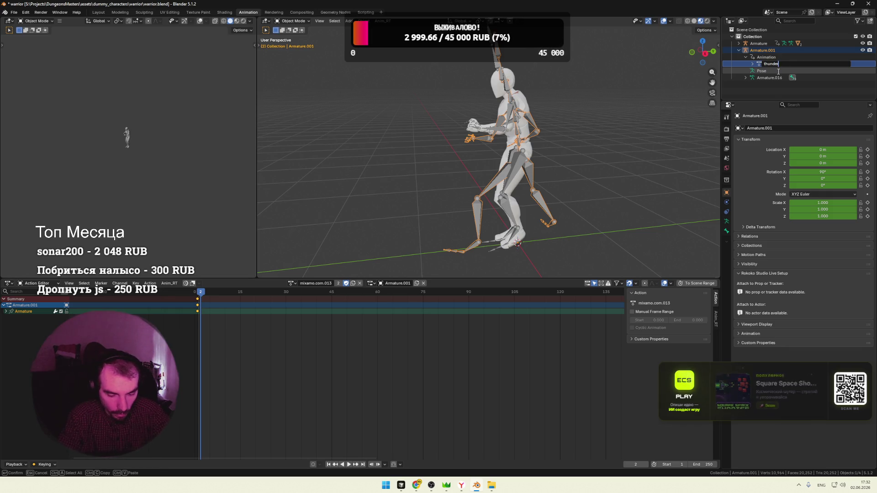
pyautogui.write('_clap')
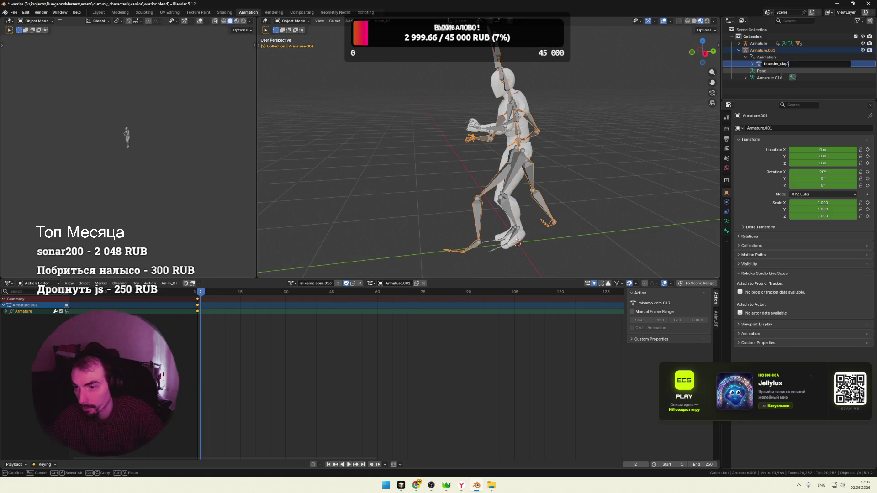
pyautogui.press('Return')
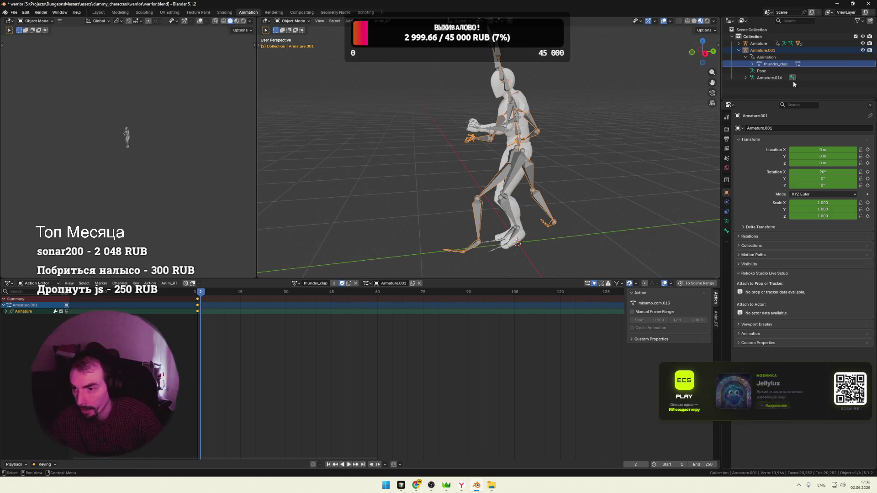
pyautogui.click(792, 89)
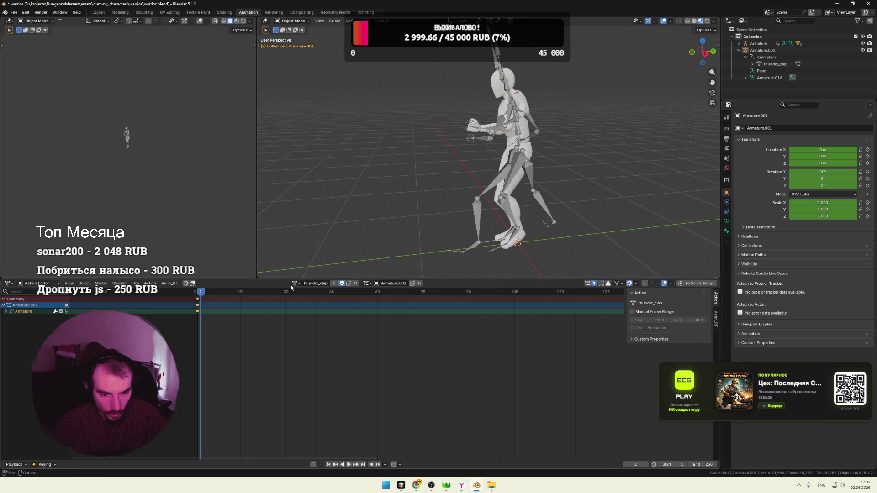
pyautogui.rightClick(761, 51)
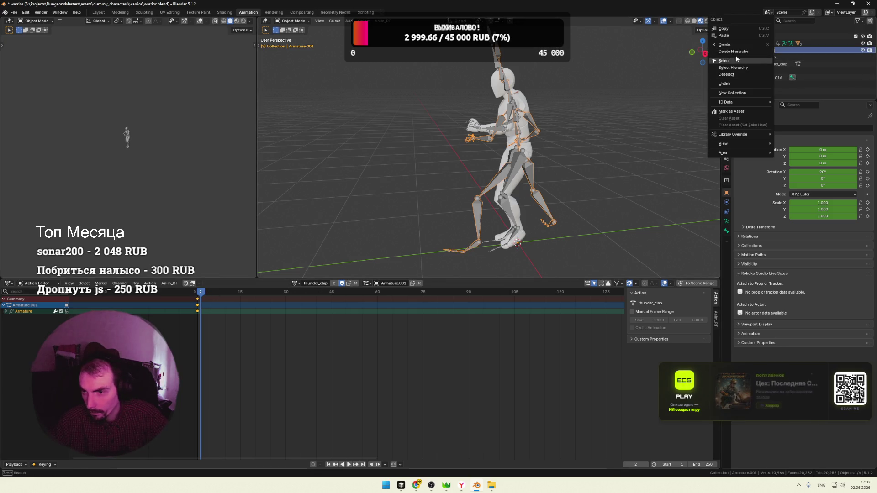
pyautogui.click(723, 44)
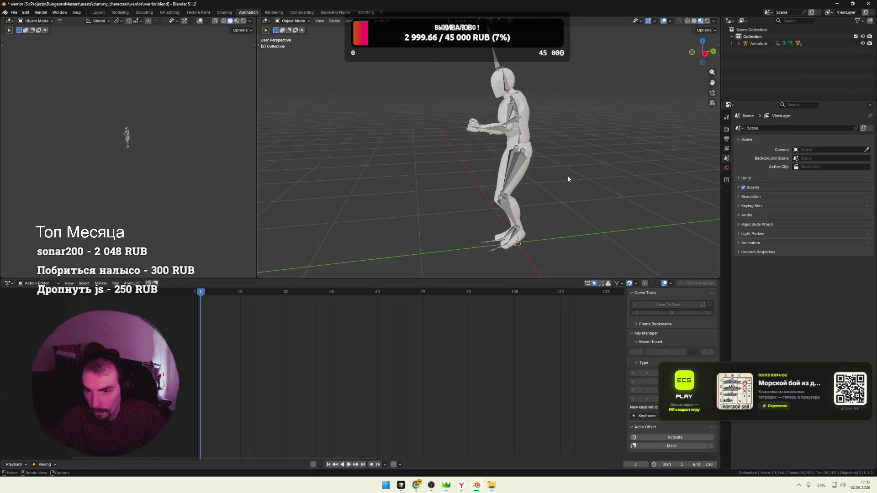
# Select the original warrior Armature and rewind its walk action to frame 0
pyautogui.click(752, 43)
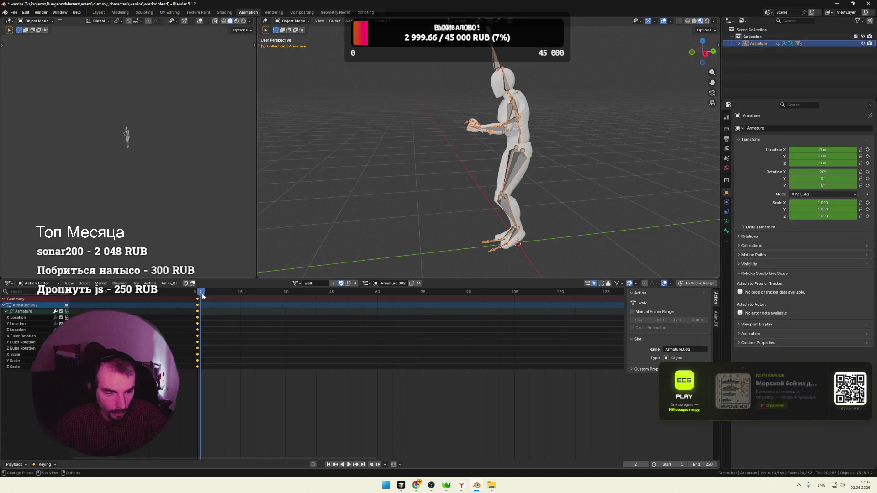
pyautogui.moveTo(202, 296); pyautogui.dragTo(195, 296)
pyautogui.click(296, 283)
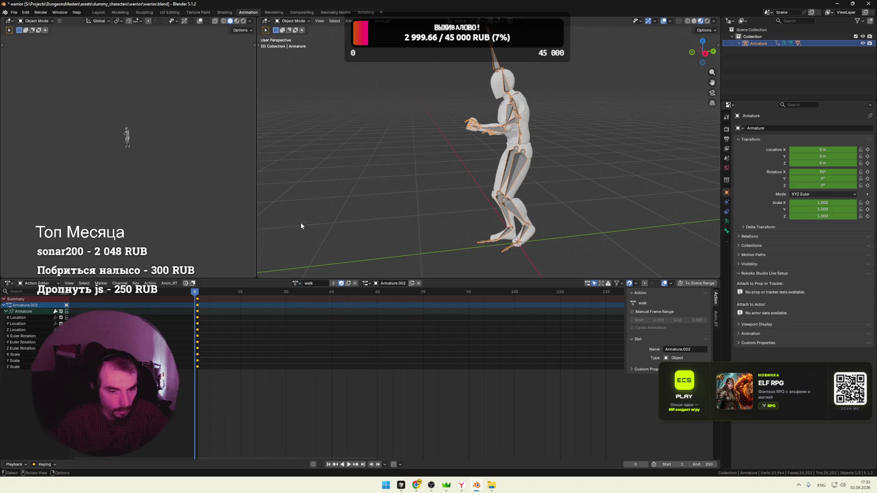
pyautogui.click(11, 12)
pyautogui.moveTo(28, 117)
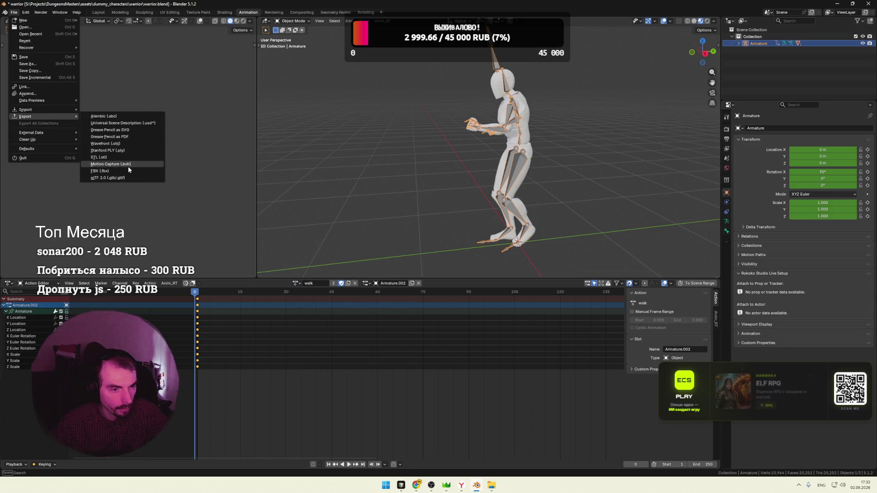
# Start a glTF 2.0 export and enable the Action Filter in the animation options
pyautogui.click(128, 166)
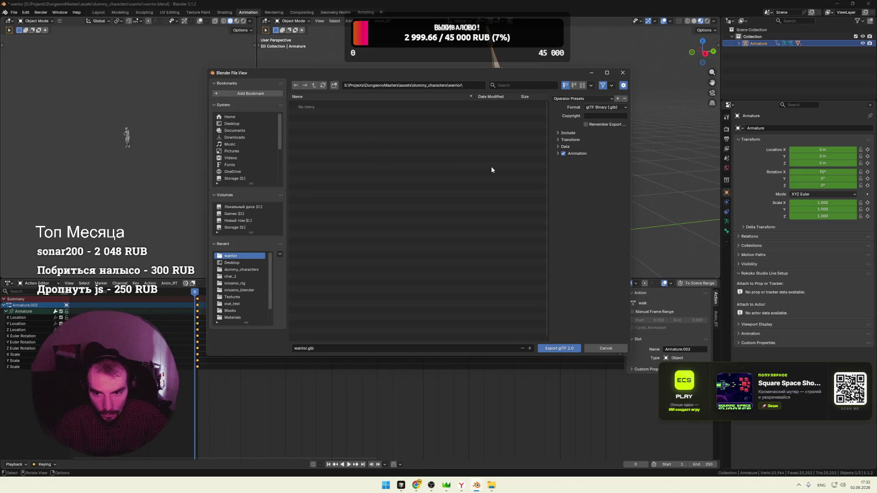
pyautogui.click(576, 153)
pyautogui.click(559, 251)
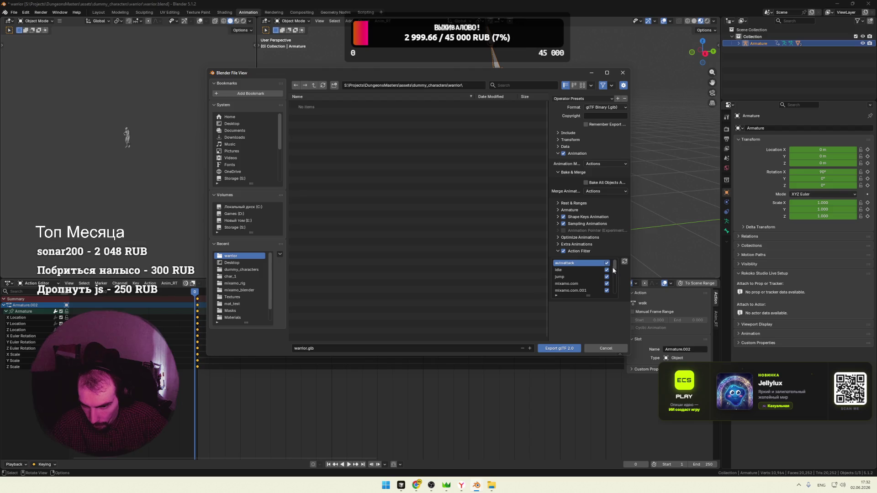
pyautogui.scroll(-2, 615, 265)
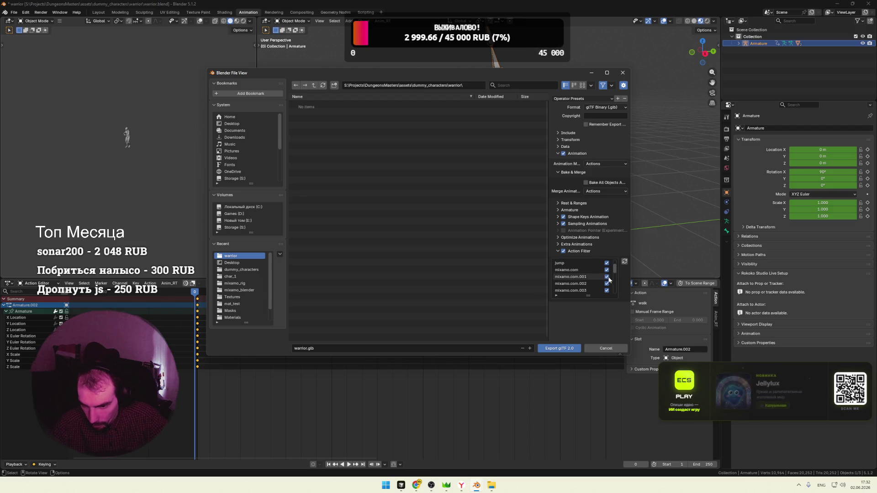
# Exclude the leftover mixamo.com actions (.001, .004-.006, .010-.012) from the export
pyautogui.click(606, 269)
pyautogui.click(606, 278)
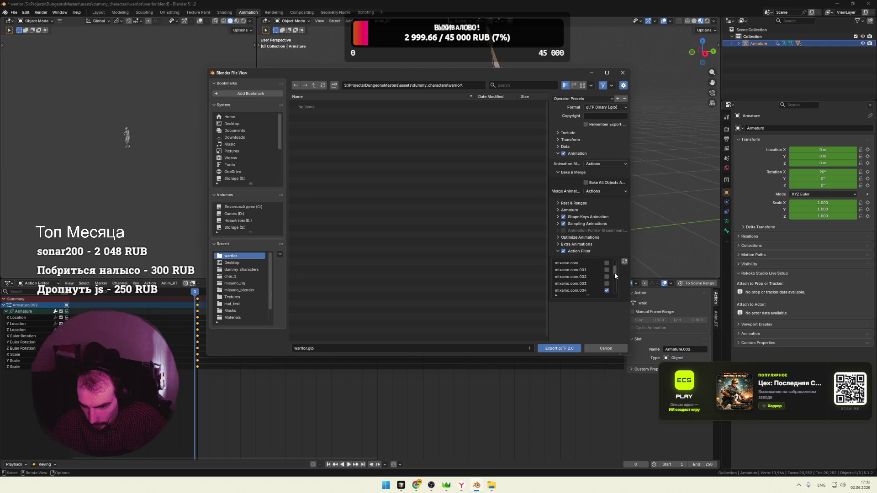
pyautogui.click(607, 277)
pyautogui.click(606, 283)
pyautogui.click(606, 290)
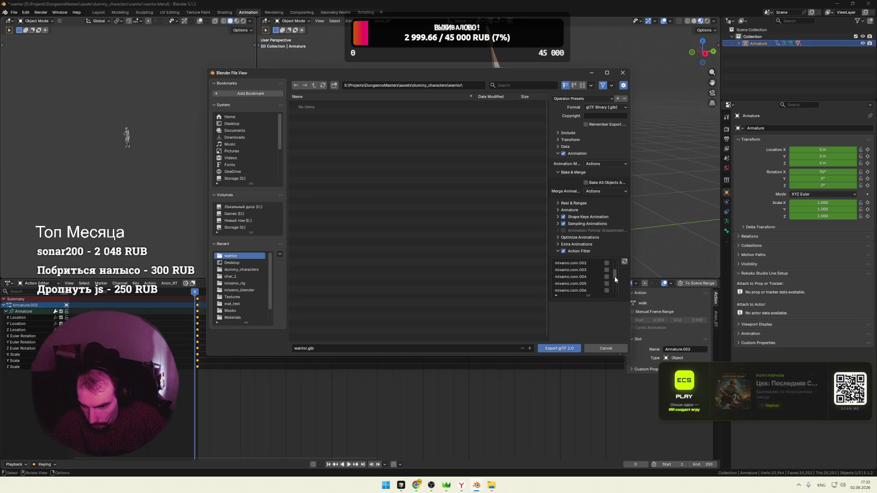
pyautogui.scroll(-2, 615, 277)
pyautogui.scroll(-1, 615, 280)
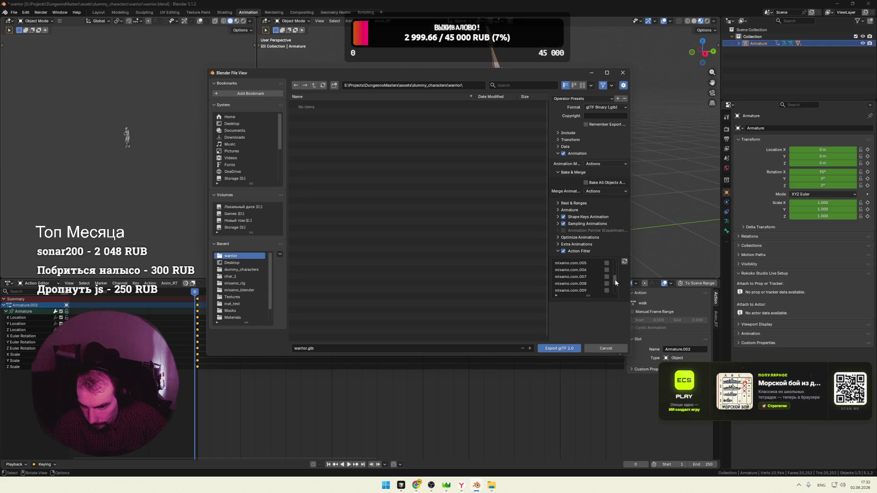
pyautogui.click(607, 277)
pyautogui.click(606, 284)
pyautogui.click(606, 290)
pyautogui.scroll(-3, 609, 289)
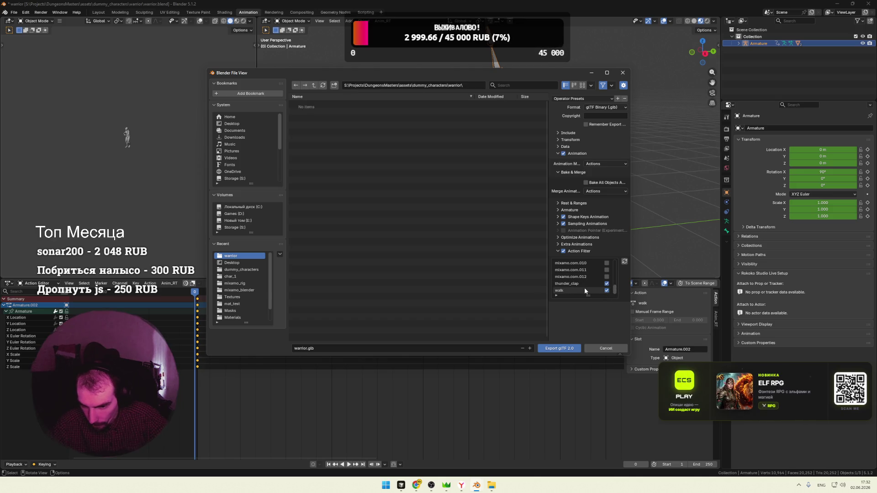
pyautogui.scroll(13, 587, 288)
pyautogui.click(580, 263)
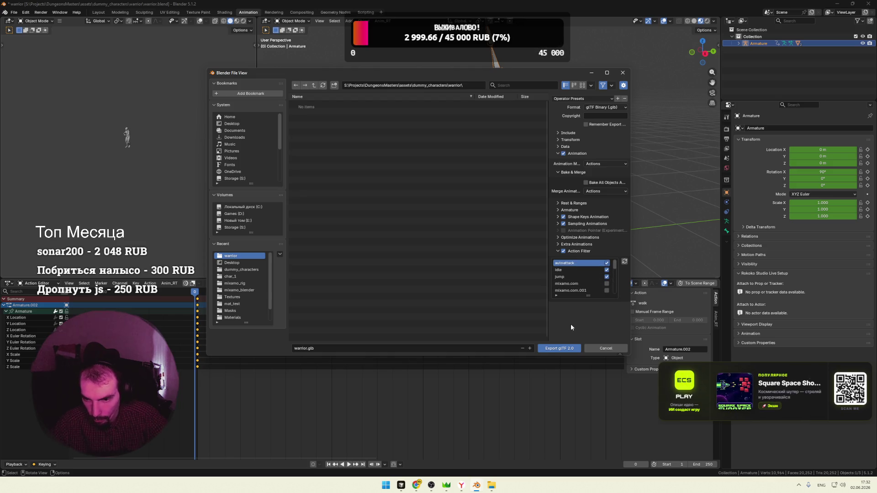
# Limit the export to selected objects and export warrior.glb, then return to Explorer
pyautogui.click(572, 153)
pyautogui.click(568, 132)
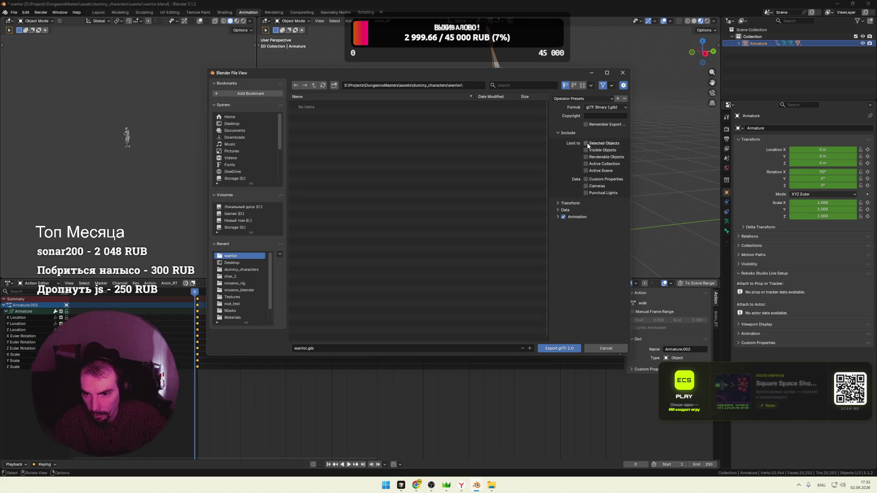
pyautogui.moveTo(500, 79); pyautogui.dragTo(498, 88)
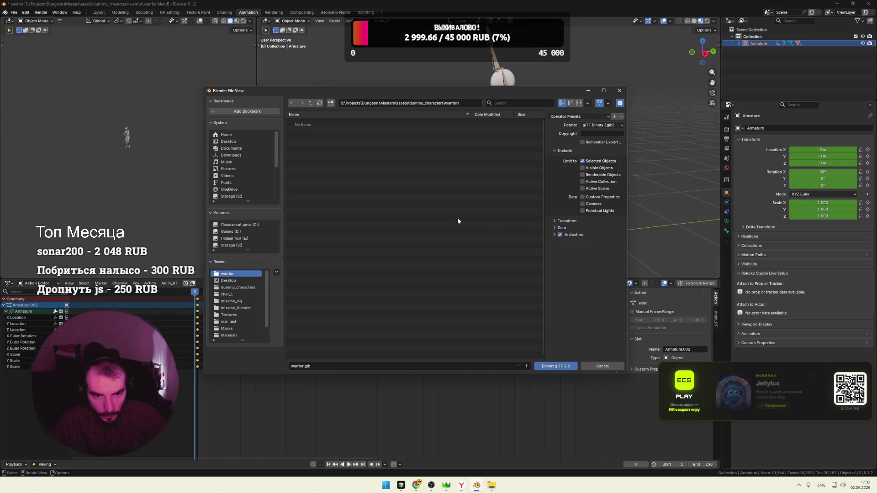
pyautogui.click(547, 368)
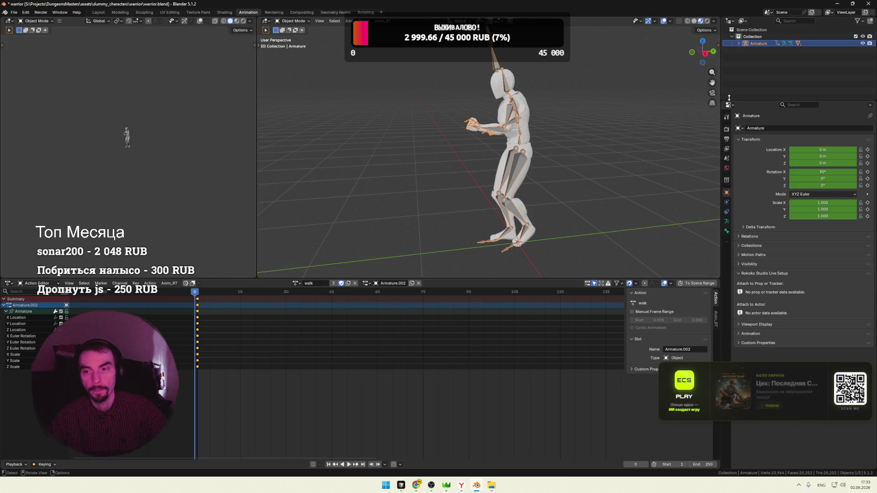
pyautogui.hotkey('alt', 'Tab')
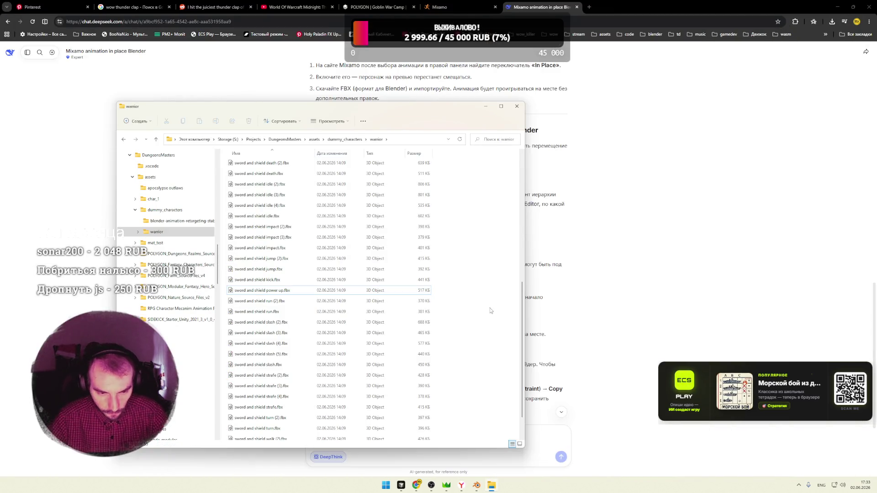
pyautogui.scroll(8, 423, 296)
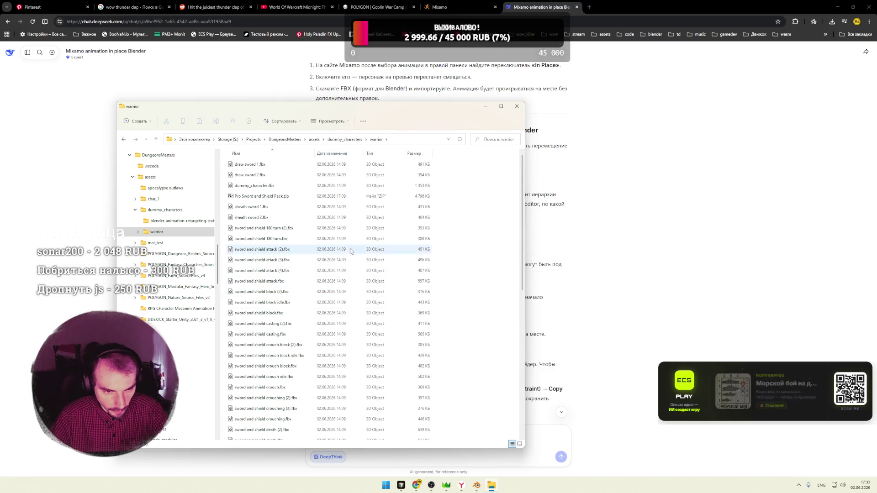
pyautogui.scroll(-10, 468, 235)
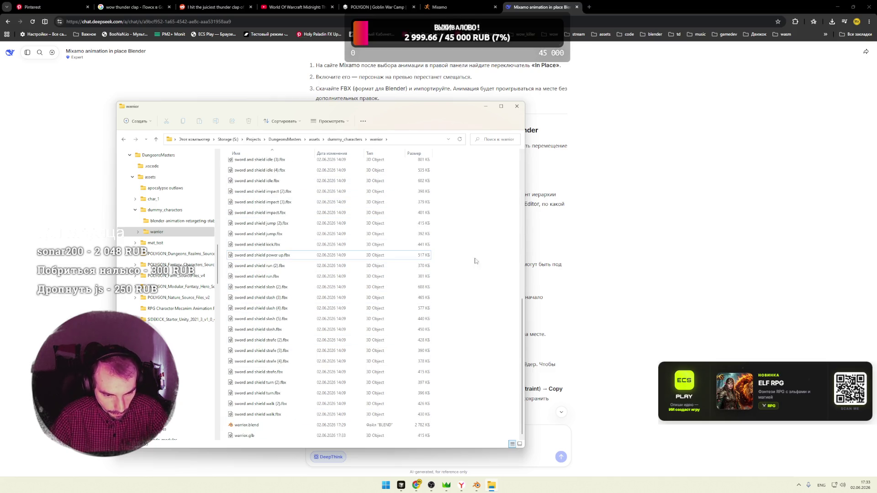
# Select the exported warrior.glb in the warrior folder, then bring the code editor forward
pyautogui.click(309, 436)
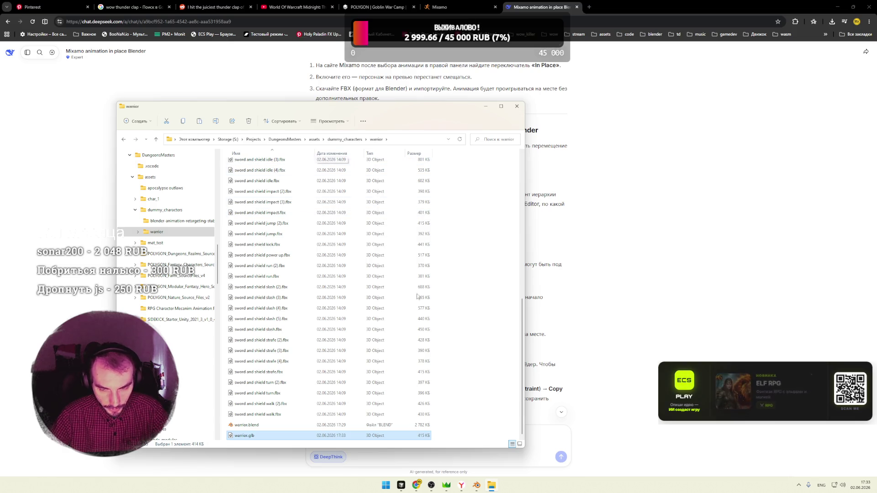
pyautogui.moveTo(431, 486)
pyautogui.moveTo(401, 485)
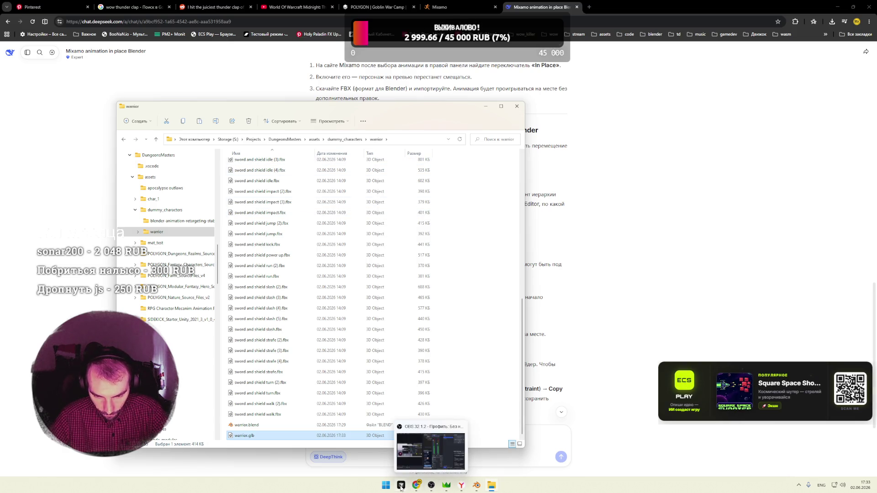
pyautogui.click(411, 431)
# Reveal the project in File Explorer and browse to game/client_server/client/public/models
pyautogui.rightClick(34, 89)
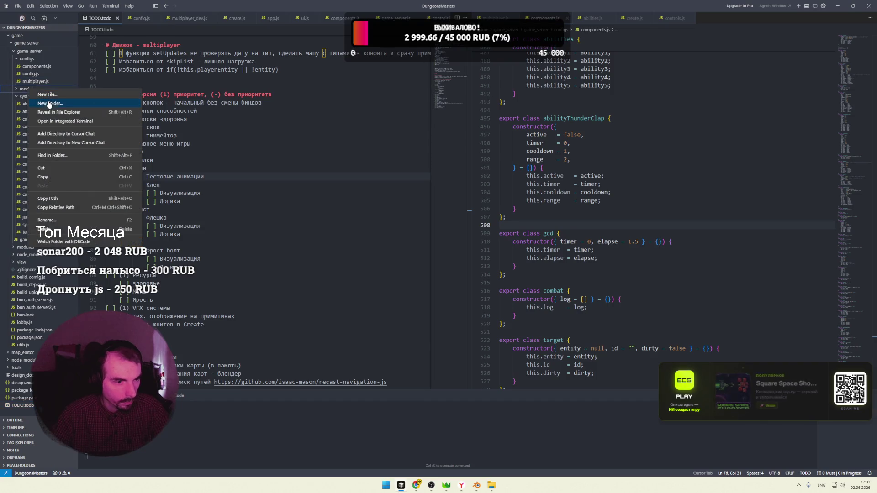
pyautogui.click(58, 112)
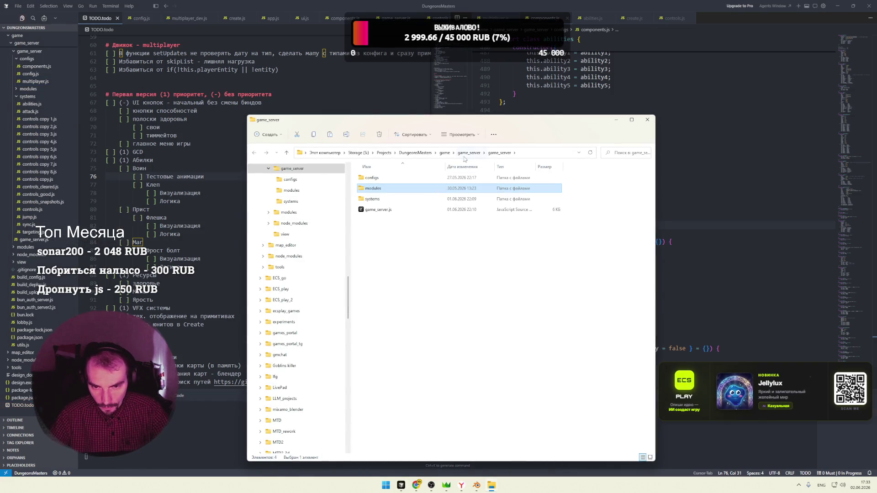
pyautogui.click(442, 153)
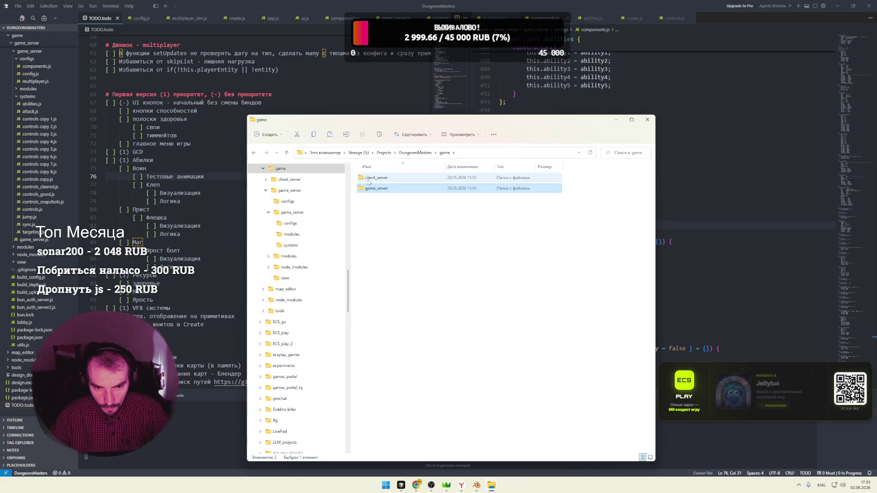
pyautogui.doubleClick(376, 178)
pyautogui.doubleClick(377, 177)
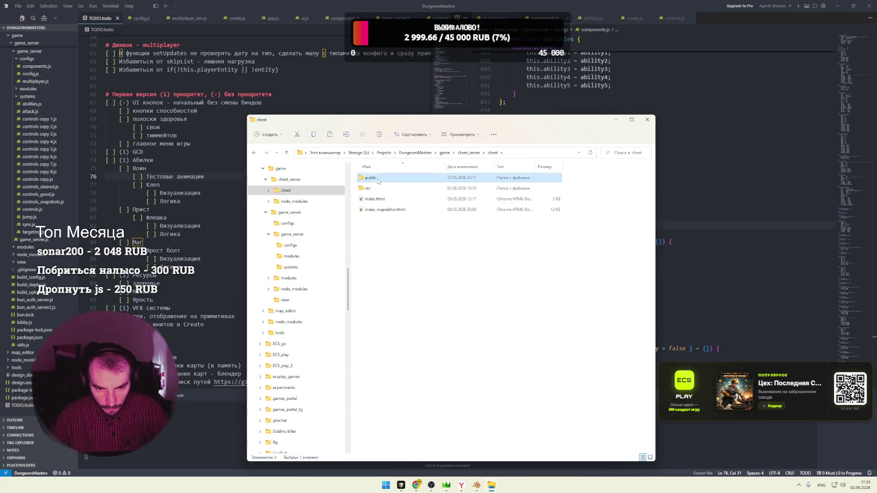
pyautogui.doubleClick(375, 220)
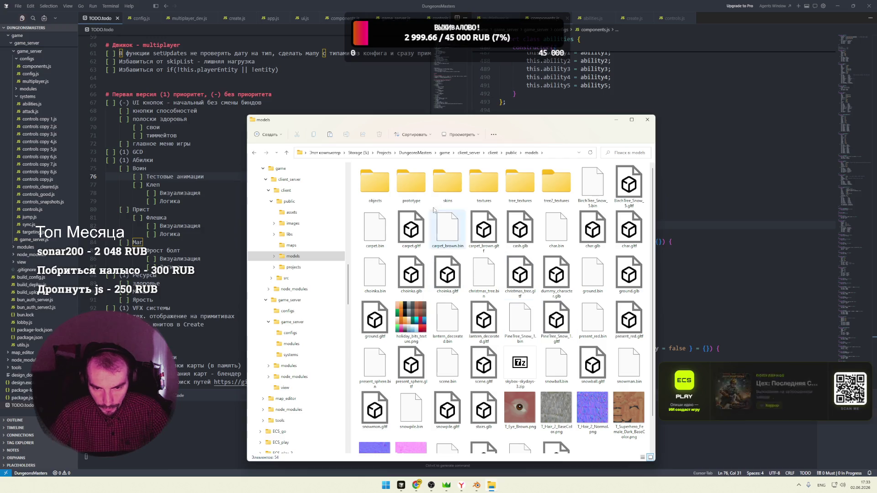
# Create a 'characters' folder inside models and paste warrior.glb into it, then minimize Explorer
pyautogui.rightClick(649, 193)
pyautogui.moveTo(675, 260)
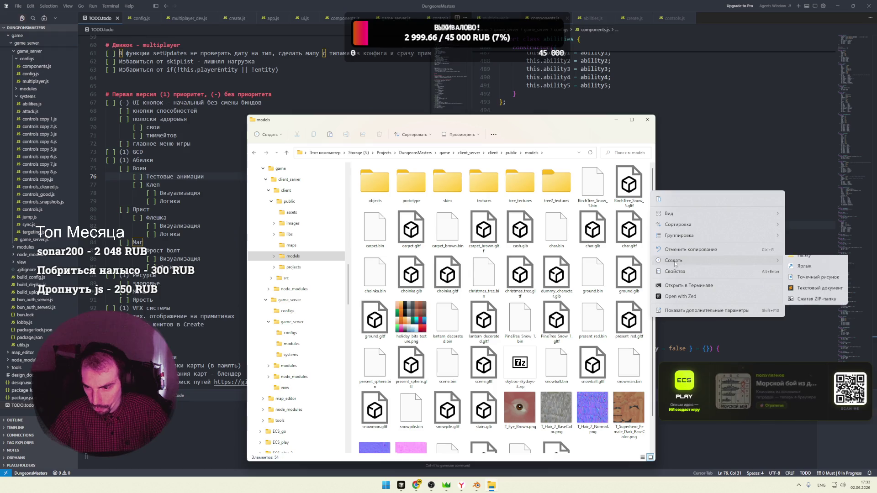
pyautogui.click(794, 262)
pyautogui.write('charact')
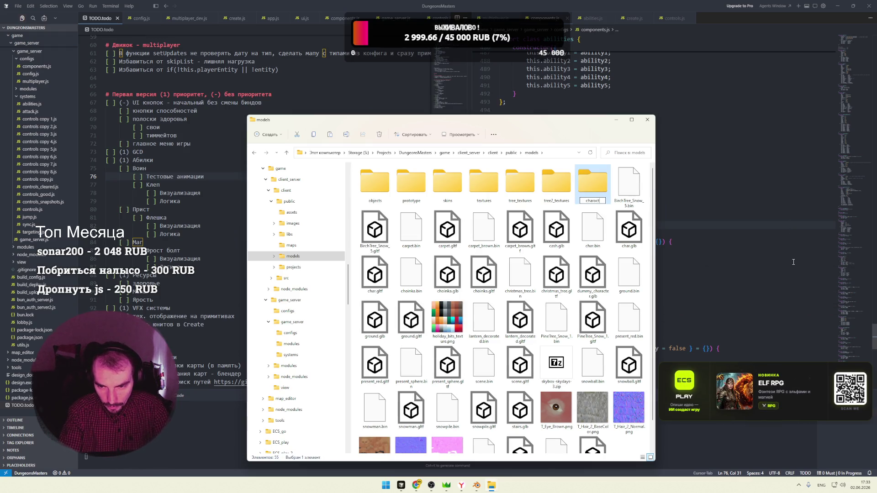
pyautogui.write('ers')
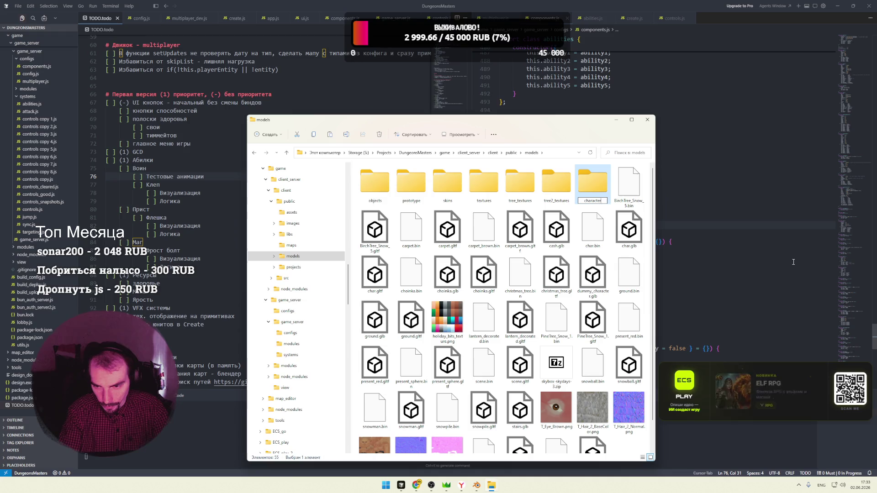
pyautogui.press('Return')
pyautogui.press('Return')
pyautogui.hotkey('ctrl', 'v')
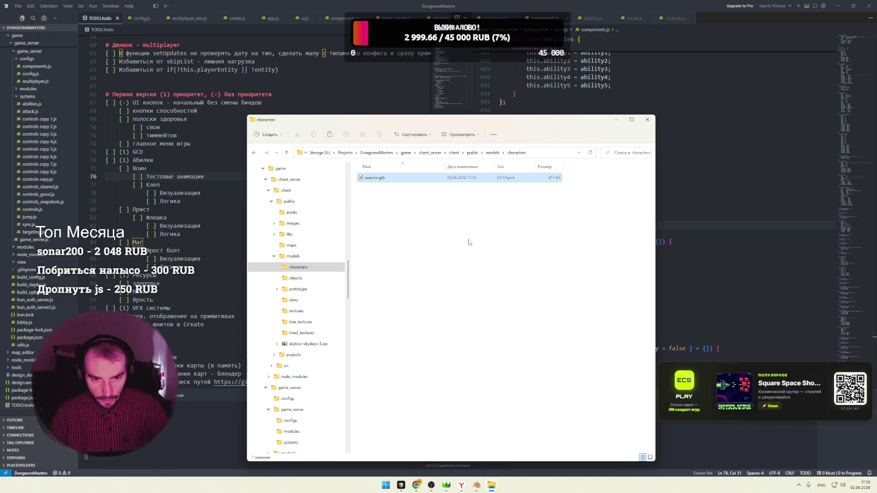
pyautogui.click(615, 120)
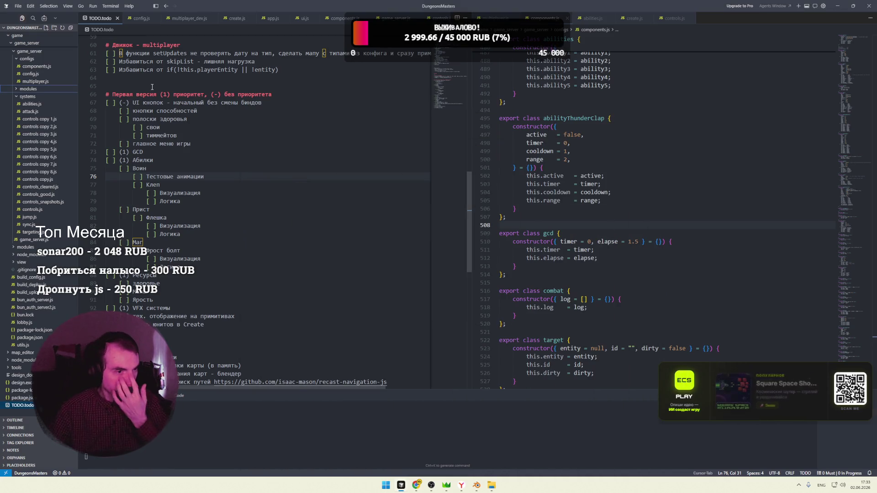
pyautogui.scroll(4, 52, 145)
pyautogui.scroll(5, 51, 145)
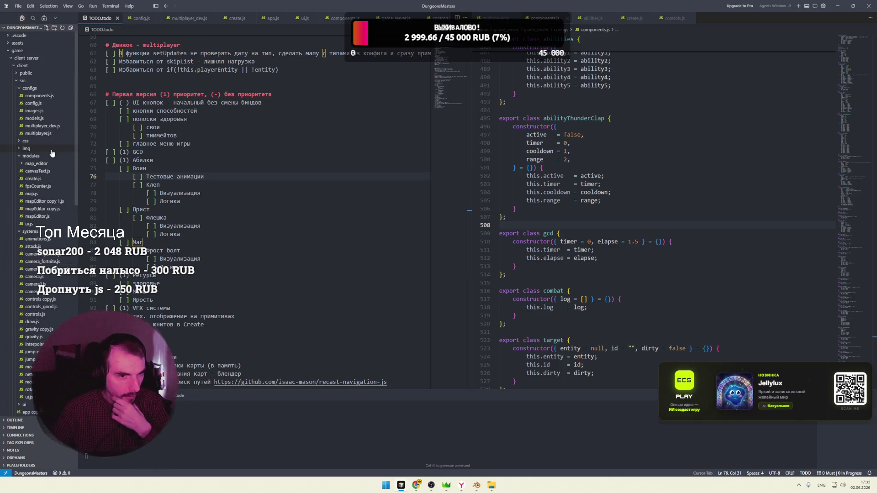
# In configs/models.js, duplicate the char entry as a new line
pyautogui.click(142, 18)
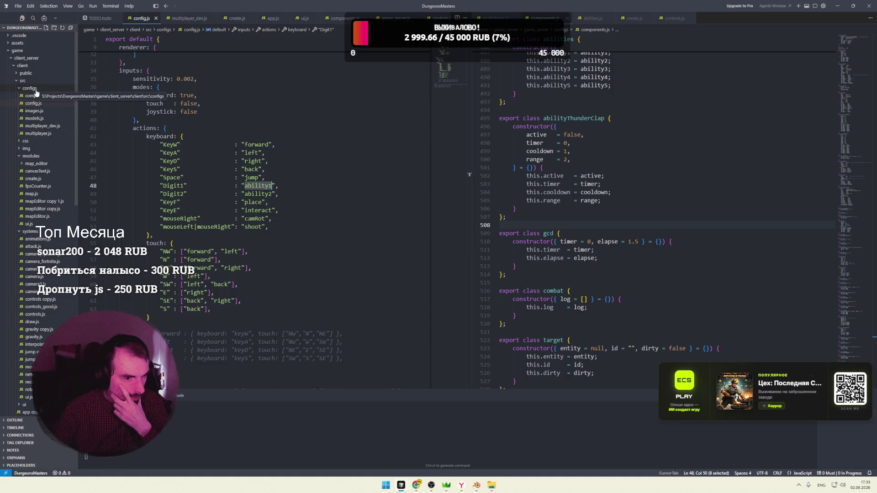
pyautogui.click(72, 117)
pyautogui.doubleClick(127, 64)
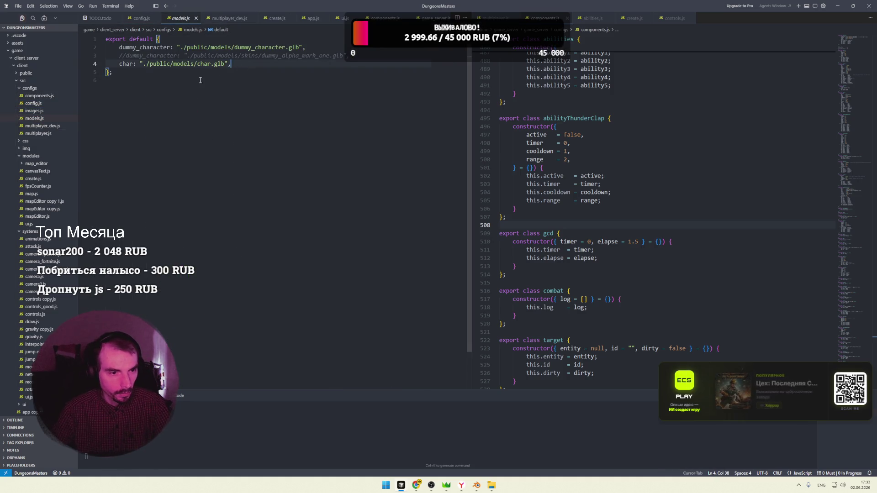
pyautogui.hotkey('shift', 'alt', 'Down')
pyautogui.write('warrior: "./public/models/char.glb",')
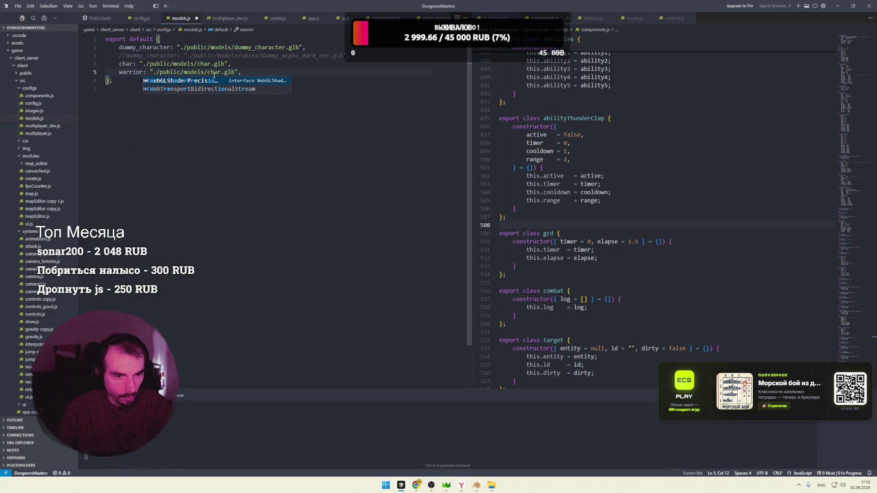
# Turn the copy into a warrior entry pointing to ./public/models/characters/warrior.glb, save and close models.js
pyautogui.doubleClick(215, 73)
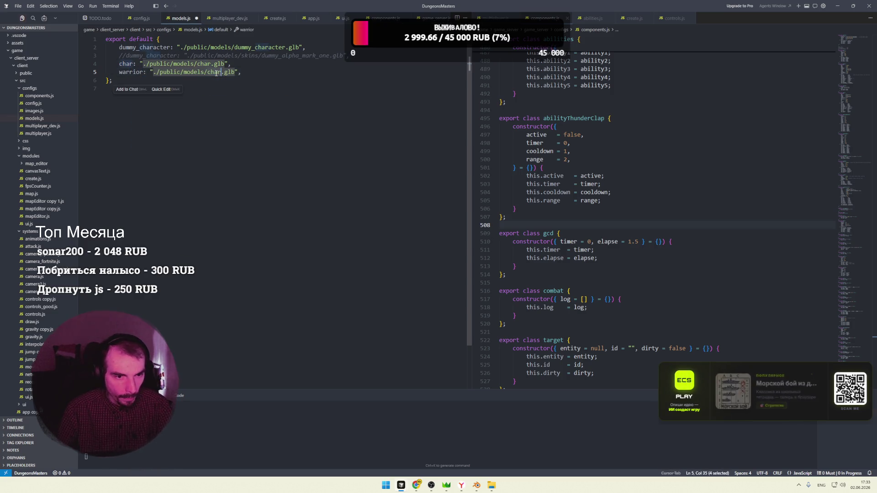
pyautogui.write('/')
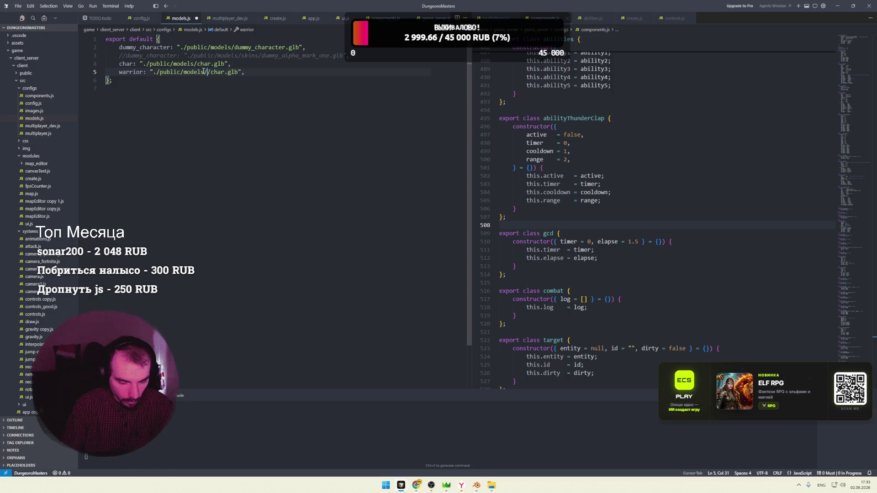
pyautogui.write('s')
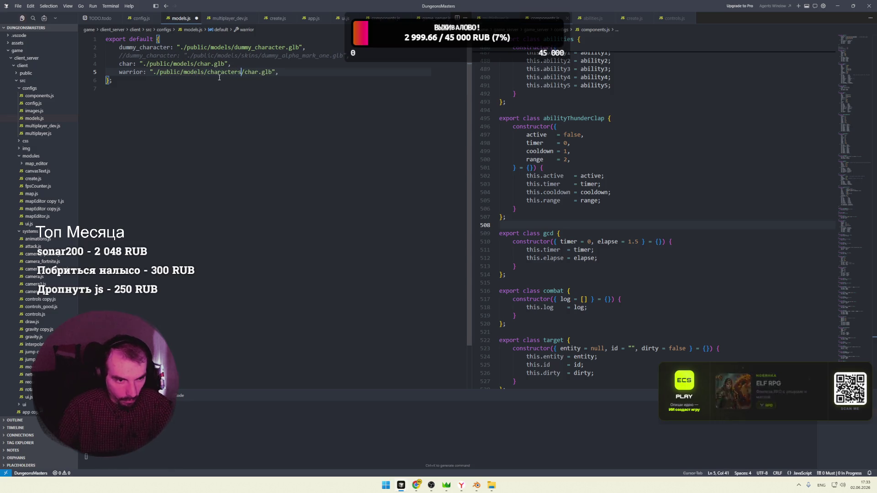
pyautogui.click(132, 74)
pyautogui.hotkey('ctrl', 'c')
pyautogui.doubleClick(253, 72)
pyautogui.hotkey('ctrl', 'v')
pyautogui.click(257, 64)
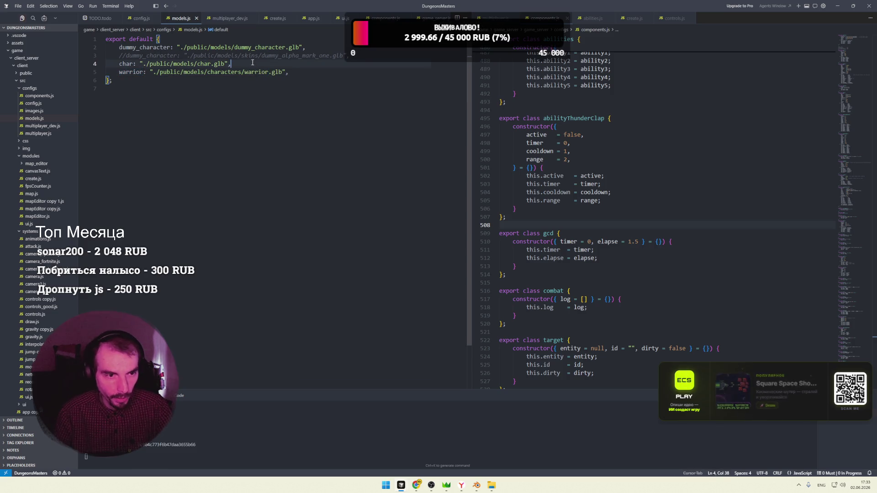
pyautogui.click(196, 19)
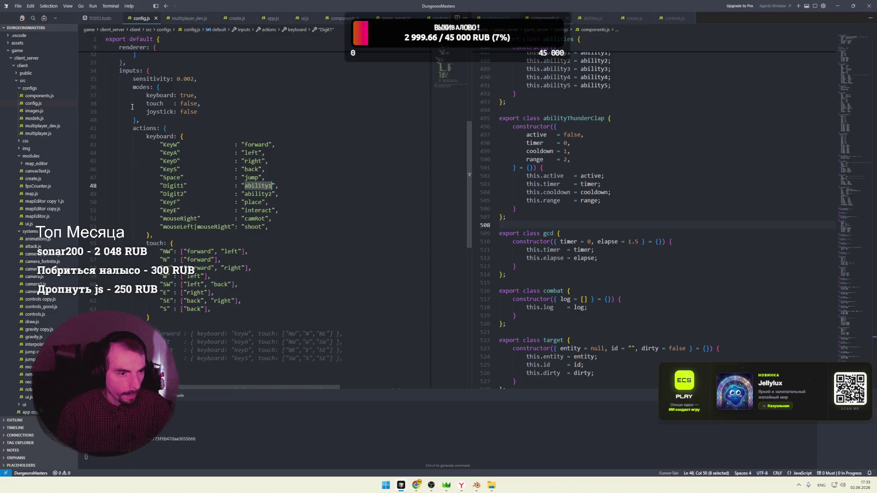
# In modules/create.js line 118, make the player's geometry model this.Core.Assets.model.warrior, then switch to the browser
pyautogui.click(29, 88)
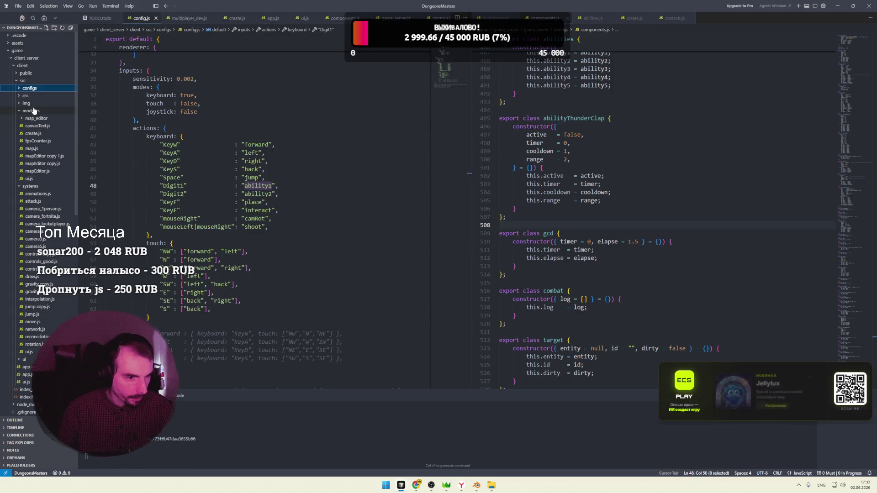
pyautogui.click(30, 111)
pyautogui.scroll(-1, 375, 22)
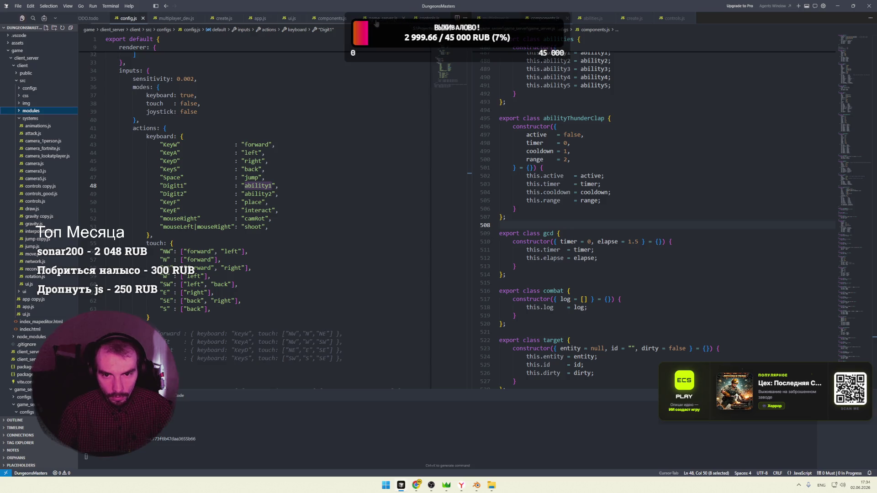
pyautogui.scroll(1, 305, 22)
pyautogui.click(240, 22)
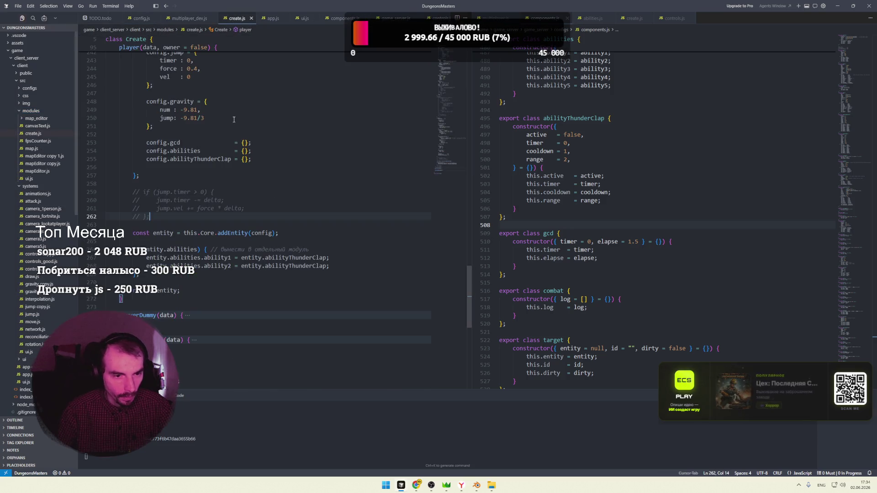
pyautogui.moveTo(447, 153); pyautogui.dragTo(449, 64)
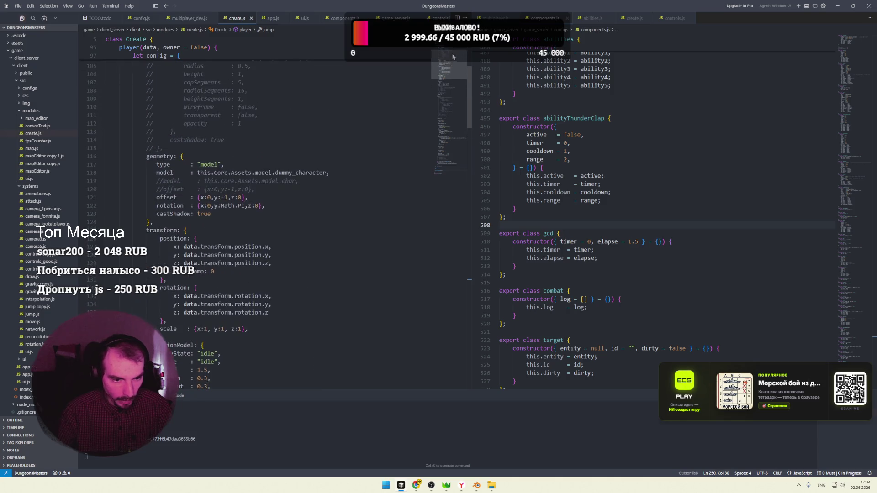
pyautogui.doubleClick(310, 172)
pyautogui.write('warrio')
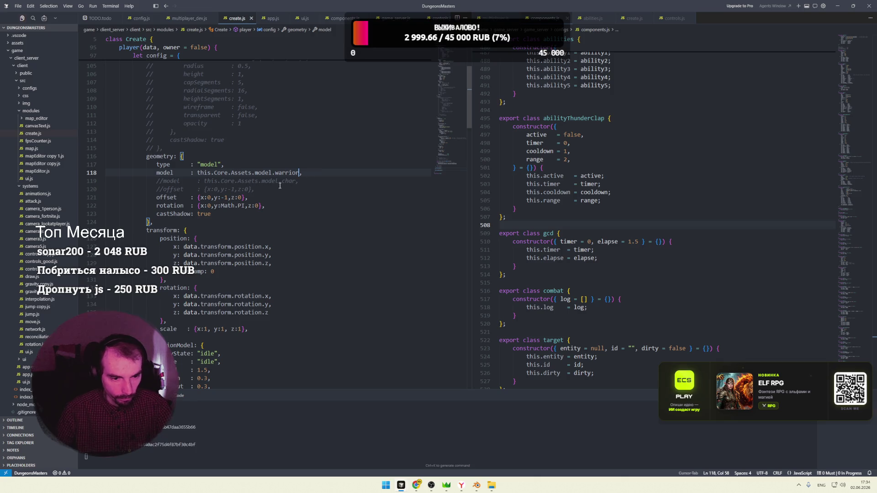
pyautogui.hotkey('alt', 'Tab')
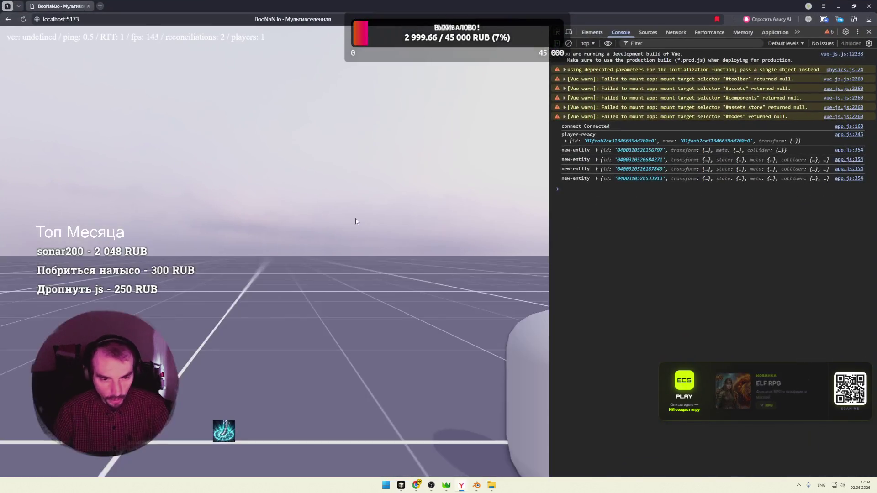
# Reload the game, walk the player around with W/D/A, then show the DevTools Network requests
pyautogui.press('F5')
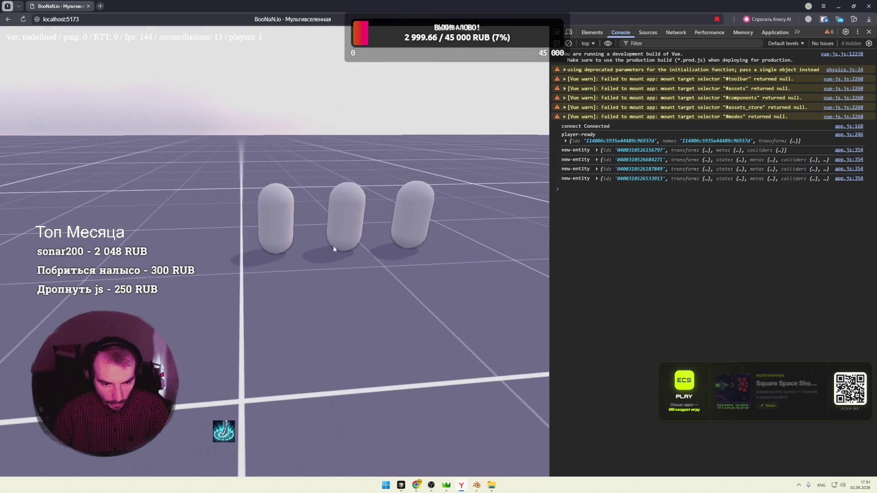
pyautogui.press('w')
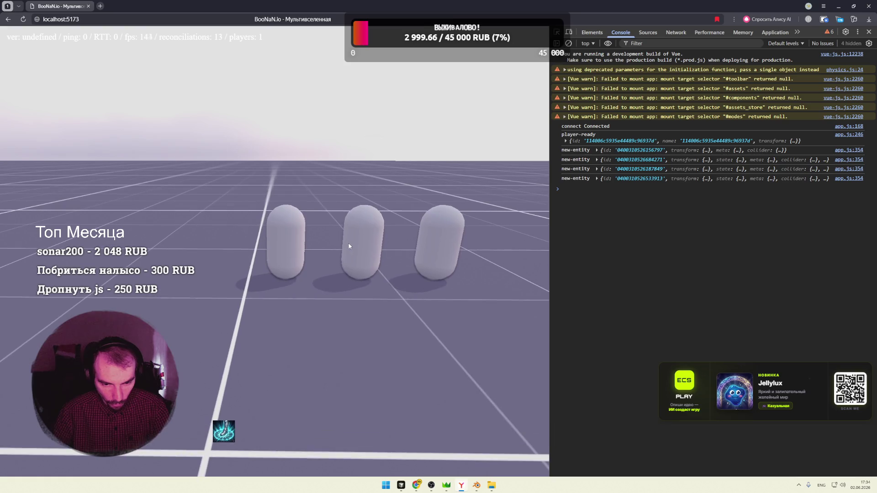
pyautogui.press('d')
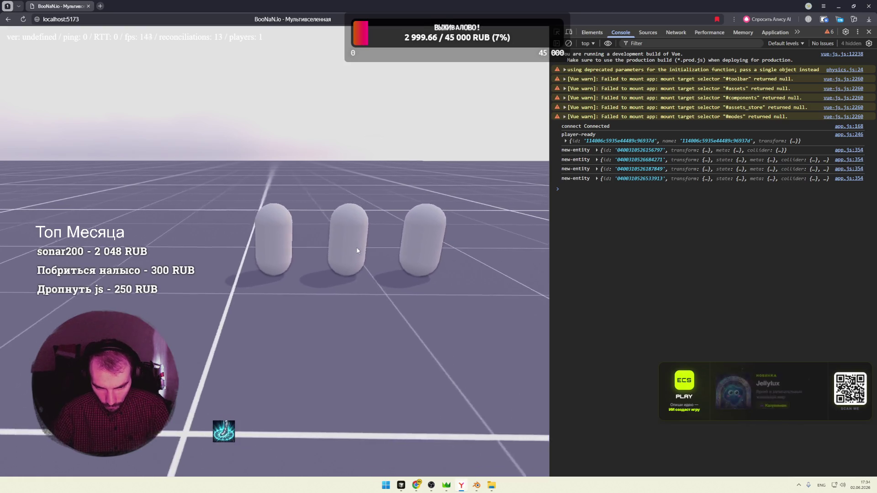
pyautogui.press('a')
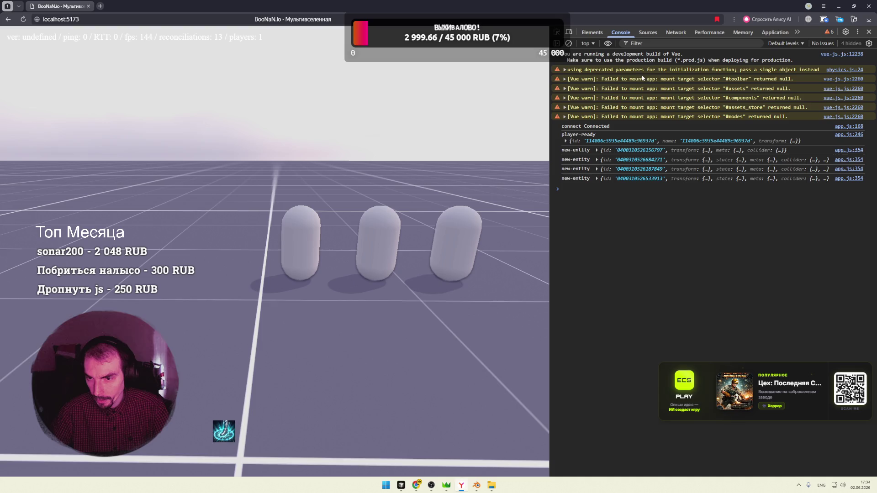
pyautogui.click(675, 32)
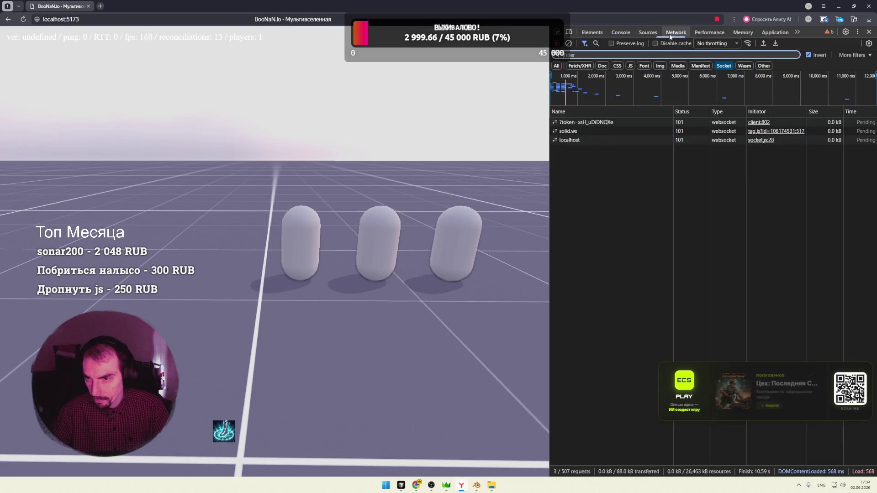
# Reload, list all requests and inspect warrior.glb's headers showing 304 Not Modified
pyautogui.press('F5')
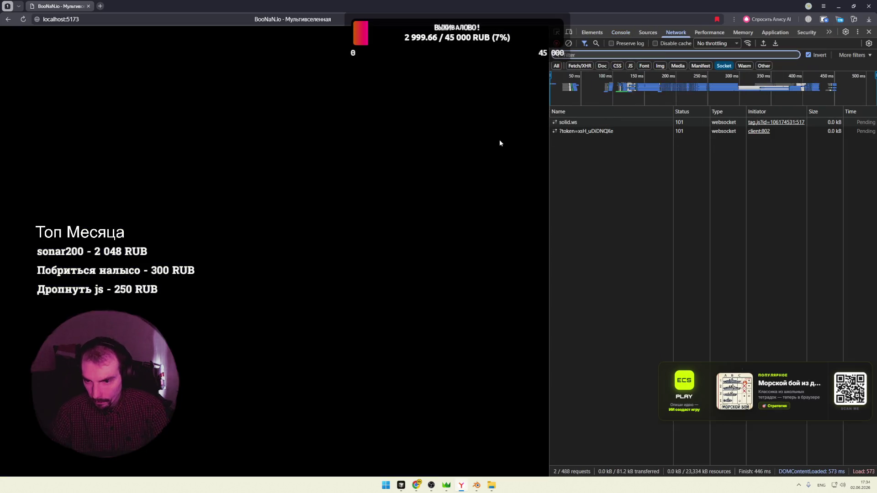
pyautogui.click(557, 65)
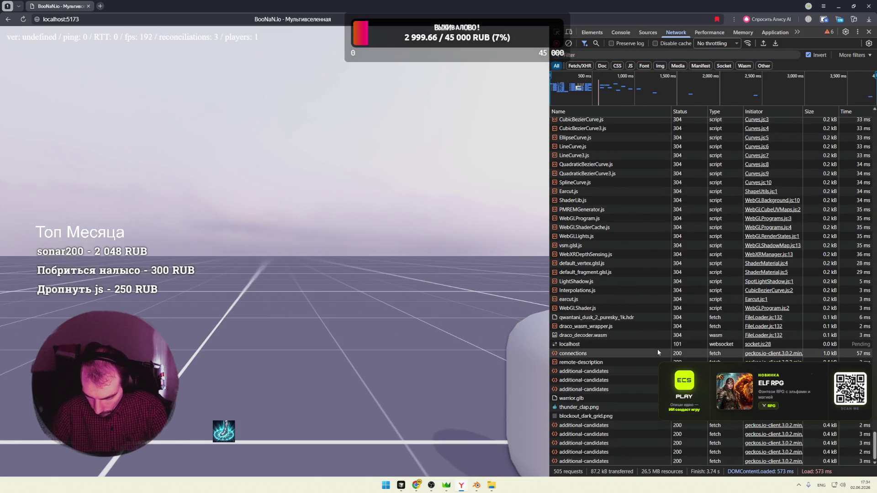
pyautogui.click(629, 398)
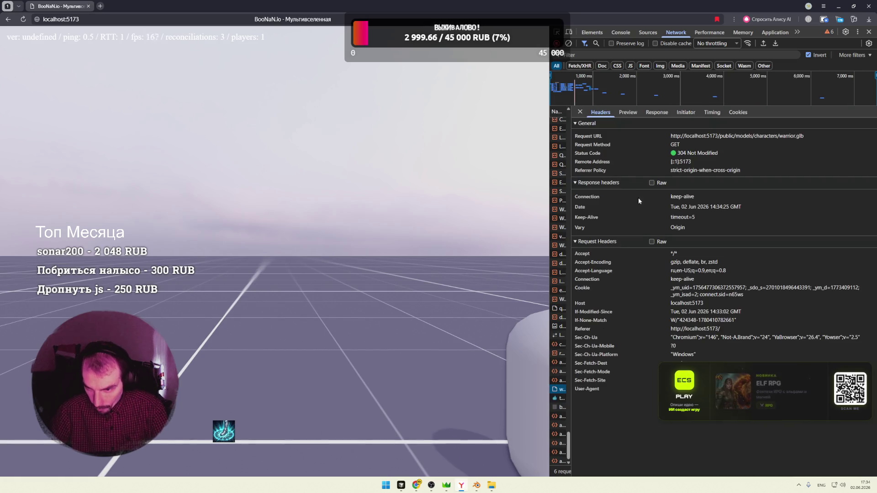
pyautogui.click(621, 115)
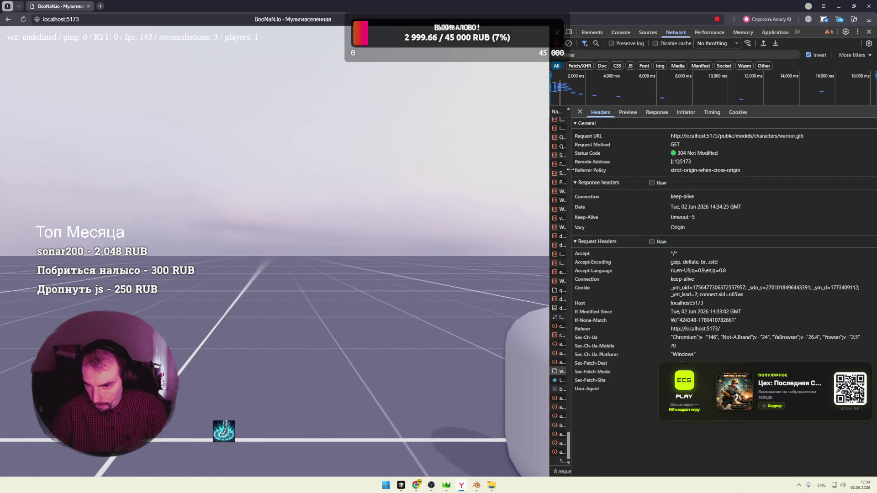
pyautogui.moveTo(570, 168); pyautogui.dragTo(646, 168)
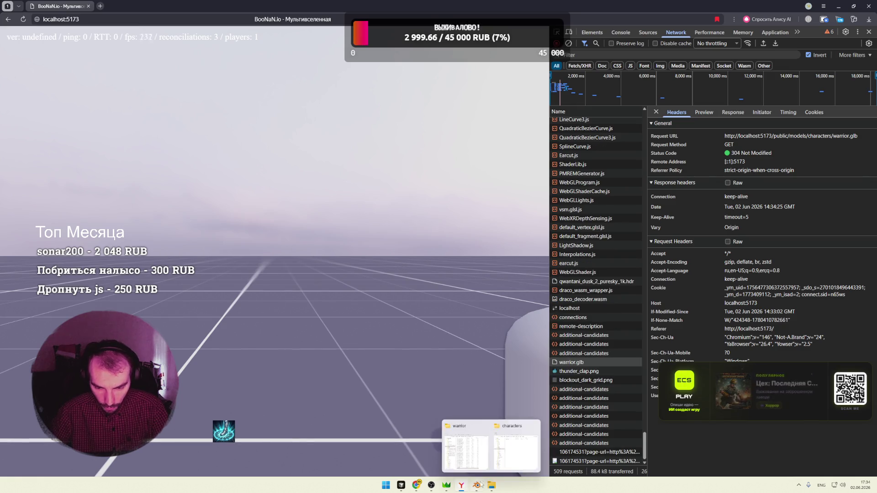
# Cycle through Blender and the open windows back to Cursor's create.js
pyautogui.click(477, 485)
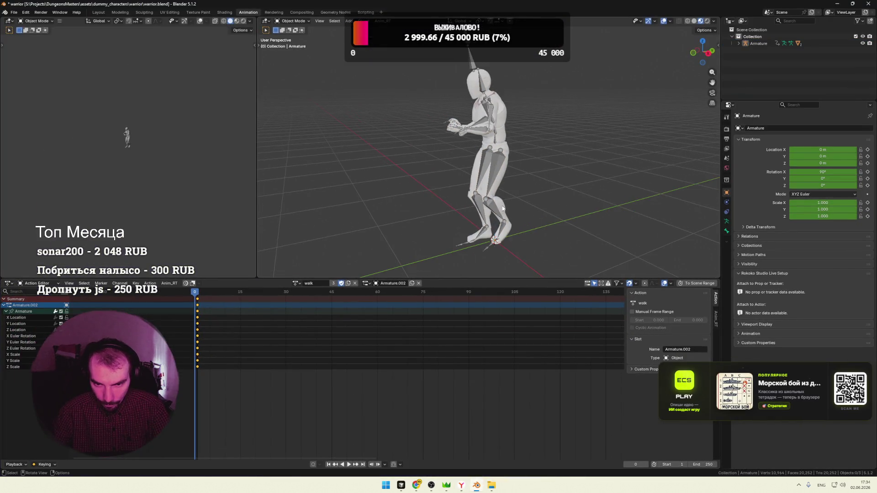
pyautogui.hotkey('alt', 'Tab')
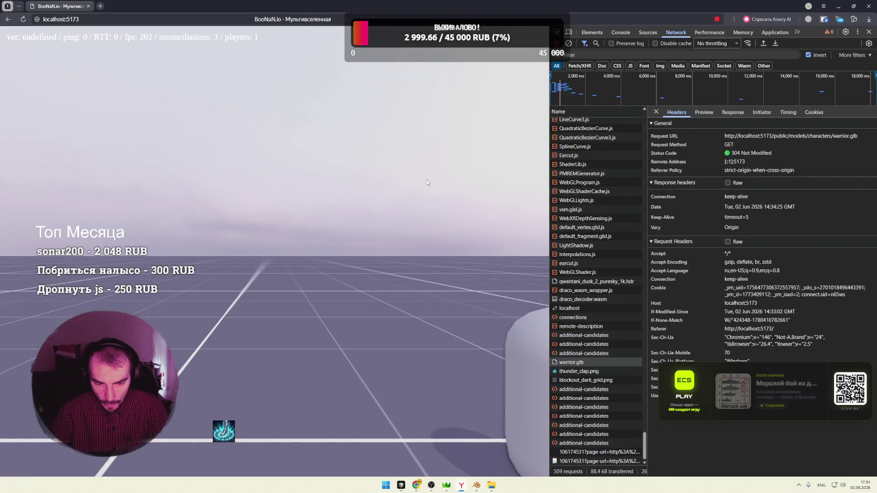
pyautogui.hotkey('alt', 'Tab')
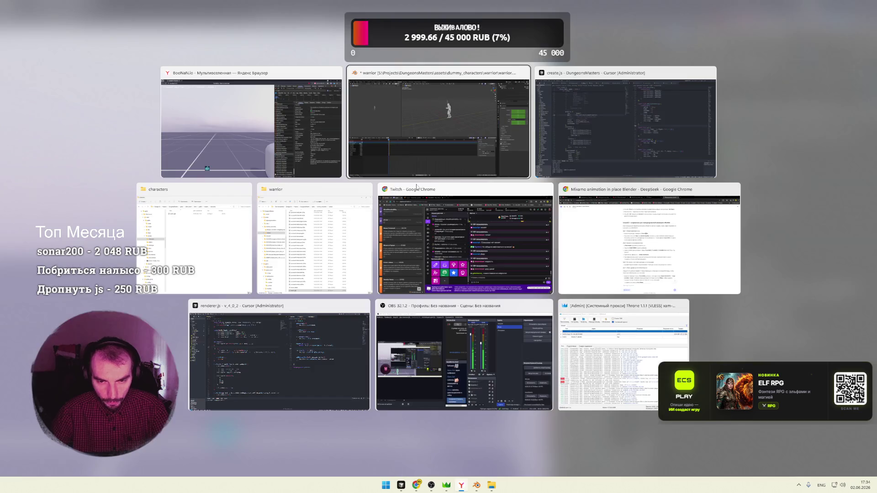
pyautogui.hotkey('alt', 'Tab')
pyautogui.click(560, 158)
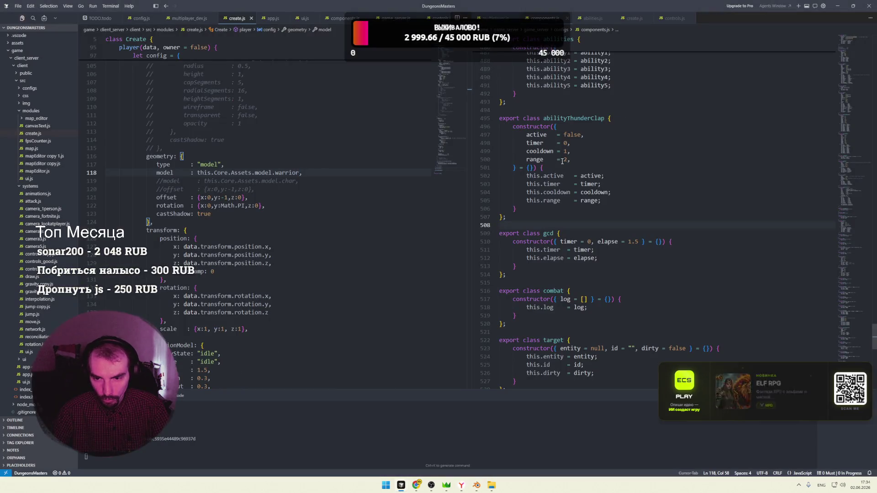
# Review create.js, then move controls.js and game_server.js into the right-hand editor group
pyautogui.click(310, 172)
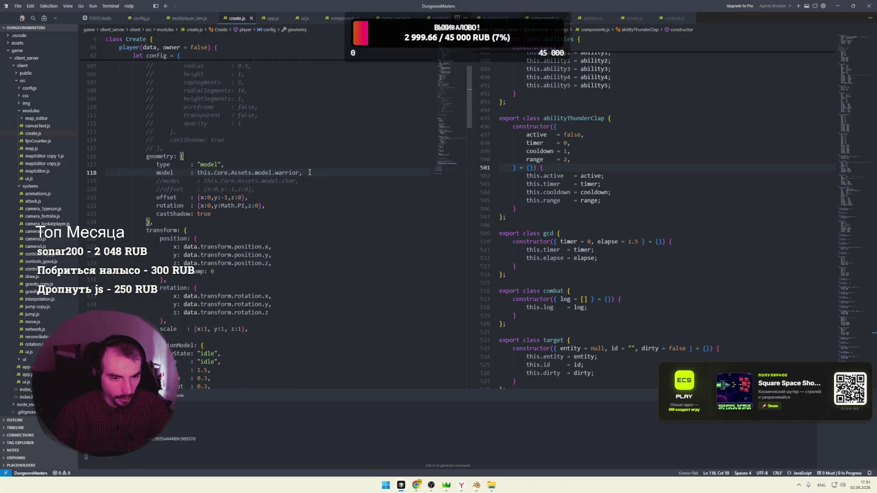
pyautogui.click(234, 214)
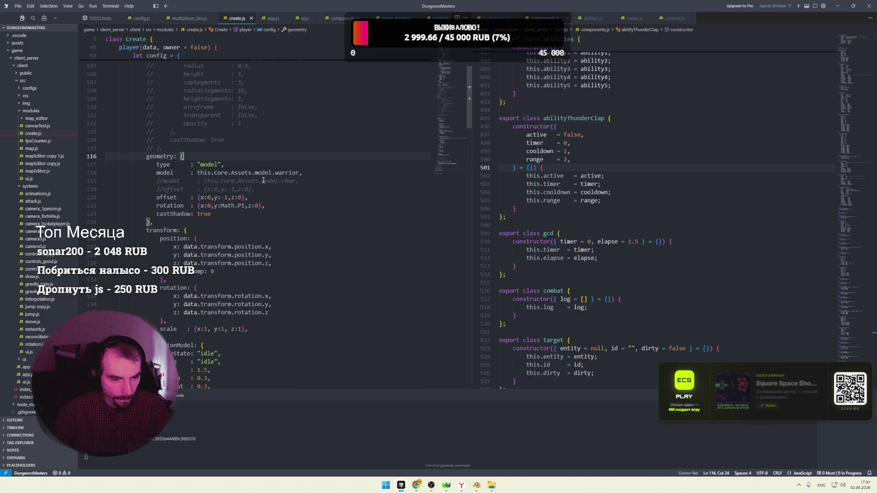
pyautogui.scroll(-4, 245, 192)
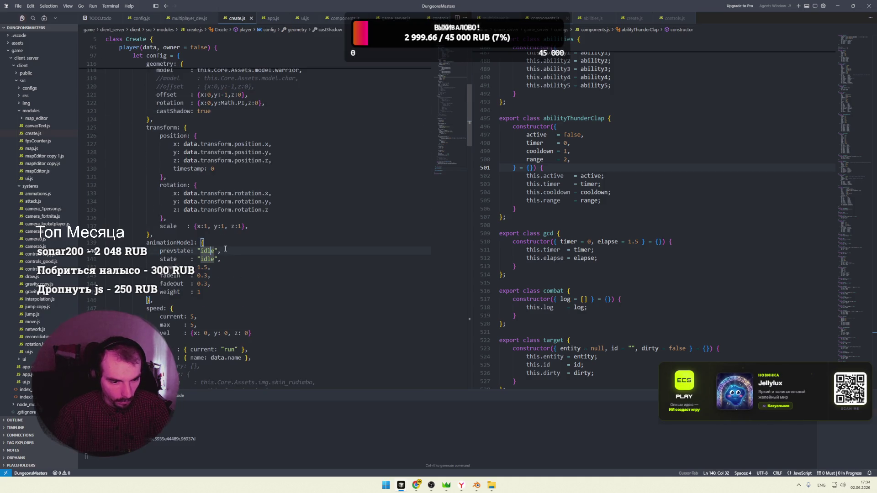
pyautogui.click(261, 283)
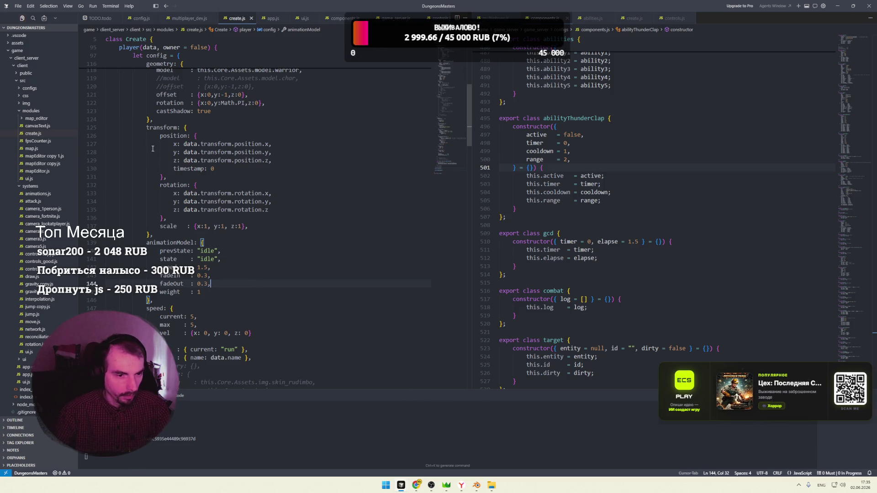
pyautogui.scroll(3, 151, 226)
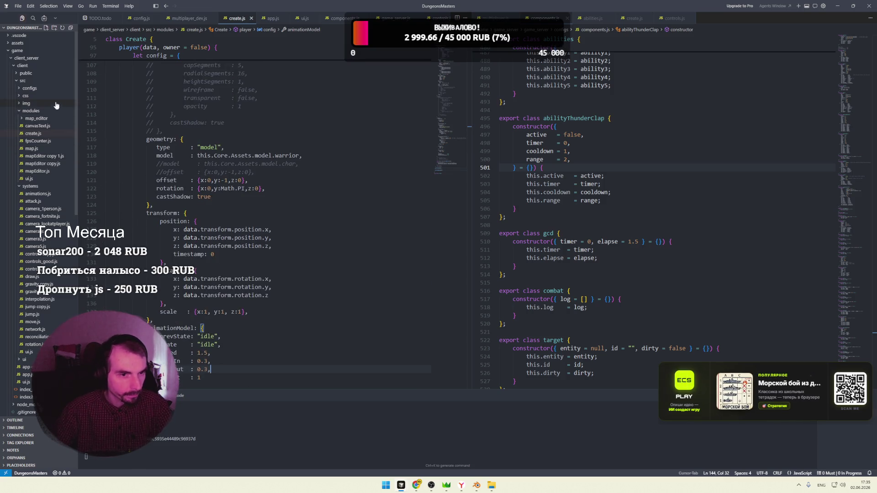
pyautogui.scroll(-1, 356, 19)
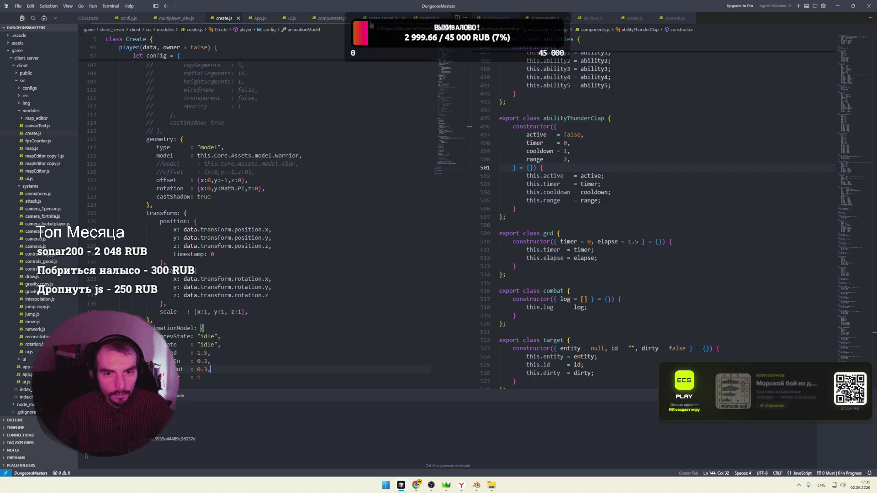
pyautogui.click(416, 20)
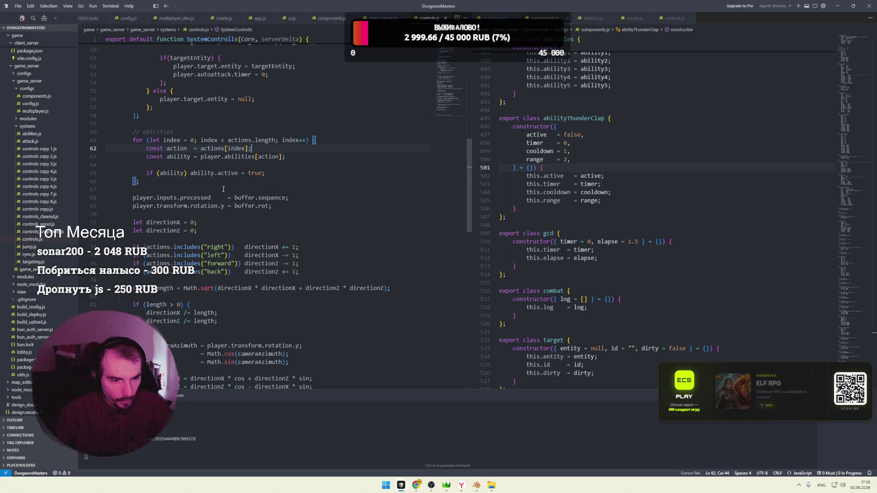
pyautogui.scroll(1, 299, 199)
pyautogui.scroll(7, 333, 195)
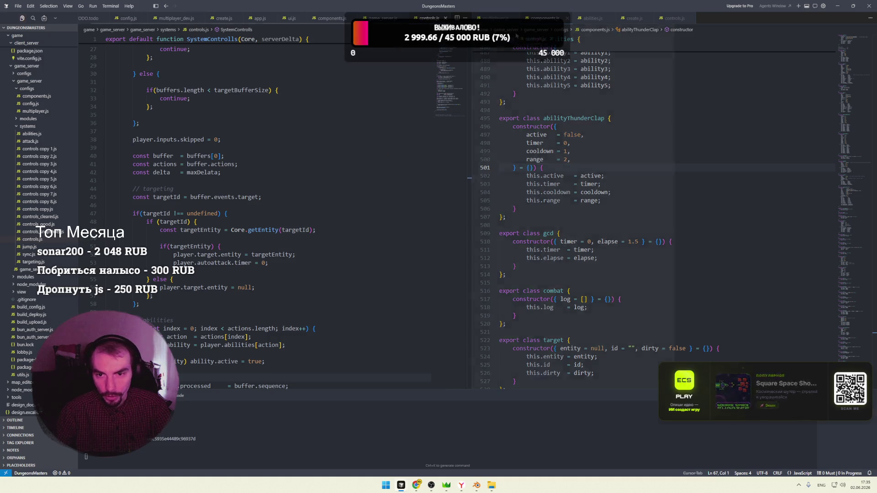
pyautogui.moveTo(425, 19); pyautogui.dragTo(575, 206)
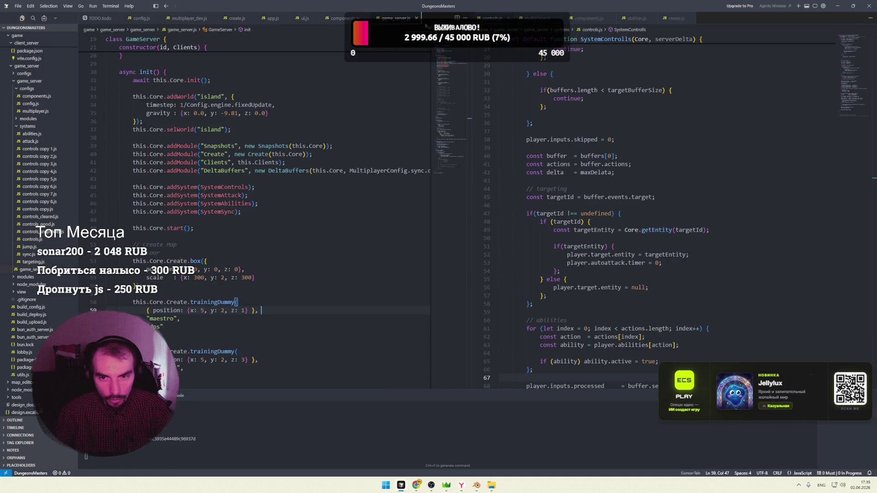
pyautogui.moveTo(396, 18); pyautogui.dragTo(616, 206)
# Check config.js's keyboard bindings, then open systems/animations.js from the Explorer
pyautogui.click(272, 19)
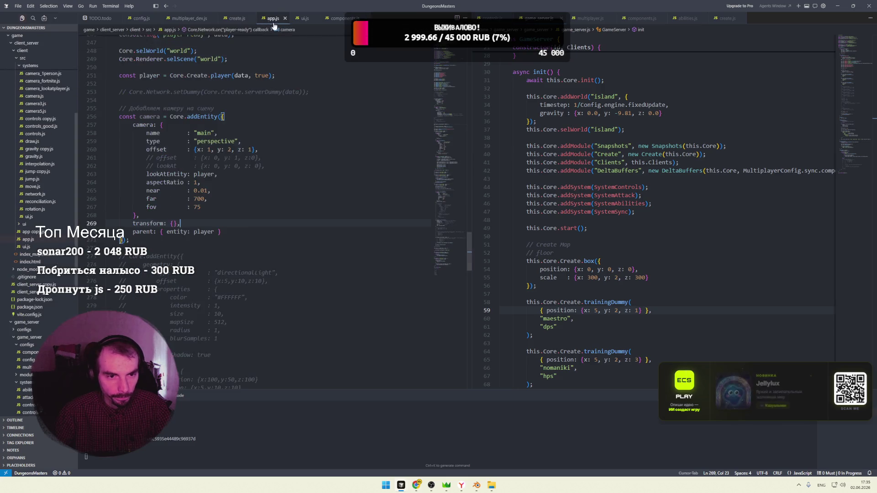
pyautogui.click(232, 18)
pyautogui.click(177, 19)
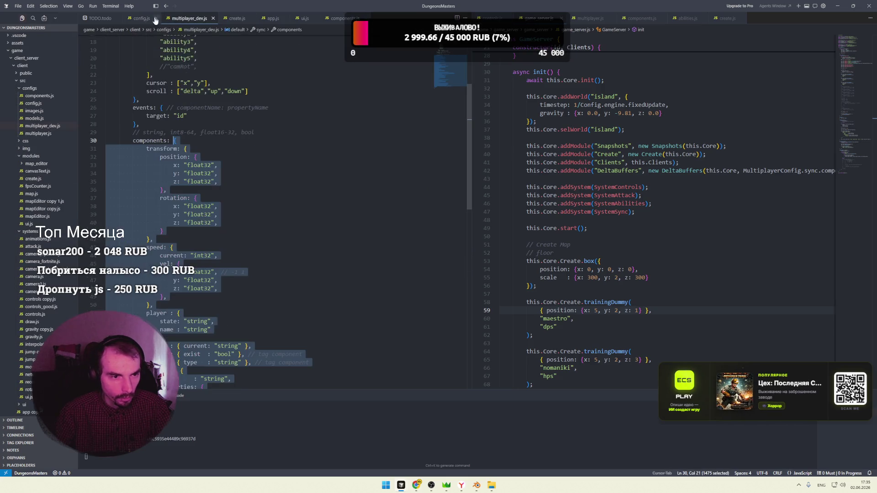
pyautogui.click(141, 18)
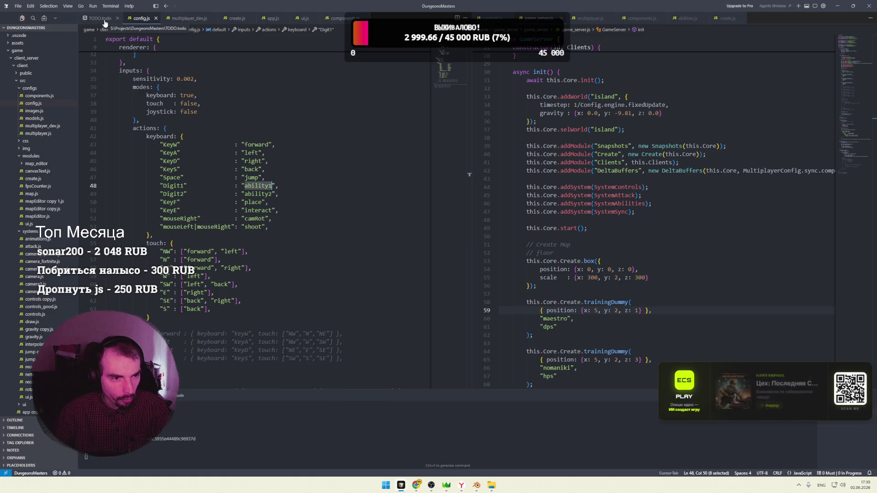
pyautogui.click(204, 129)
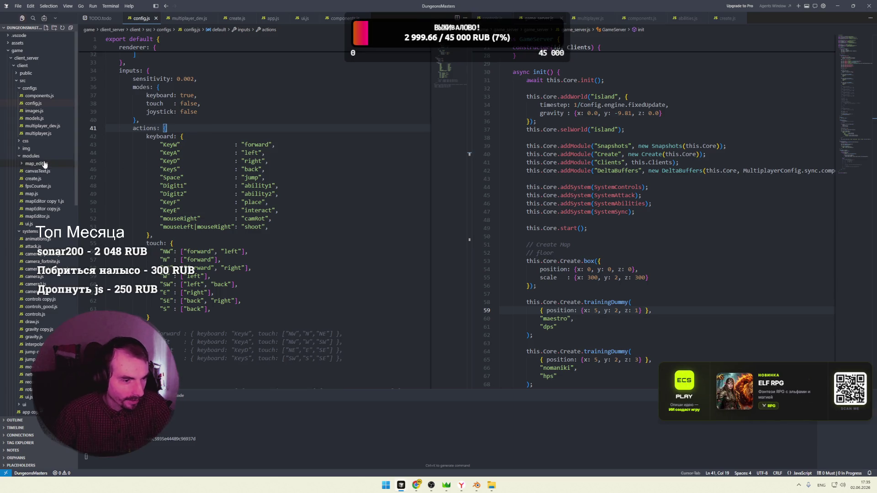
pyautogui.click(31, 156)
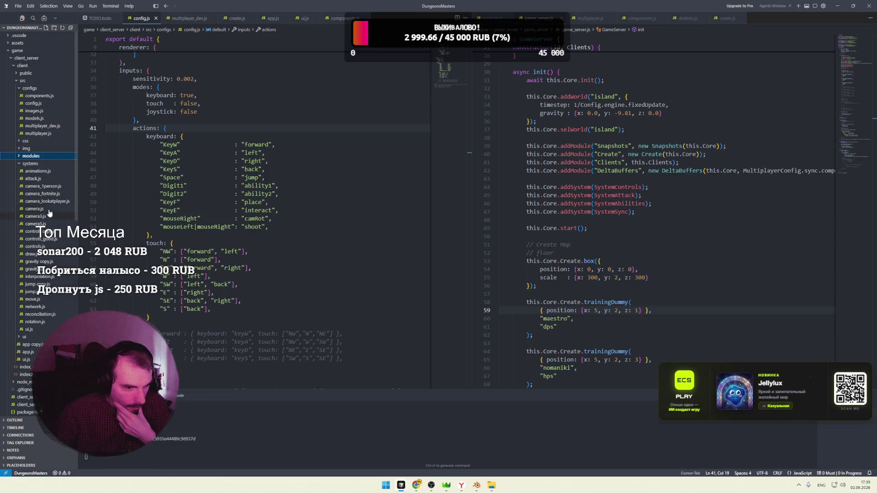
pyautogui.click(38, 171)
pyautogui.click(272, 111)
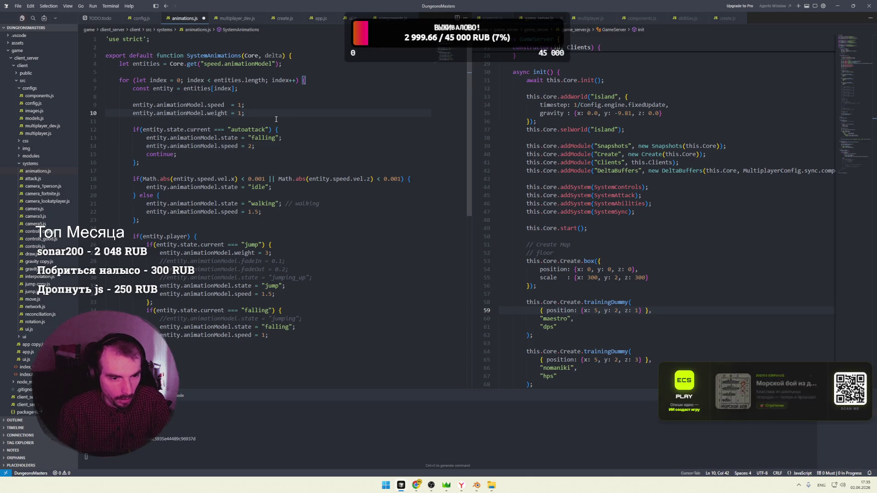
# Add console.log(entity.animationModel) after the weight line, then view the game's console in the browser
pyautogui.click(223, 121)
pyautogui.press('Return')
pyautogui.press('Return')
pyautogui.write('cons')
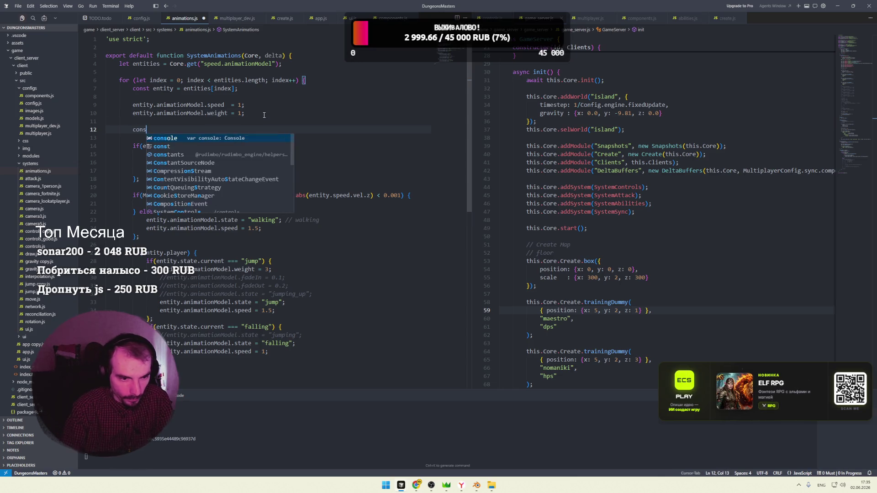
pyautogui.write('ole.log(')
pyautogui.doubleClick(156, 105)
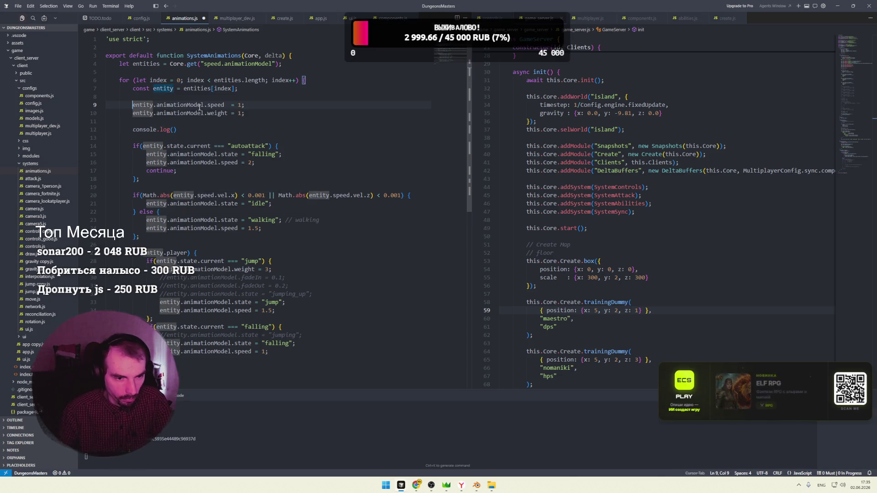
pyautogui.hotkey('ctrl', 'c')
pyautogui.click(173, 130)
pyautogui.hotkey('ctrl', 'v')
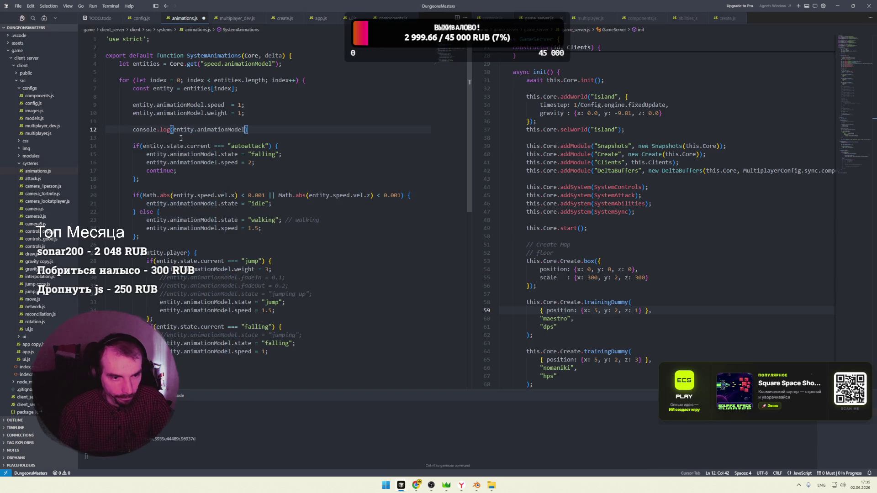
pyautogui.hotkey('alt', 'Tab')
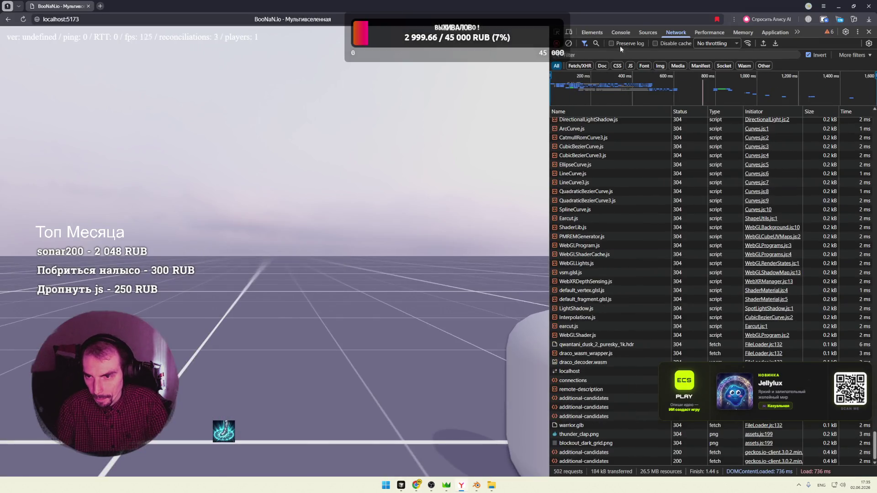
pyautogui.click(620, 32)
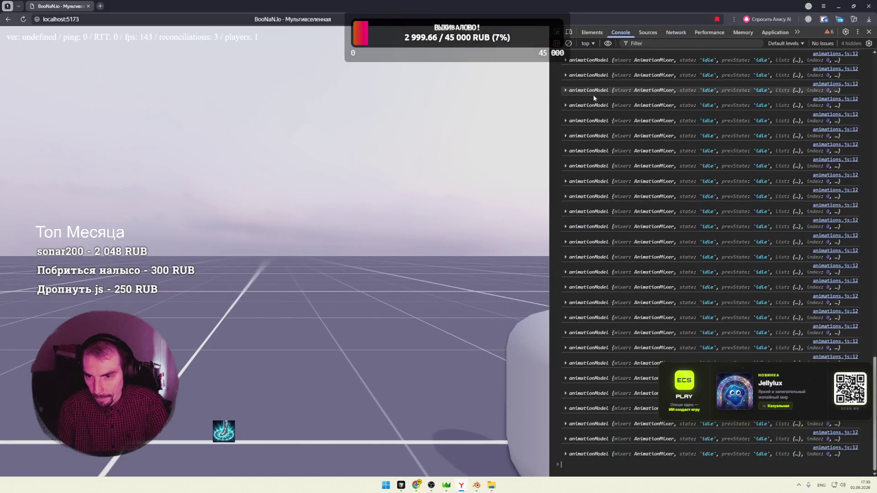
# Widen DevTools and expand a logged animationModel to see its autoattack, idle, jump, thunder_clap and walk actions
pyautogui.moveTo(549, 163); pyautogui.dragTo(370, 144)
pyautogui.scroll(5, 490, 140)
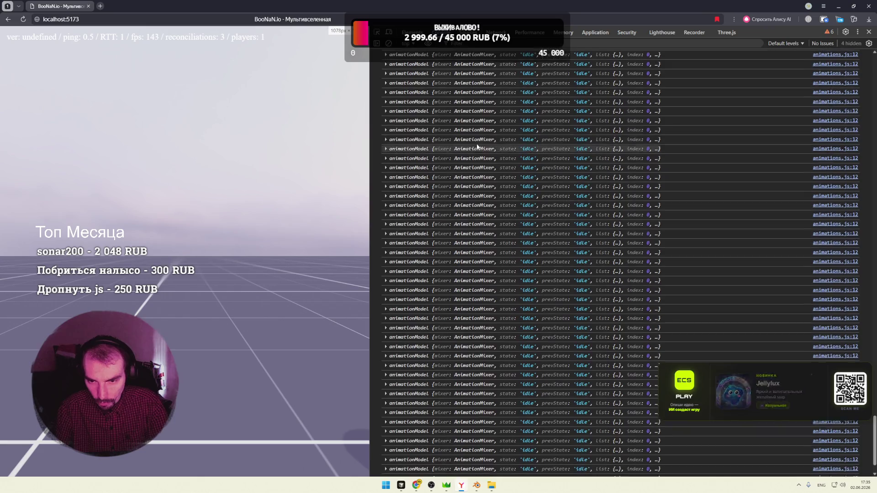
pyautogui.click(386, 129)
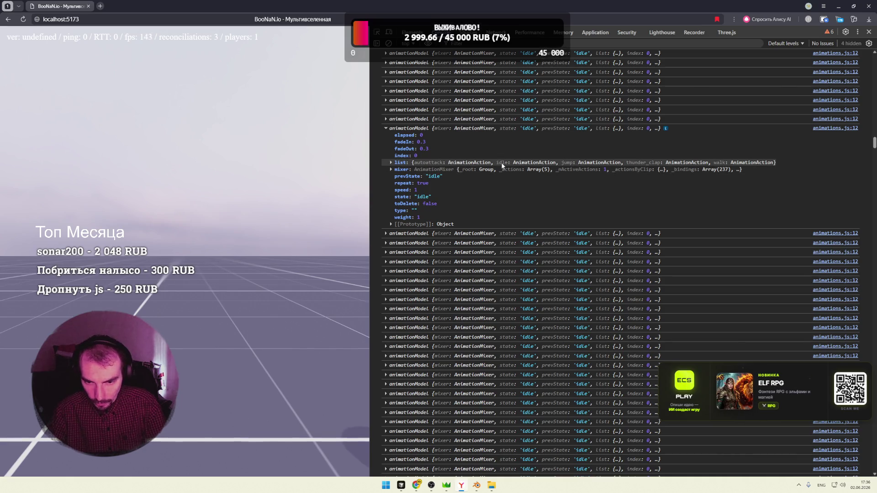
pyautogui.hotkey('alt', 'Tab')
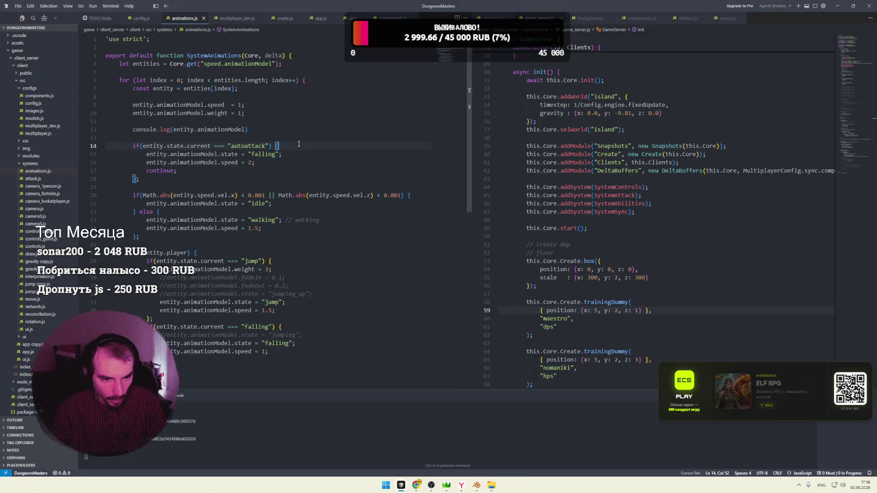
# Replace the 'falling' state with 'autoattack' in the autoattack branch, then switch to the game
pyautogui.doubleClick(248, 146)
pyautogui.write('utoattack')
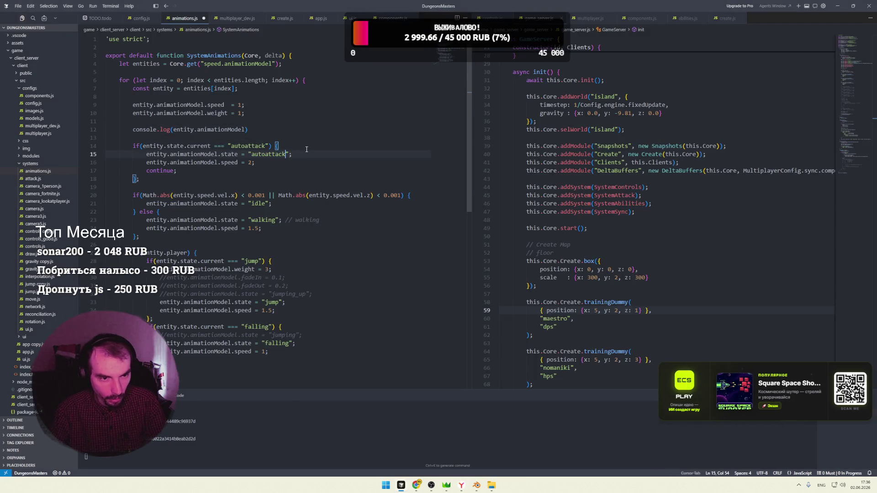
pyautogui.hotkey('alt', 'Tab')
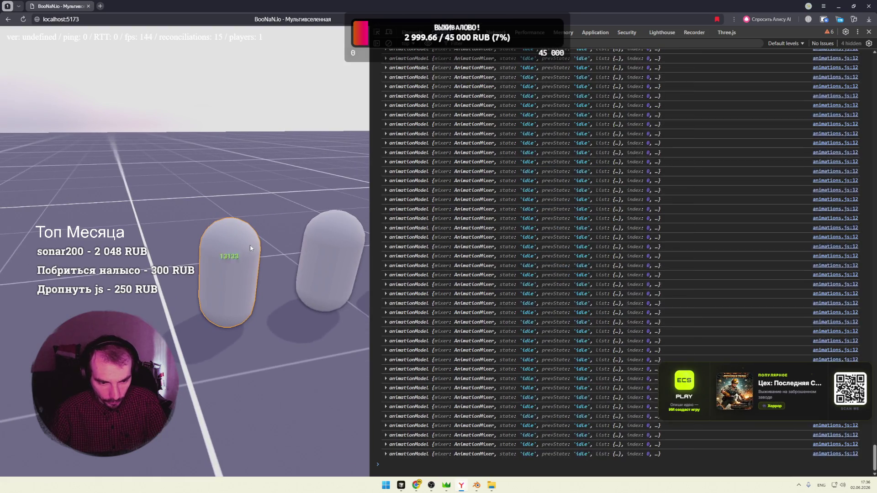
# Walk the character to trigger the animation log, then check the continue line in animations.js
pyautogui.press('w')
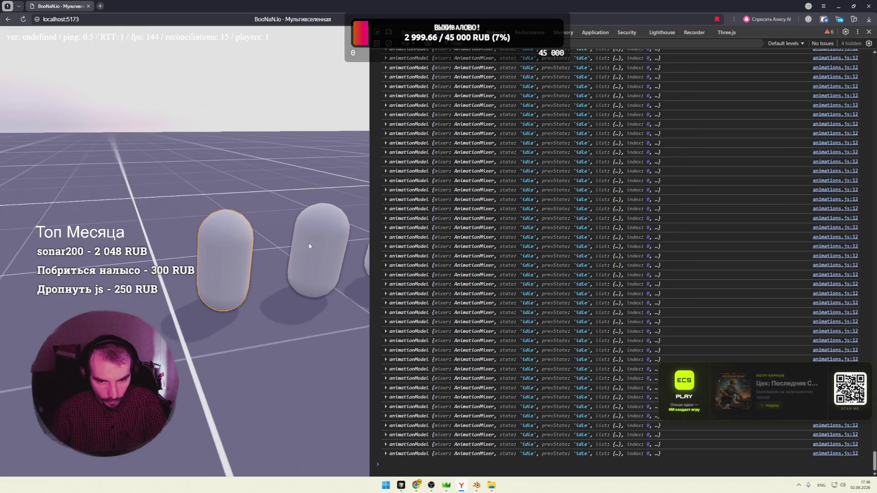
pyautogui.press('super+Tab')
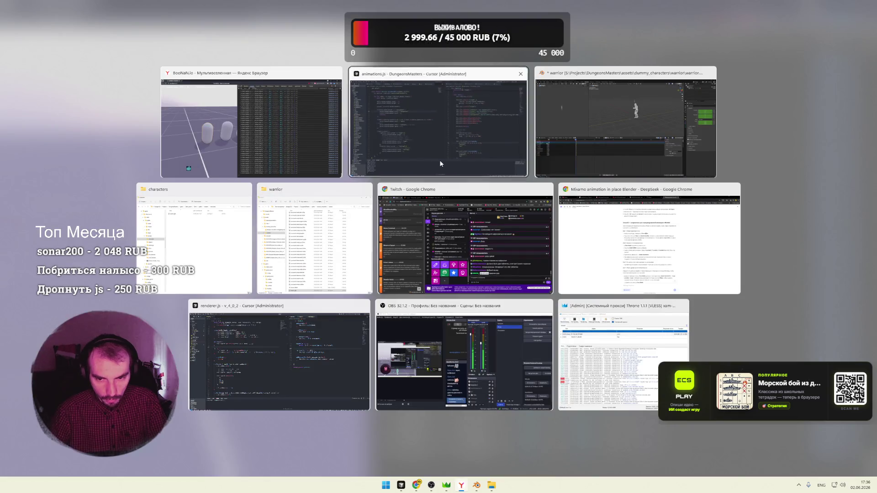
pyautogui.click(441, 164)
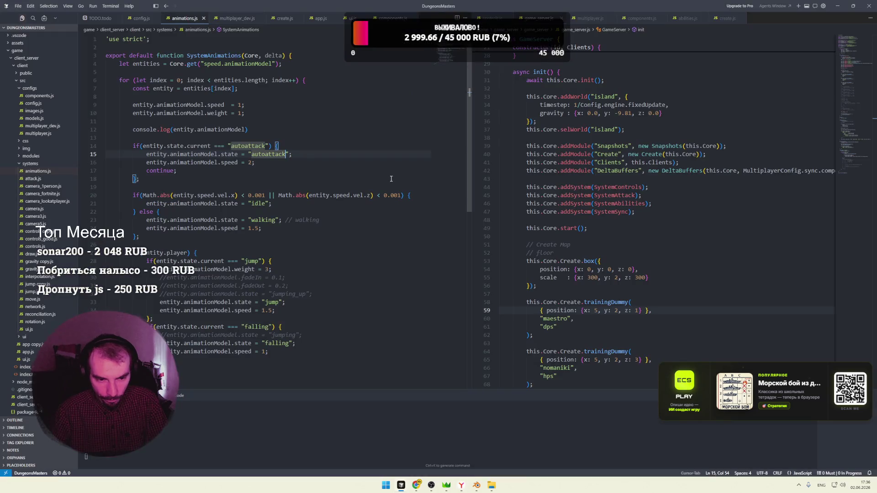
pyautogui.click(307, 168)
# Switch back to the Blender warrior scene via Task View
pyautogui.press('super+Tab')
pyautogui.click(600, 150)
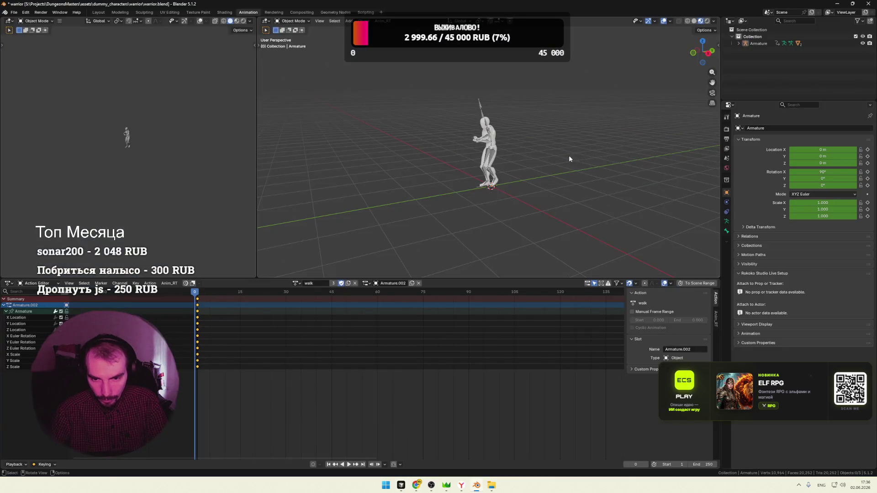
# Start a glTF 2.0 export of the warrior scene from the File menu
pyautogui.click(14, 13)
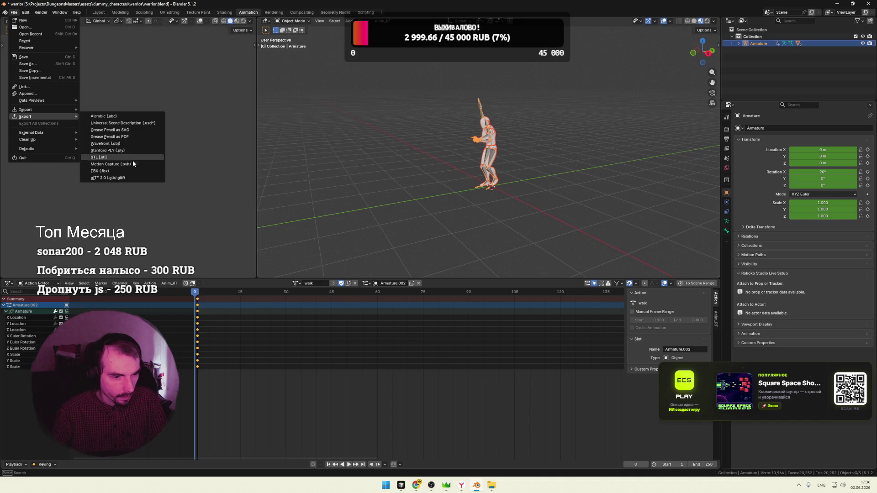
pyautogui.click(358, 211)
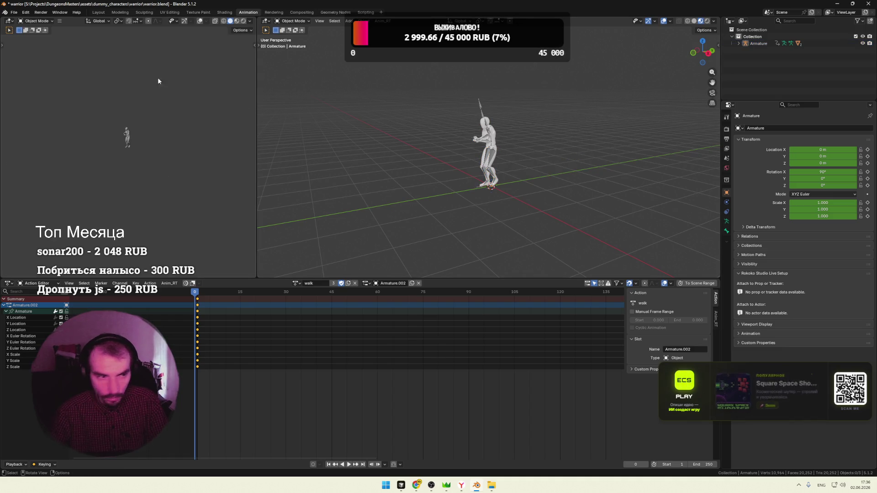
pyautogui.click(14, 12)
pyautogui.moveTo(25, 116)
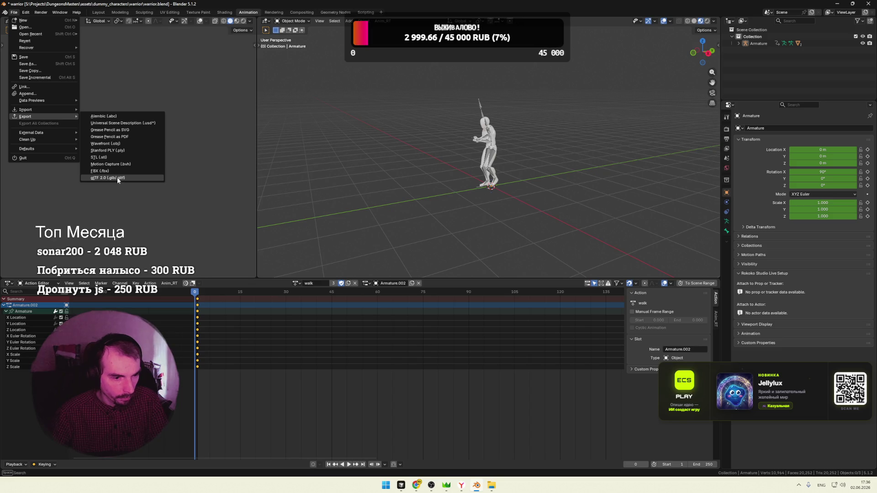
pyautogui.click(117, 178)
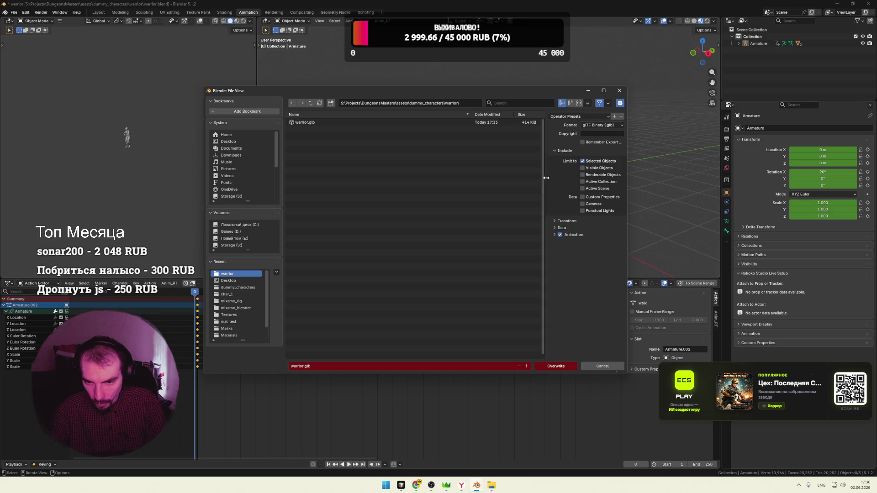
# Review the animation export options and overwrite warrior.glb with the new export
pyautogui.click(554, 235)
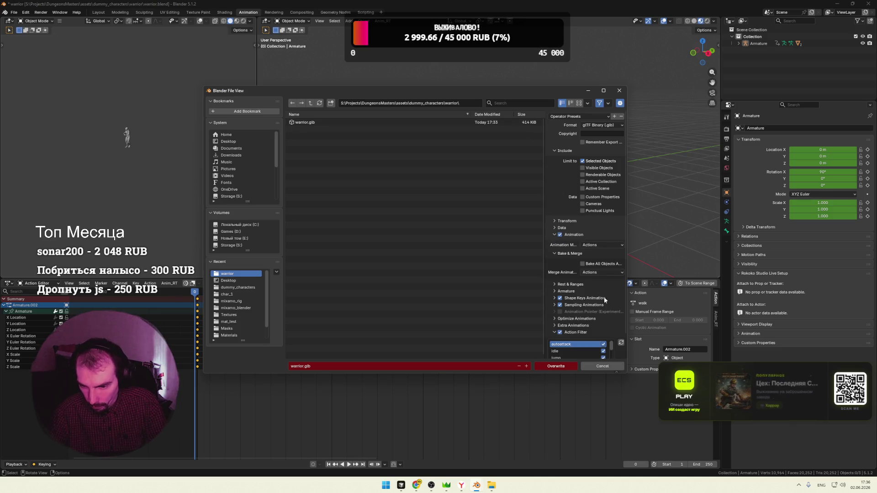
pyautogui.scroll(-2, 596, 288)
pyautogui.moveTo(612, 321); pyautogui.dragTo(615, 356)
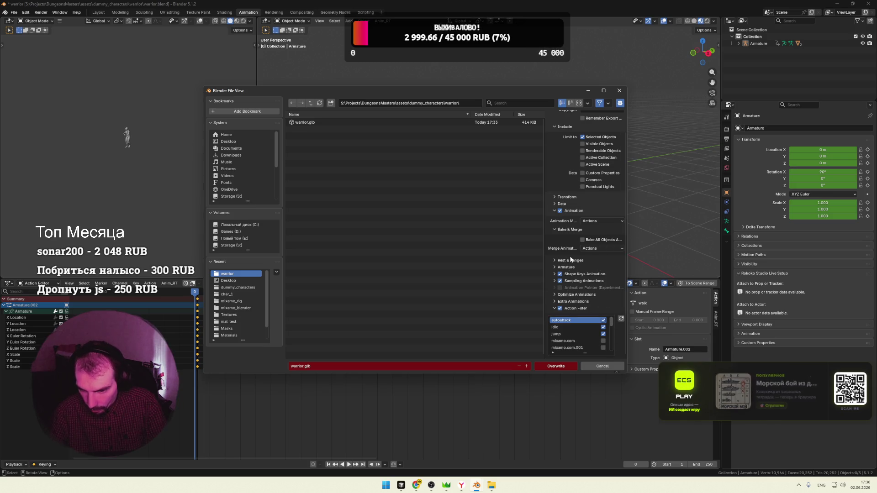
pyautogui.scroll(2, 571, 241)
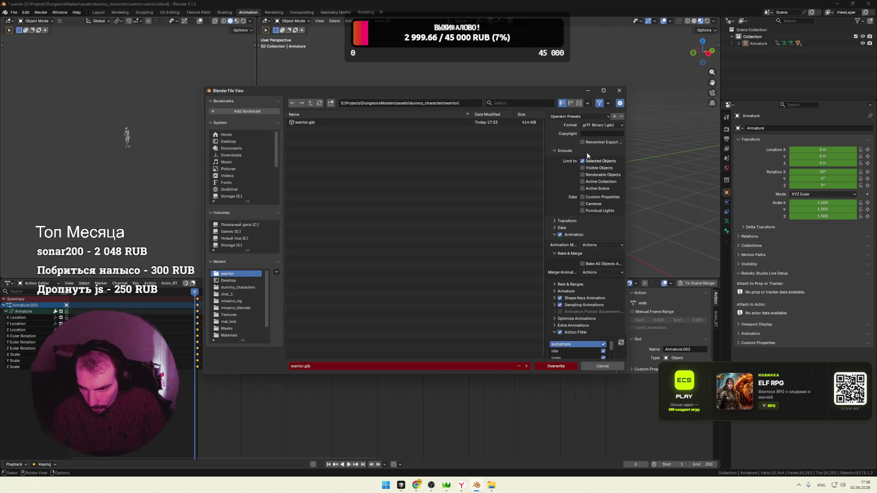
pyautogui.click(557, 367)
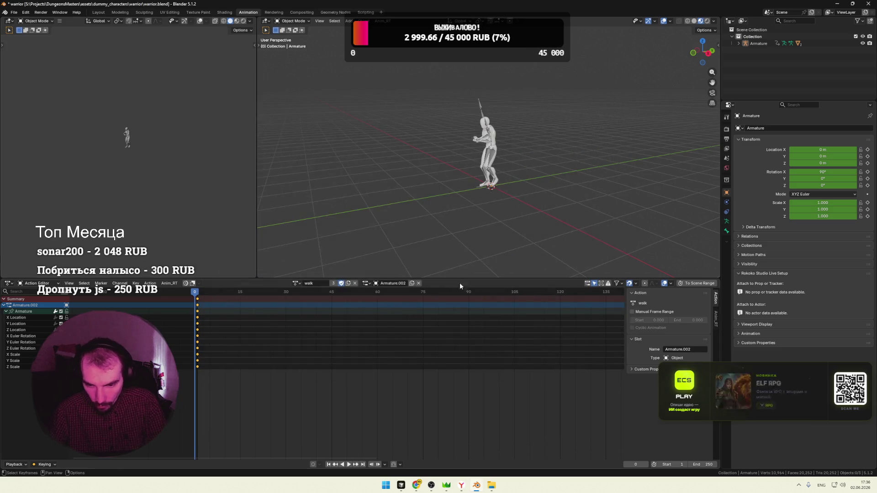
pyautogui.click(515, 445)
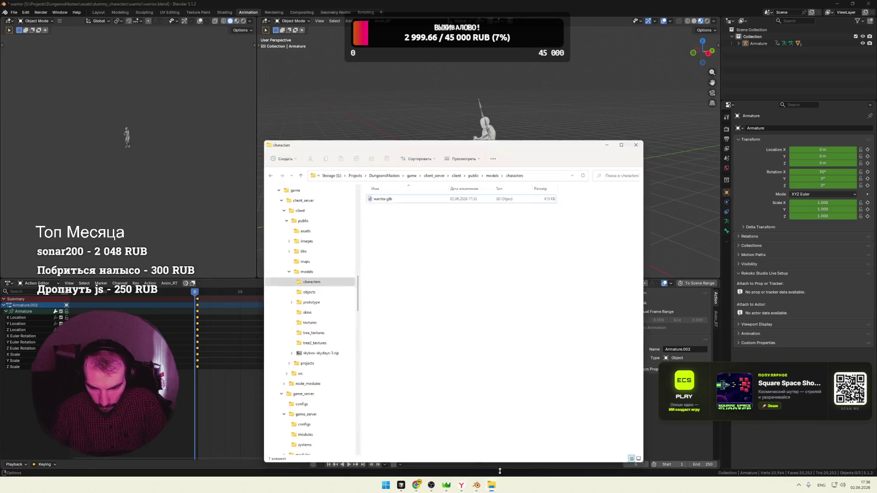
# Arrange the warrior and characters folder windows side by side
pyautogui.click(467, 445)
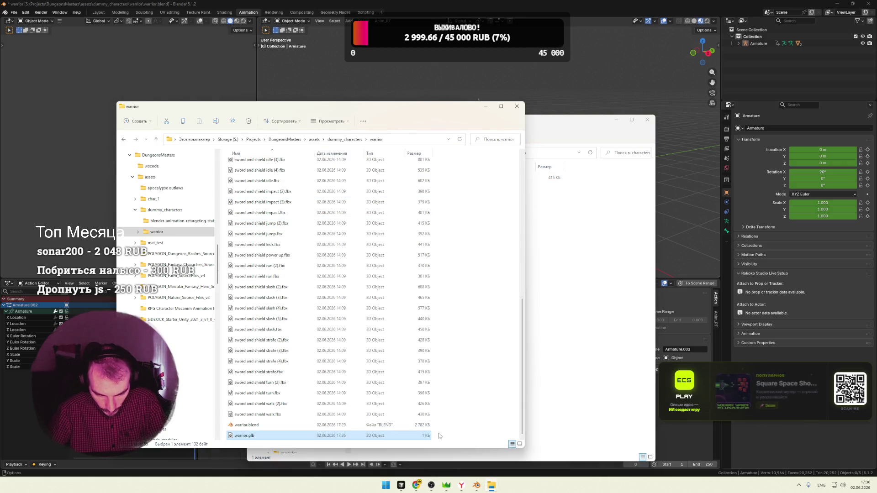
pyautogui.click(578, 345)
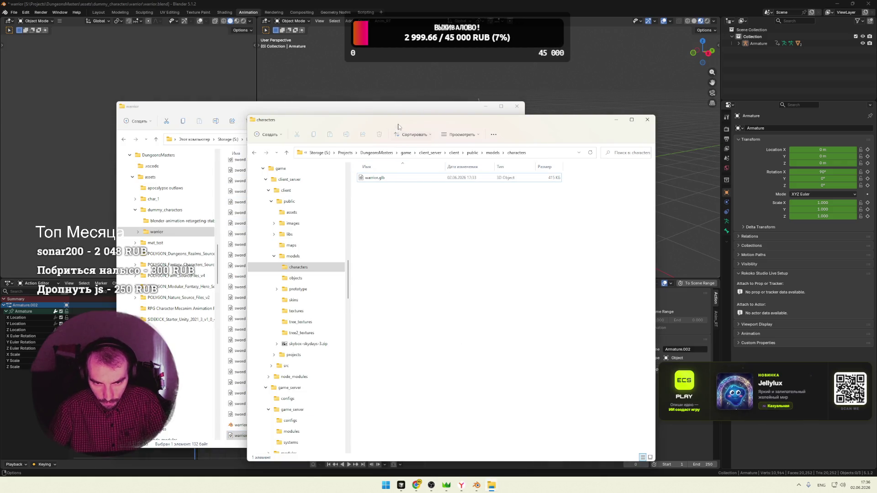
pyautogui.moveTo(397, 126); pyautogui.dragTo(512, 122)
pyautogui.click(324, 302)
# Copy warrior.glb into the characters folder, replacing the old file, and reload the game page
pyautogui.moveTo(296, 437); pyautogui.dragTo(601, 322)
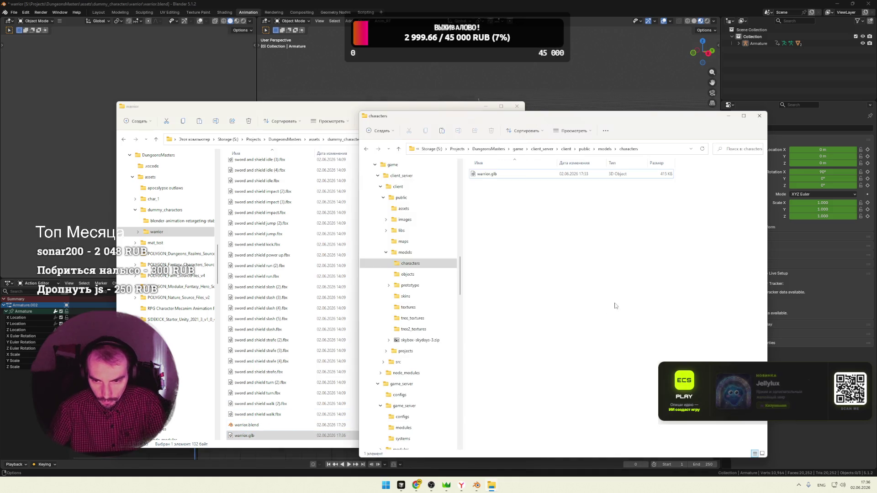
pyautogui.click(421, 187)
pyautogui.moveTo(476, 485)
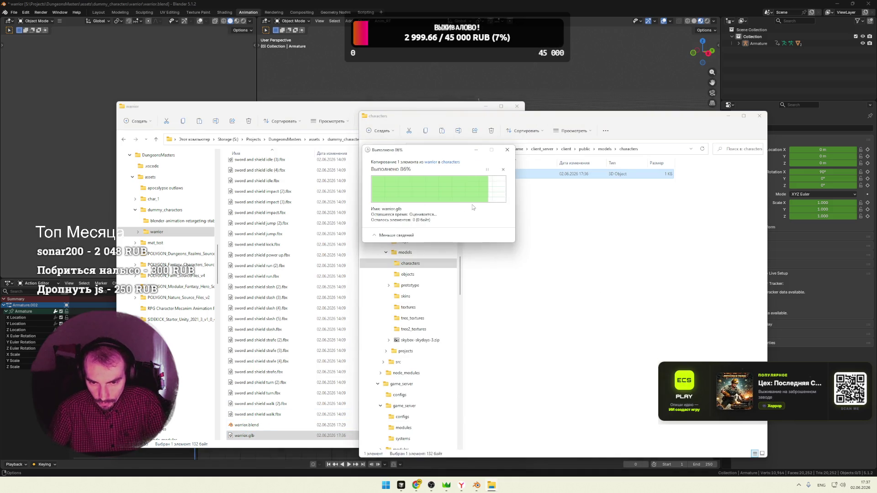
pyautogui.click(461, 485)
pyautogui.press('F5')
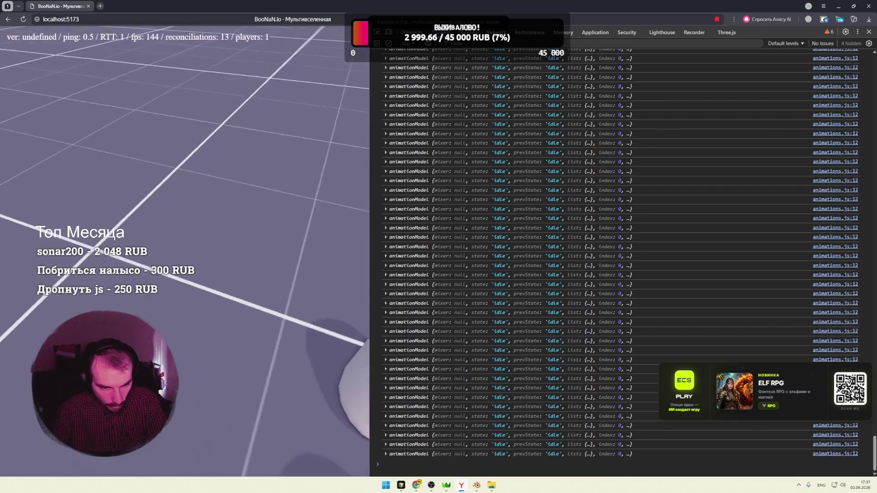
# Switch from the game browser back to Blender's export dialog
pyautogui.hotkey('alt', 'Tab')
pyautogui.click(595, 146)
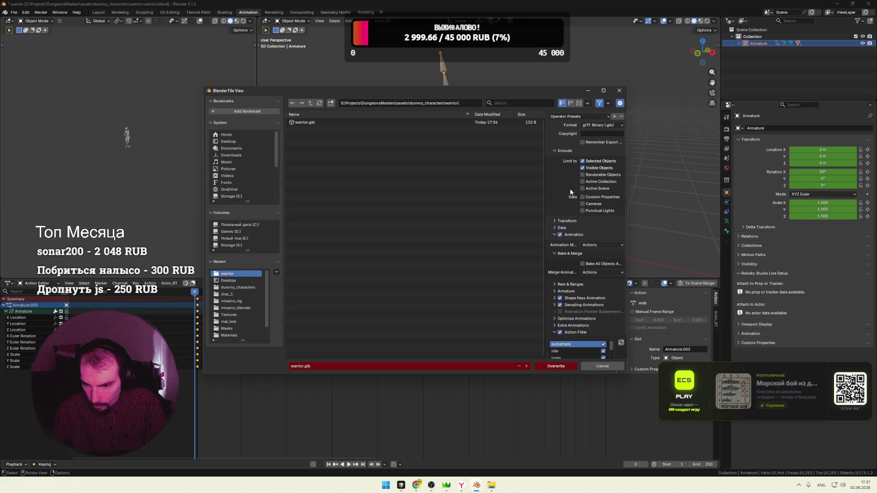
# Check the Data options and collapse the Bake & Merge section in the export dialog
pyautogui.click(555, 227)
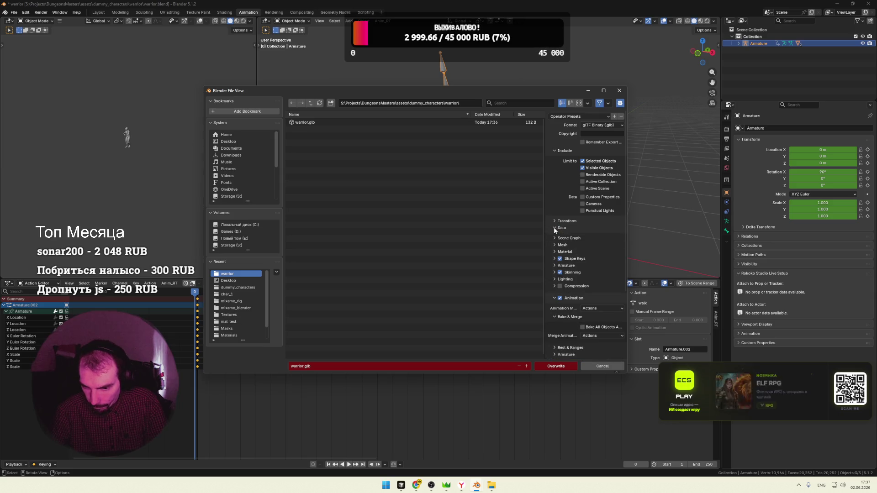
pyautogui.click(553, 227)
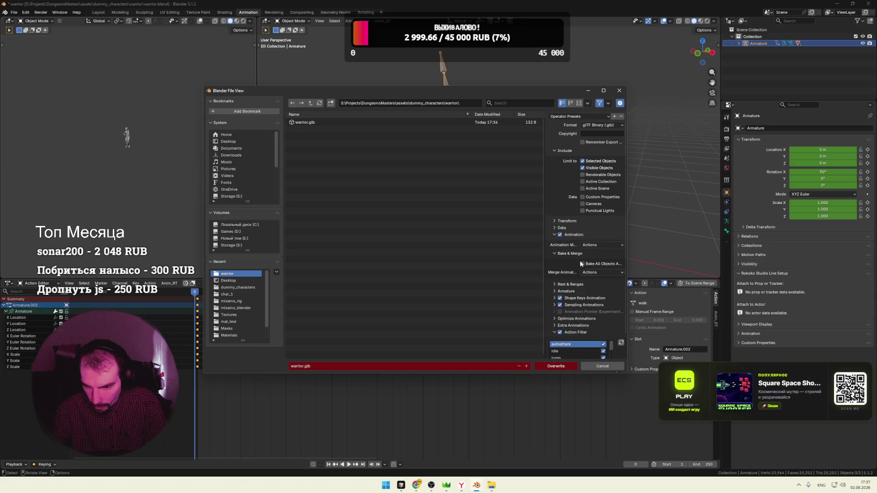
pyautogui.click(553, 253)
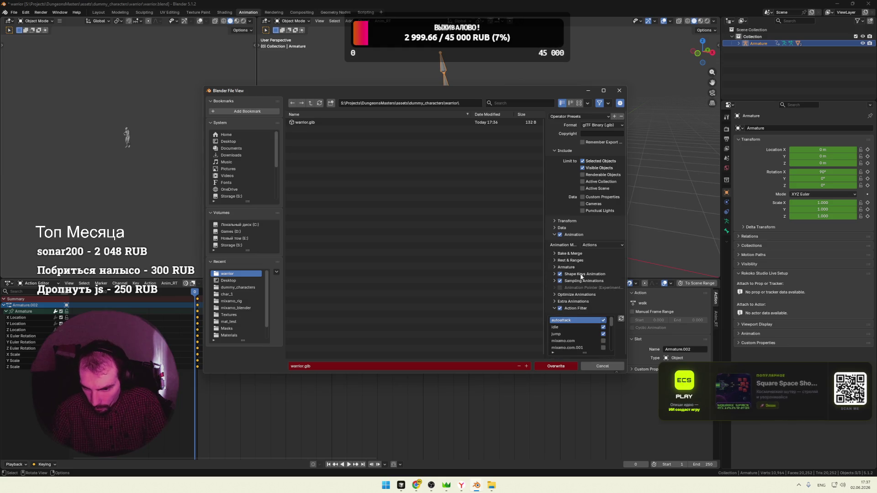
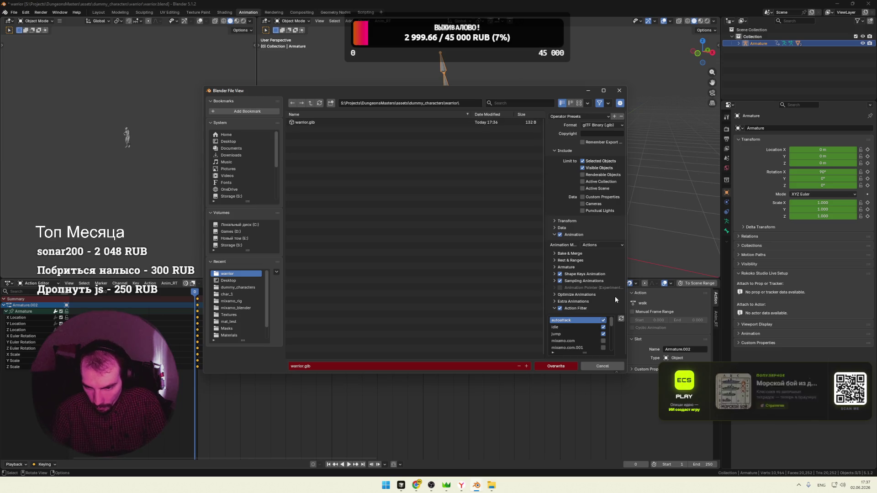
pyautogui.scroll(-5, 614, 334)
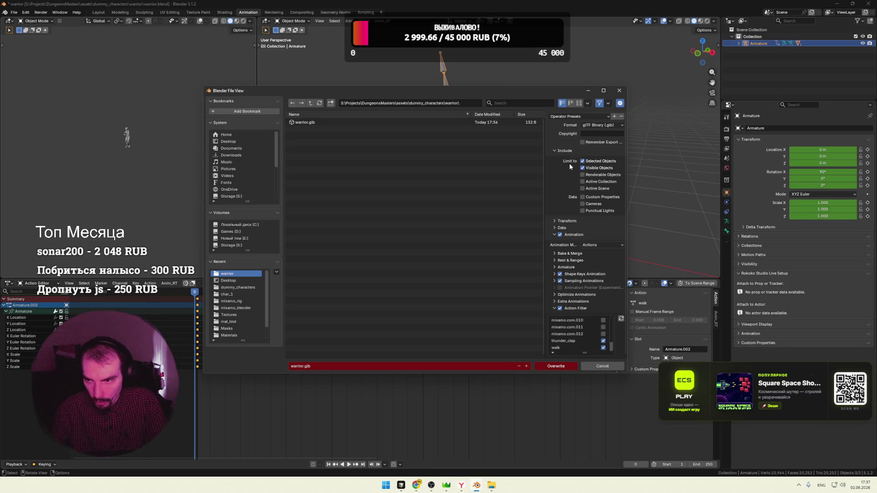
# Overwrite the existing warrior.glb with the new glTF binary export and bring up the warrior folder
pyautogui.click(555, 366)
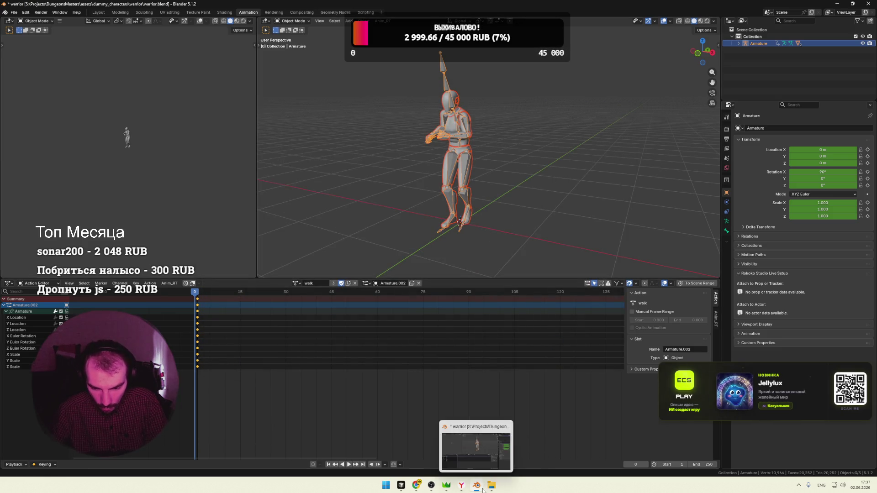
pyautogui.click(491, 445)
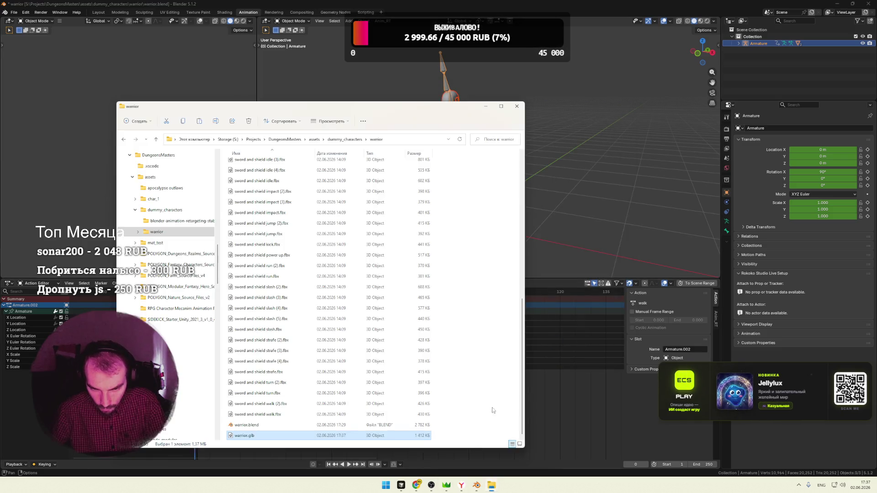
# Copy the new warrior.glb into the game's characters models folder, replacing the old file
pyautogui.click(472, 392)
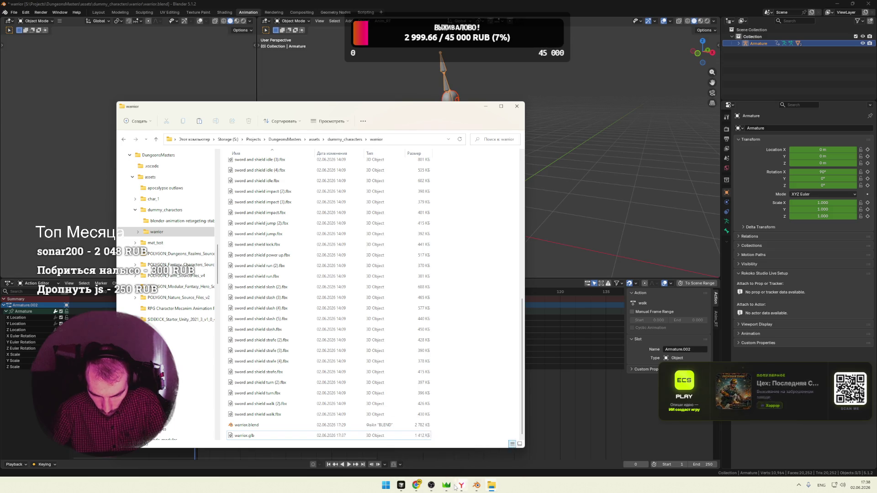
pyautogui.click(519, 456)
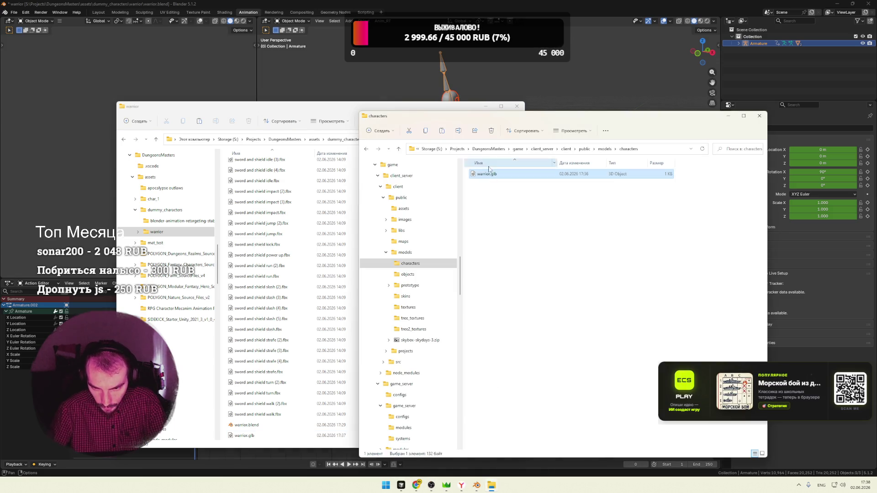
pyautogui.click(528, 212)
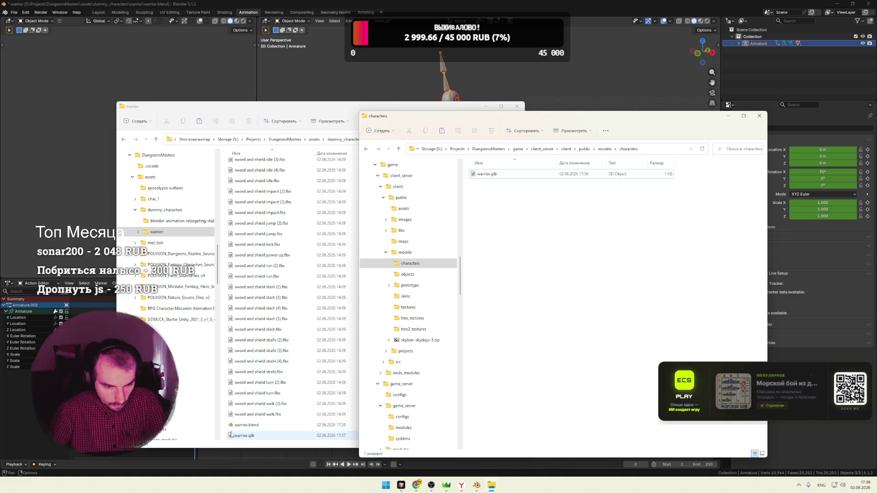
pyautogui.moveTo(244, 435); pyautogui.dragTo(529, 251)
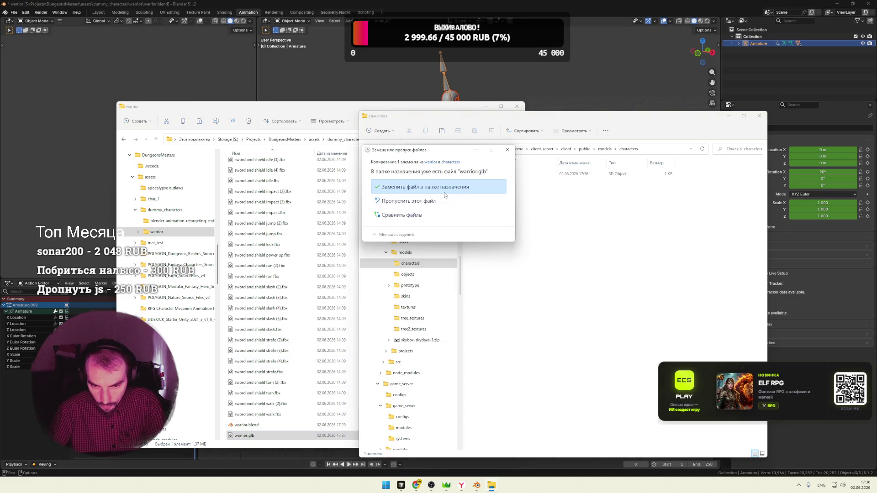
pyautogui.click(445, 195)
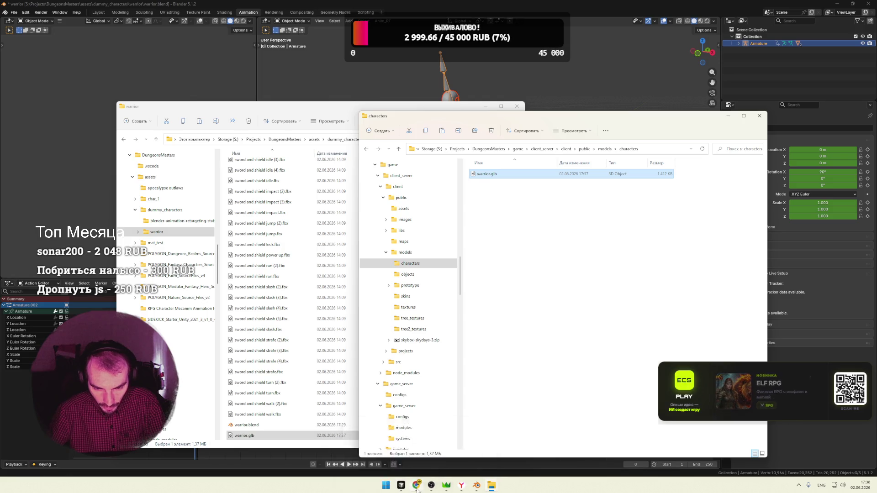
# Switch to the browser running the game and reload the page
pyautogui.click(384, 446)
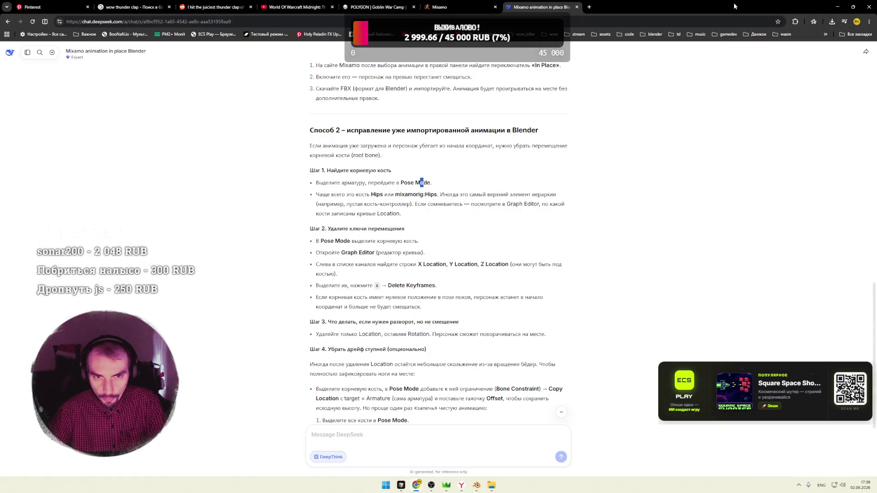
pyautogui.click(841, 7)
pyautogui.moveTo(415, 485)
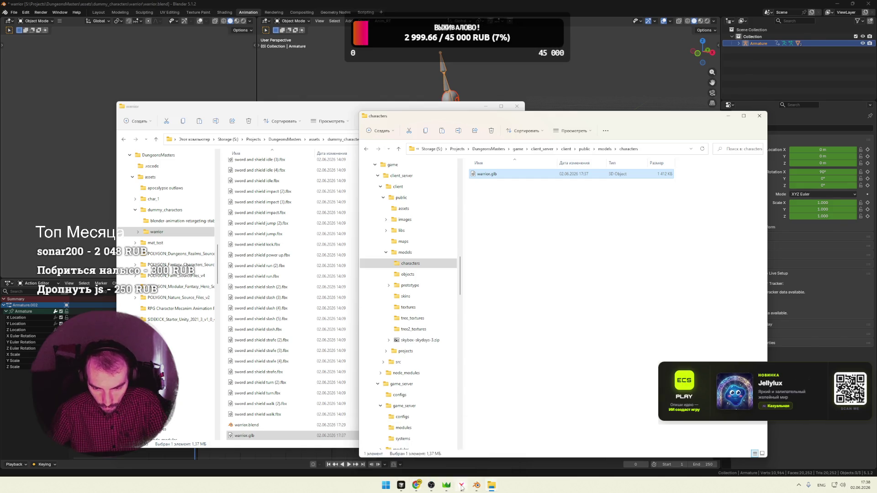
pyautogui.click(445, 445)
pyautogui.press('F5')
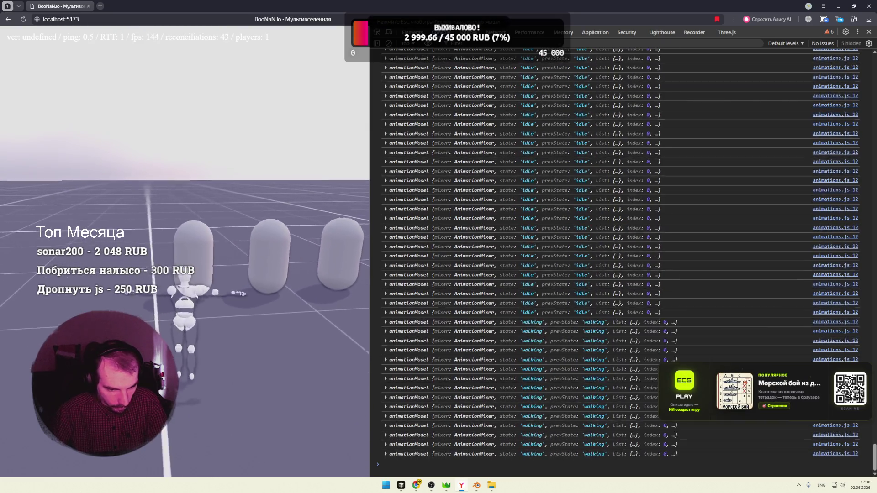
# Walk the warrior toward the capsules in the reloaded game to check its animation
pyautogui.press('w')
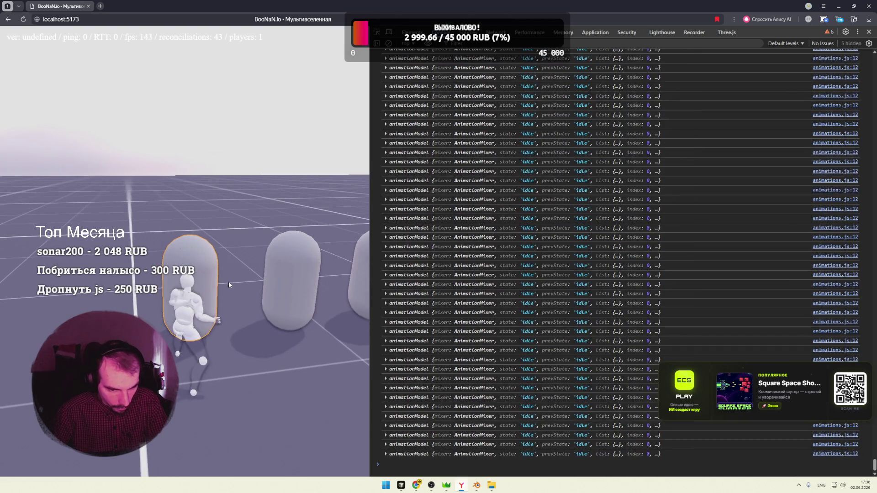
pyautogui.hotkey('alt', 'Tab')
pyautogui.hotkey('alt', 'Tab')
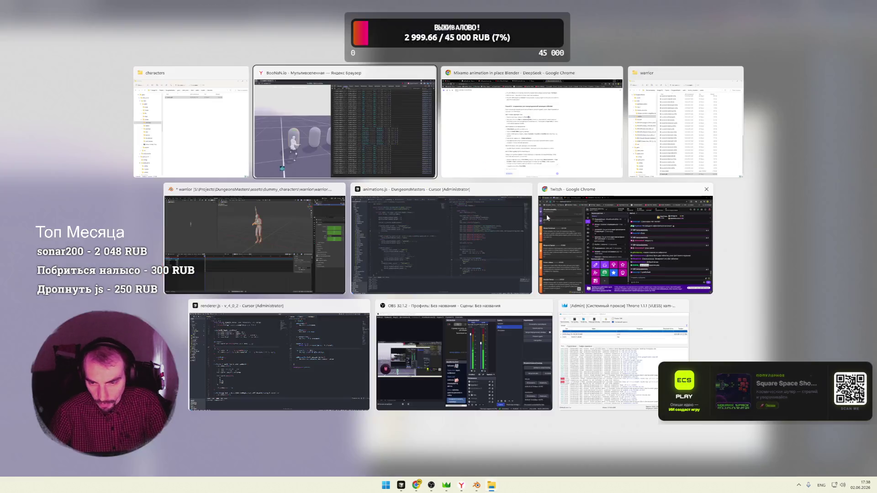
pyautogui.hotkey('alt', 'Tab')
pyautogui.hotkey('alt', 'Tab')
pyautogui.hotkey('alt', 'Tab')
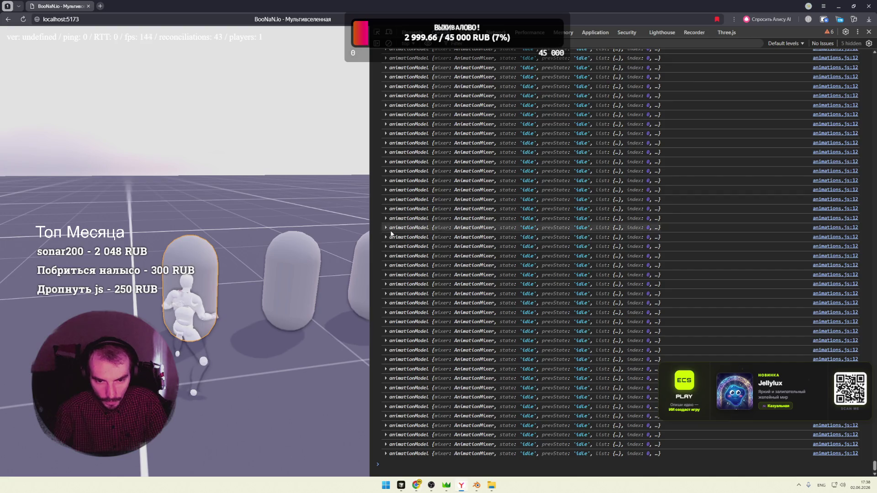
pyautogui.press('s')
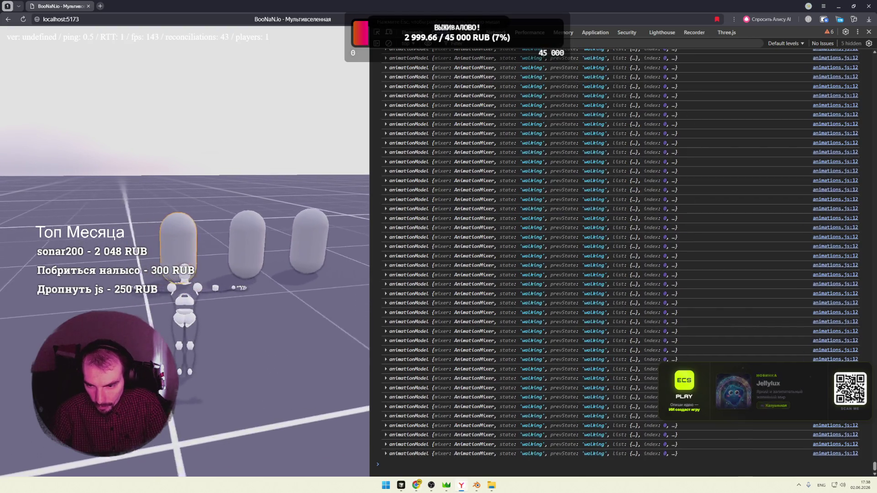
# In animations.js rename the moving state 'walking' to 'walk', save, and return to the game
pyautogui.hotkey('alt', 'Tab')
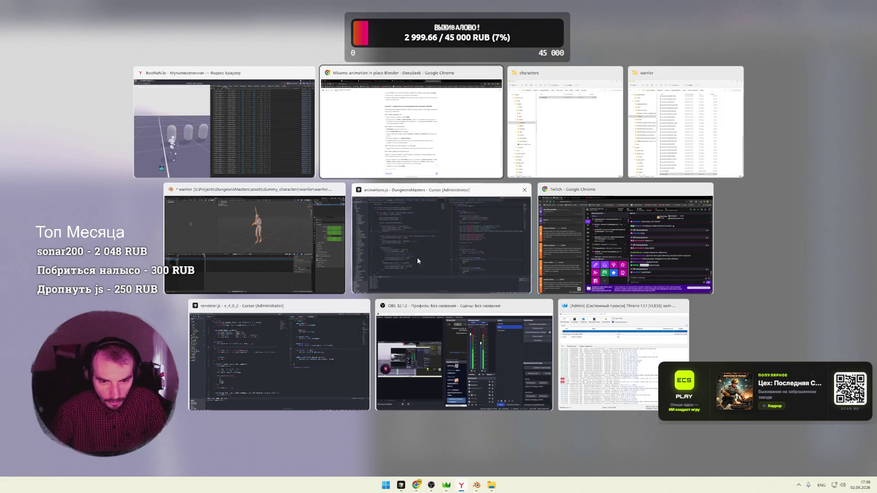
pyautogui.press('BackSpace')
pyautogui.press('BackSpace')
pyautogui.press('BackSpace')
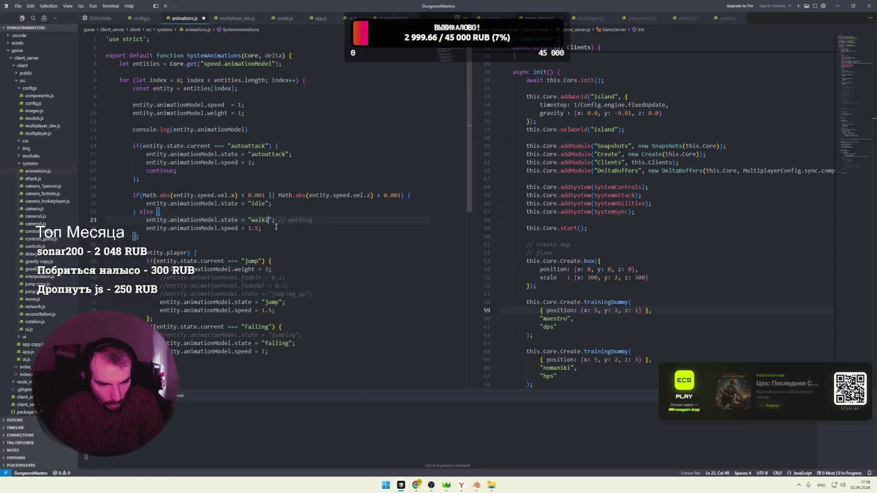
pyautogui.click(288, 209)
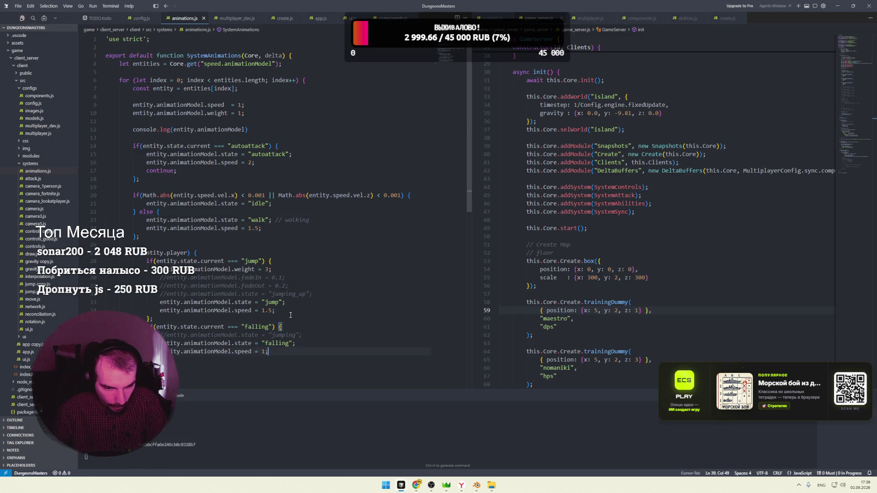
pyautogui.hotkey('ctrl', 's')
pyautogui.hotkey('alt', 'Tab')
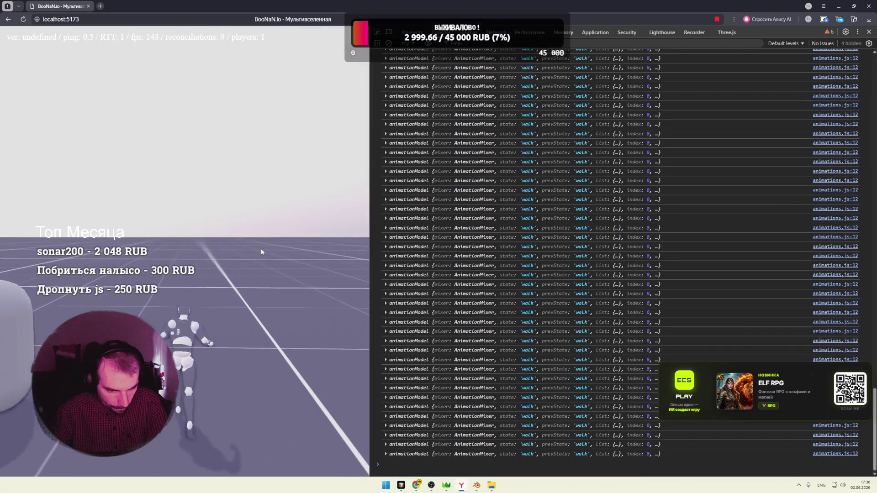
# Walk the warrior around and into the capsules to verify the walk animation plays
pyautogui.click(261, 249)
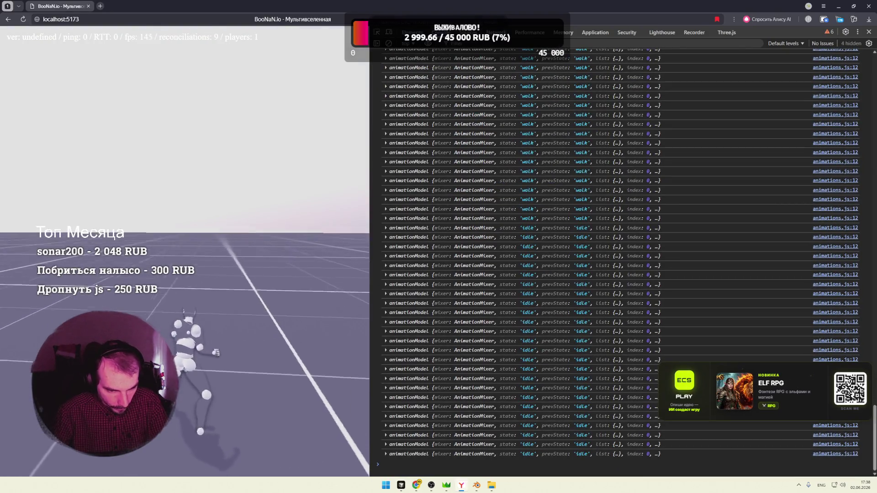
pyautogui.press('w')
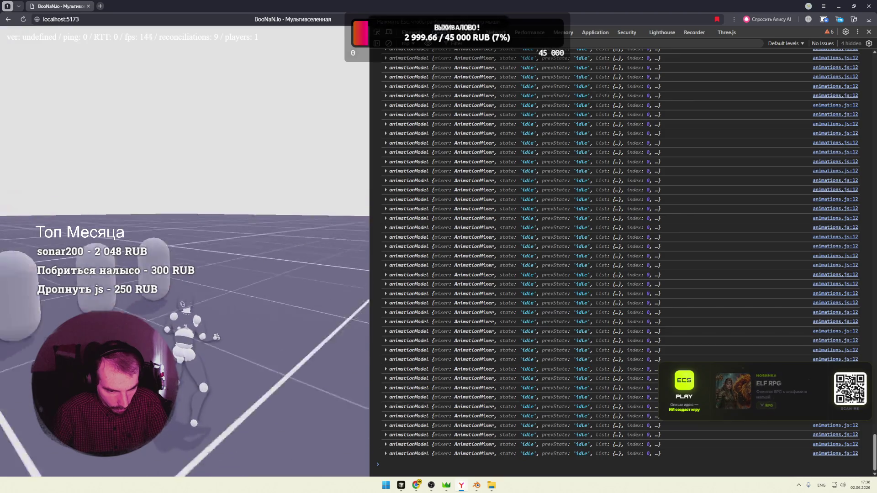
pyautogui.press('w')
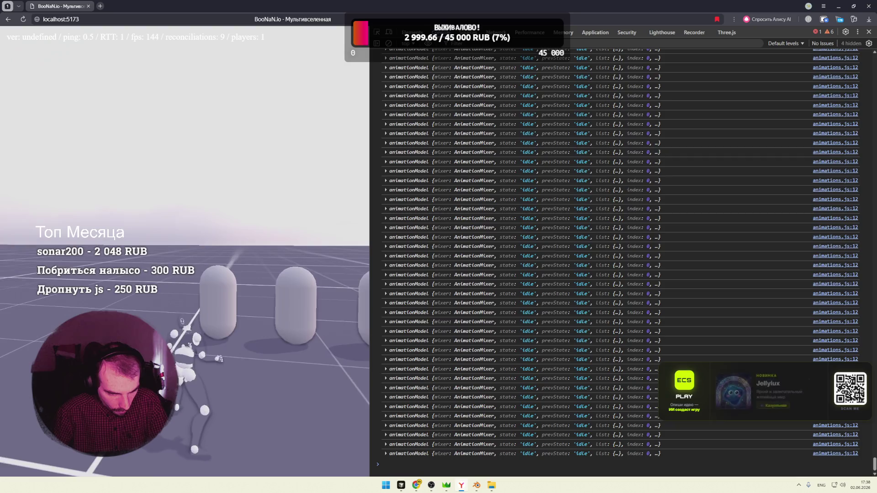
pyautogui.press('w')
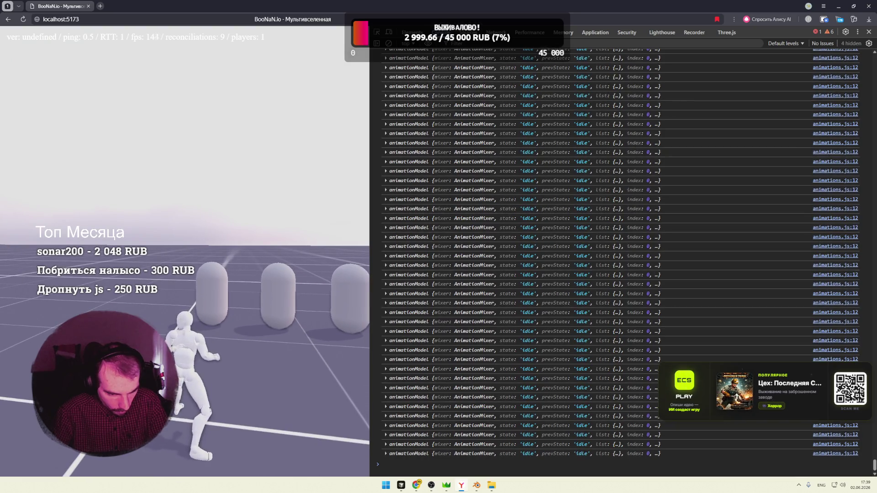
pyautogui.press('w')
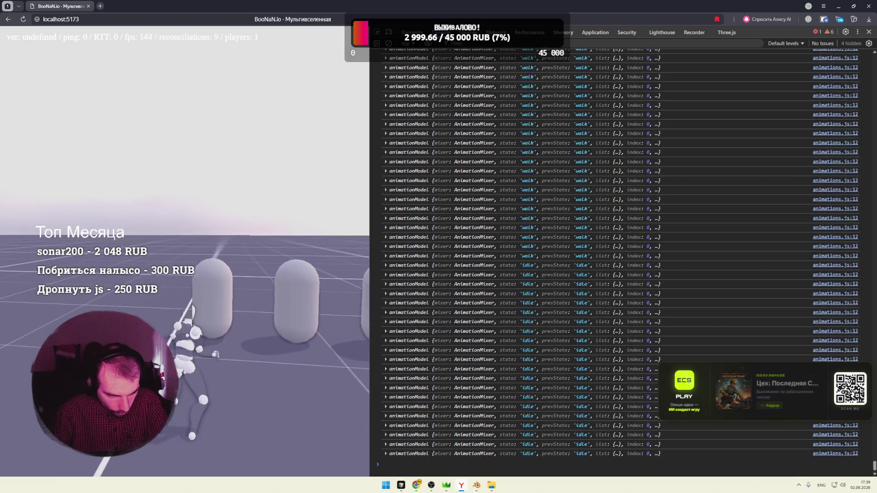
pyautogui.press('w')
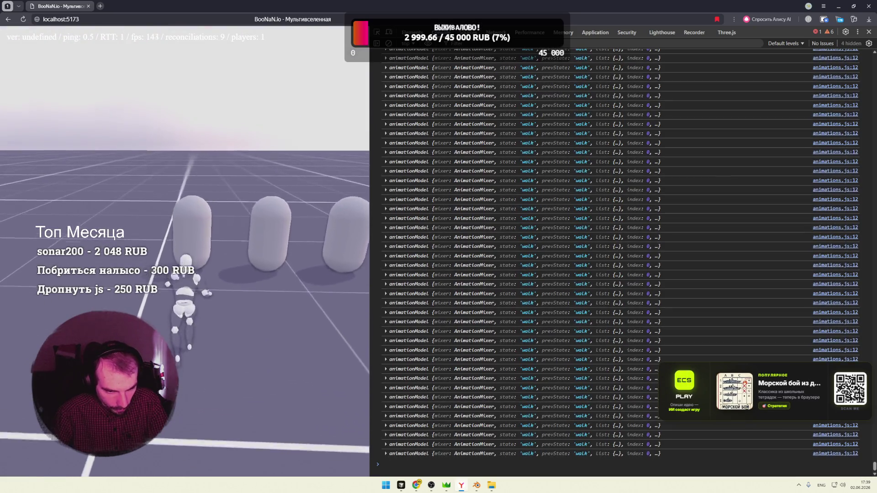
pyautogui.press('w')
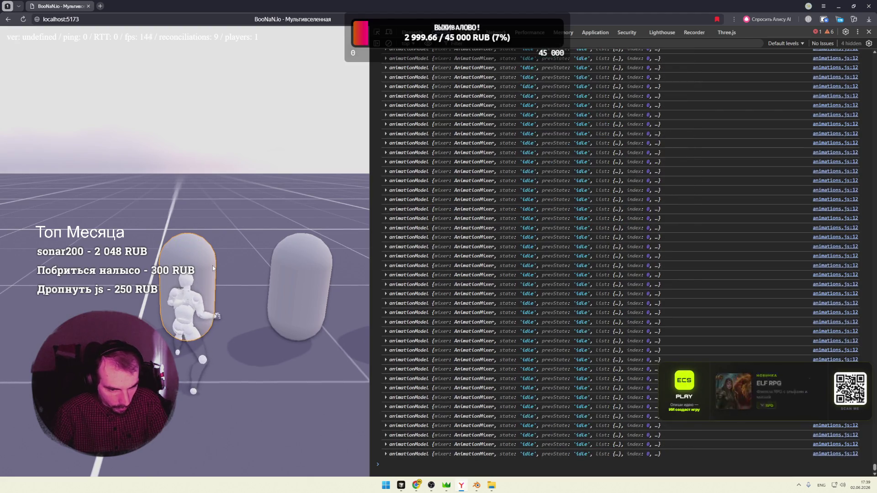
# Set the autoattack animation speed to 1 in animations.js, save, reload the game, and return to the editor
pyautogui.hotkey('alt', 'Tab')
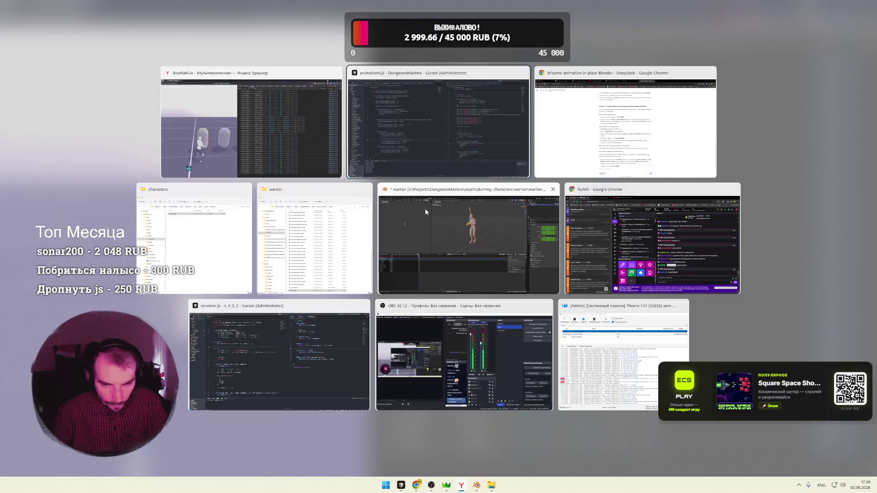
pyautogui.click(495, 152)
pyautogui.doubleClick(250, 162)
pyautogui.write('1')
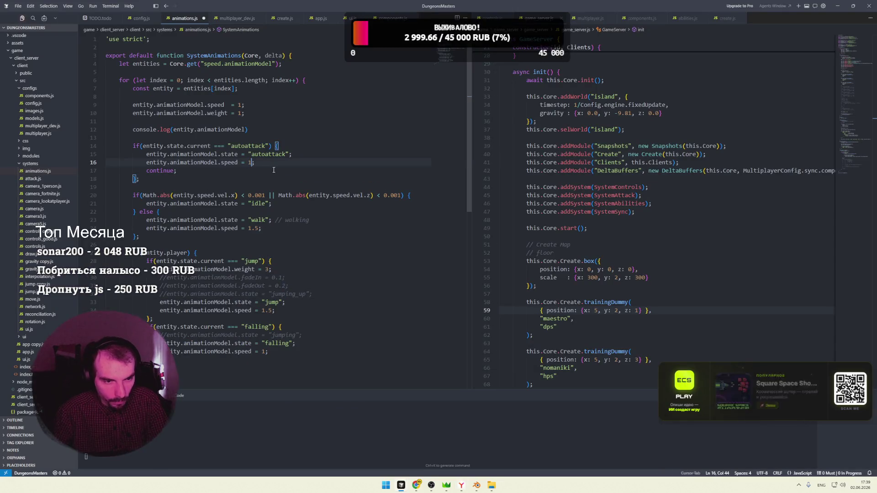
pyautogui.hotkey('alt', 'Tab')
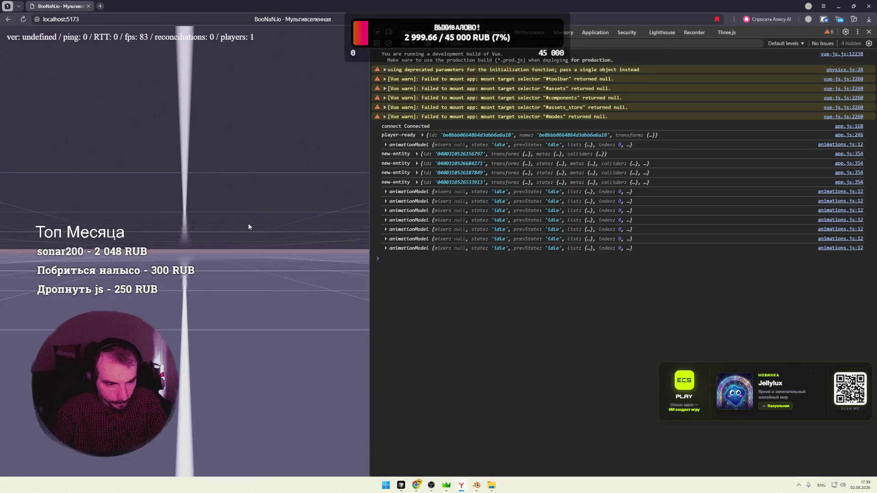
pyautogui.press('w')
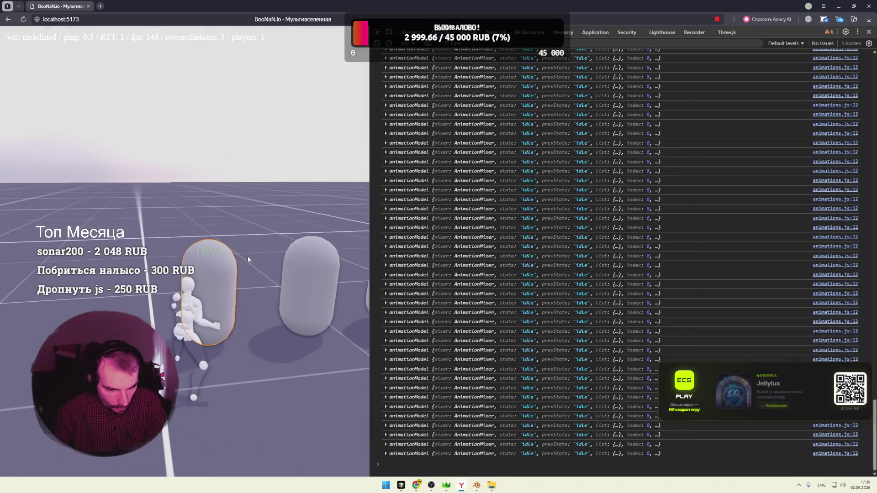
pyautogui.hotkey('alt', 'Tab')
pyautogui.click(294, 215)
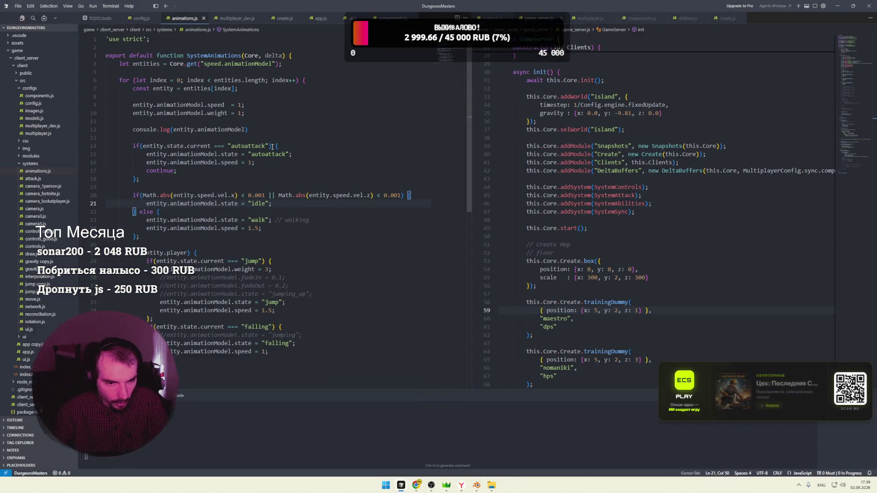
# Review the autoattack and idle branches, then browse attack.js and ui.js before returning to animations.js
pyautogui.moveTo(278, 145); pyautogui.dragTo(155, 146)
pyautogui.click(252, 203)
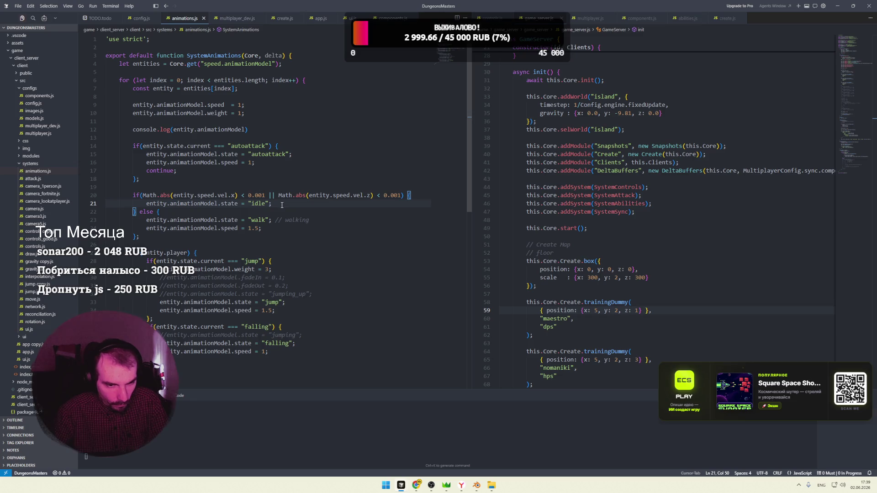
pyautogui.scroll(-2, 278, 200)
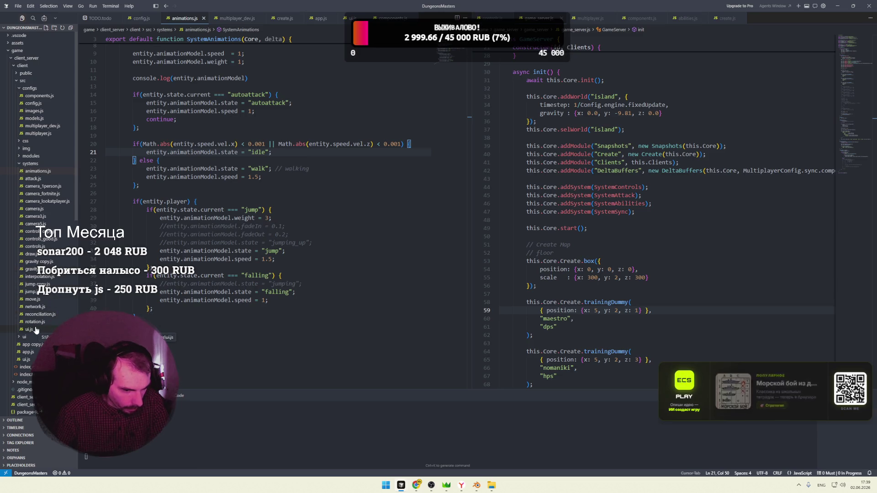
pyautogui.click(35, 178)
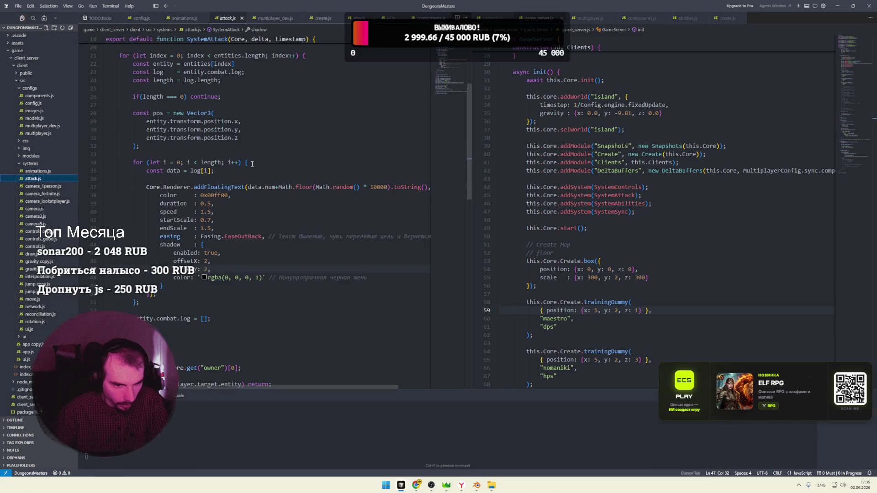
pyautogui.scroll(1, 270, 201)
pyautogui.scroll(3, 270, 201)
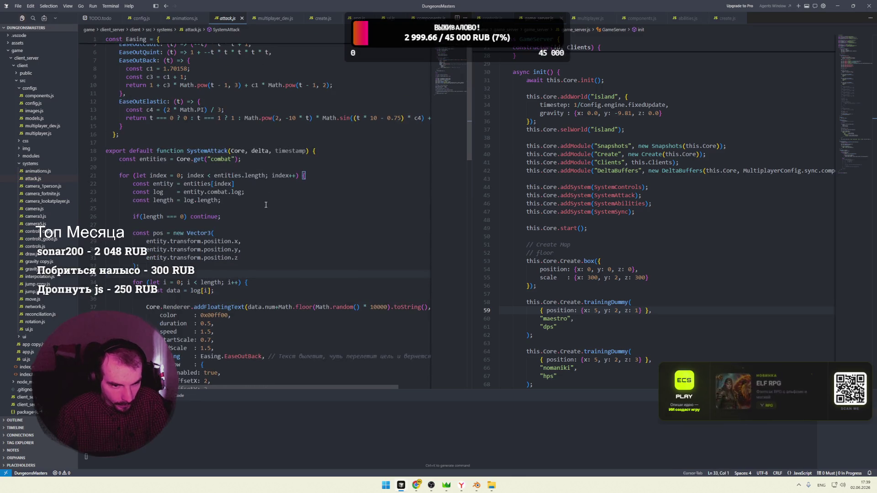
pyautogui.scroll(-3, 267, 203)
pyautogui.scroll(-5, 266, 205)
pyautogui.scroll(-5, 261, 205)
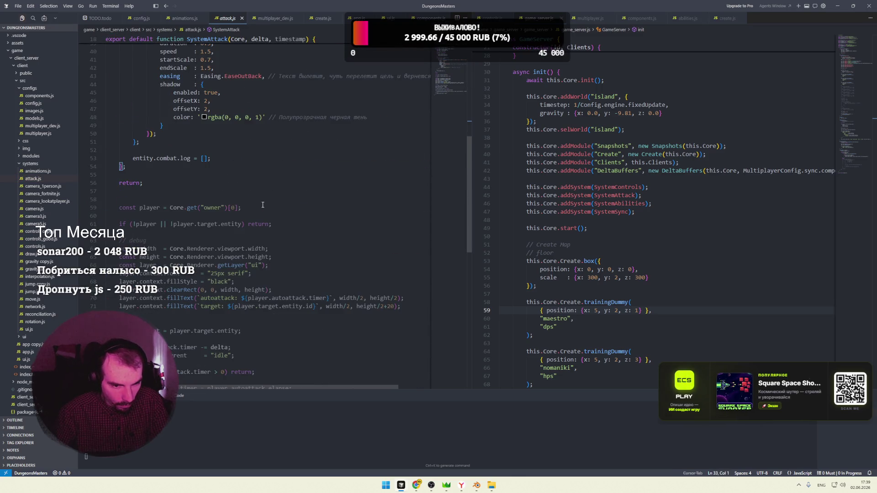
pyautogui.scroll(1, 241, 206)
pyautogui.scroll(1, 223, 206)
pyautogui.click(233, 220)
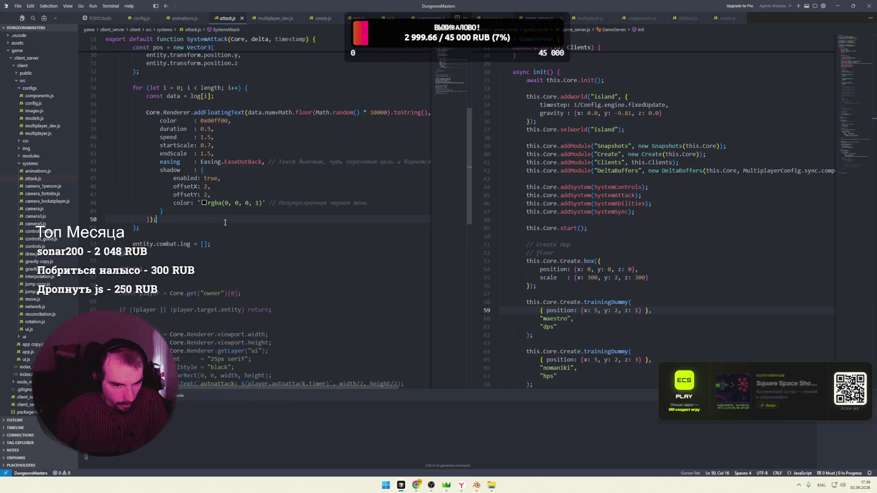
pyautogui.click(30, 329)
pyautogui.scroll(4, 276, 151)
pyautogui.scroll(3, 275, 158)
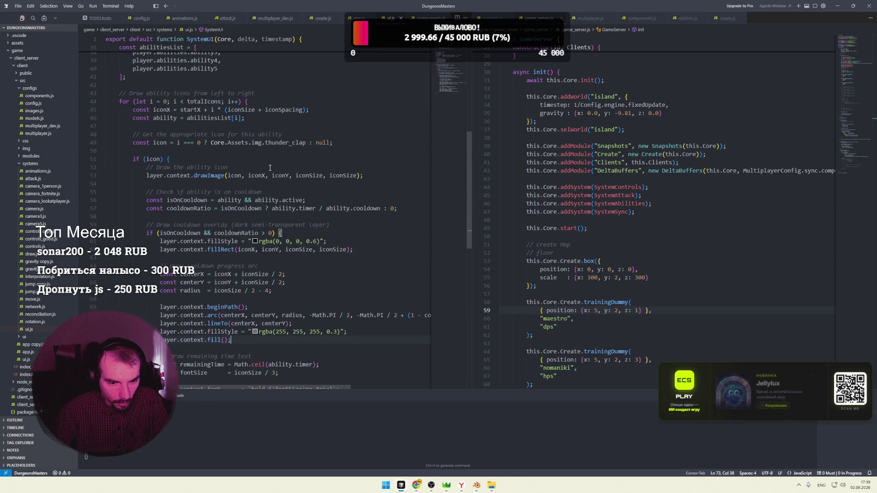
pyautogui.scroll(5, 270, 167)
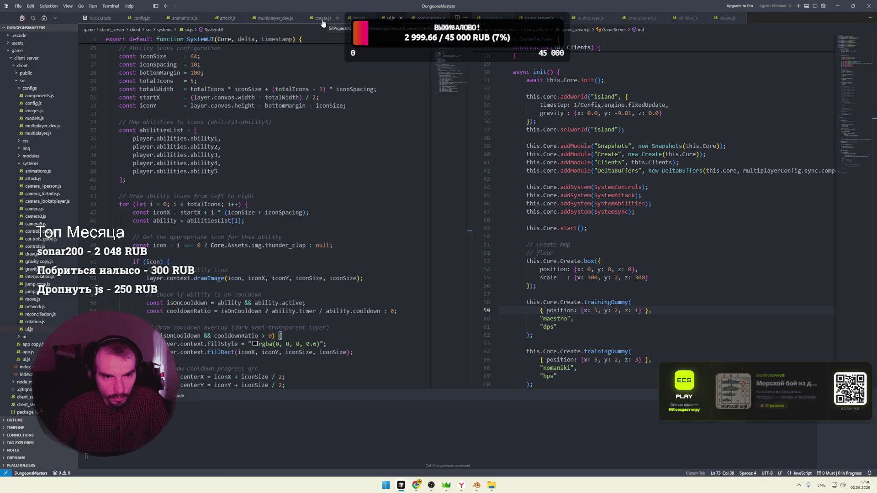
pyautogui.click(228, 19)
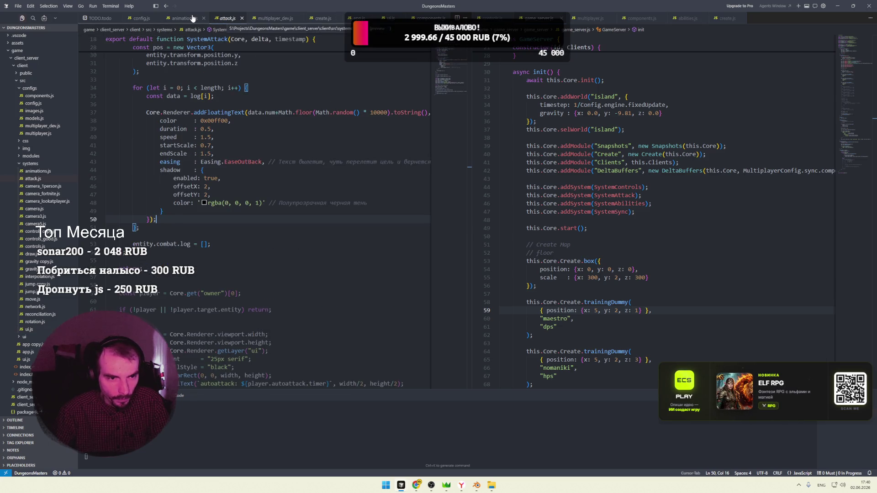
pyautogui.click(193, 18)
# Make the console.log on line 12 print entity.state.current instead of the animation model, then switch to the game
pyautogui.click(288, 95)
pyautogui.scroll(1, 289, 104)
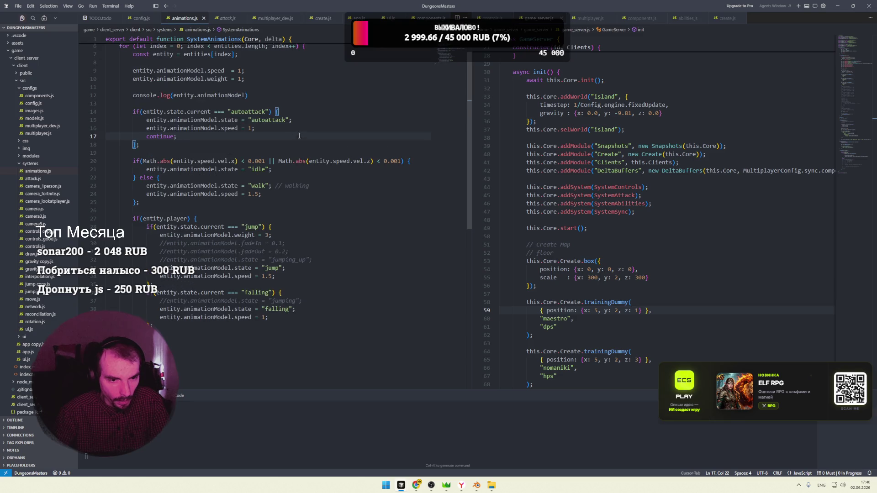
pyautogui.click(296, 105)
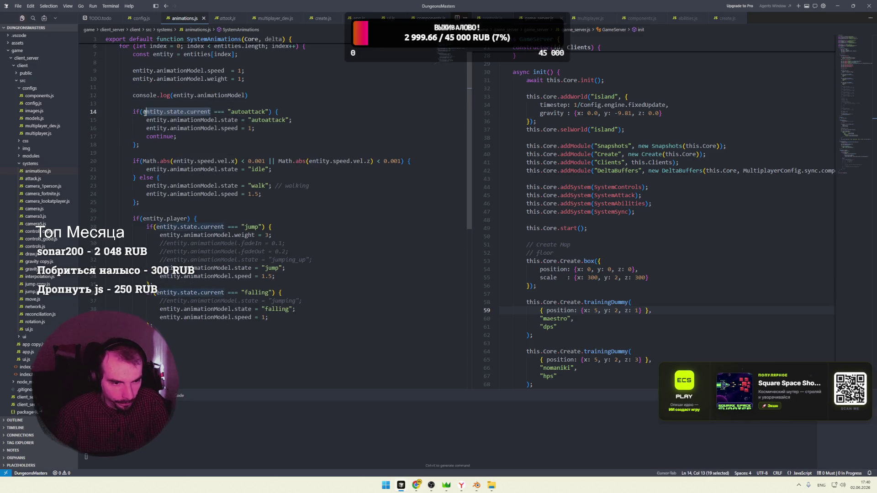
pyautogui.hotkey('ctrl', 'c')
pyautogui.moveTo(247, 95); pyautogui.dragTo(173, 95)
pyautogui.hotkey('ctrl', 'v')
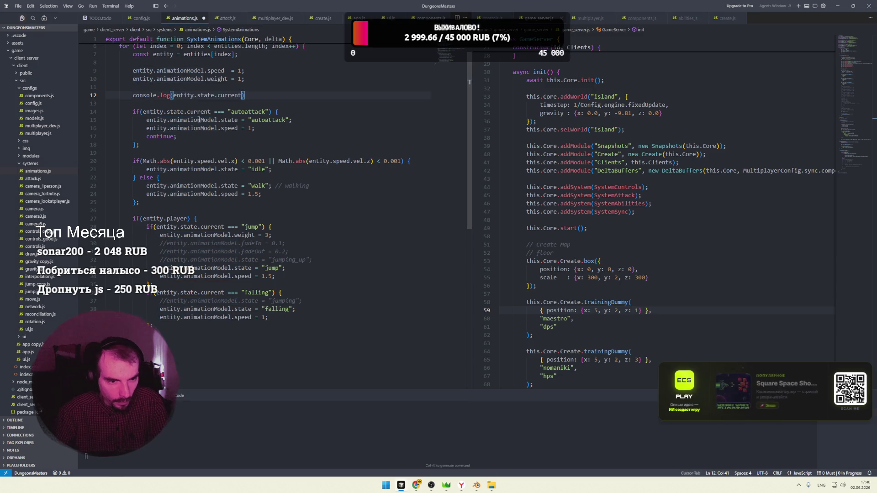
pyautogui.hotkey('alt', 'Tab')
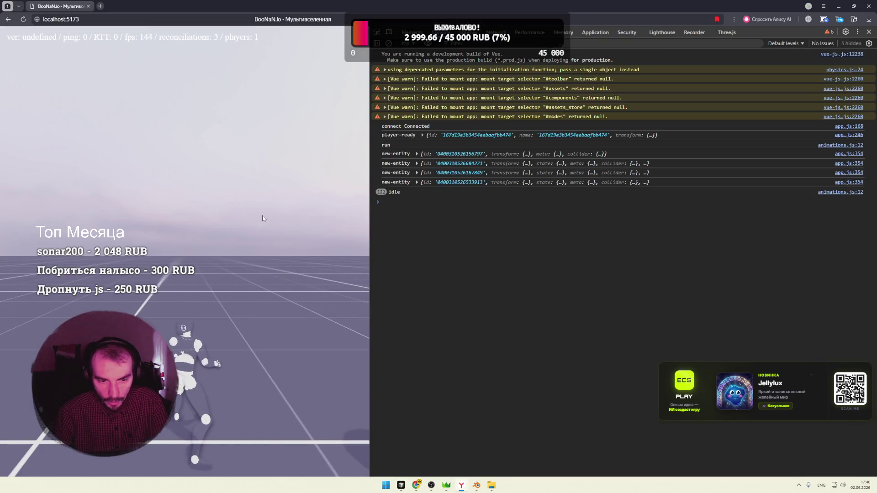
# Target a training capsule so the console logs alternating autoattack and idle states, then switch to Blender
pyautogui.moveTo(262, 218); pyautogui.dragTo(194, 235)
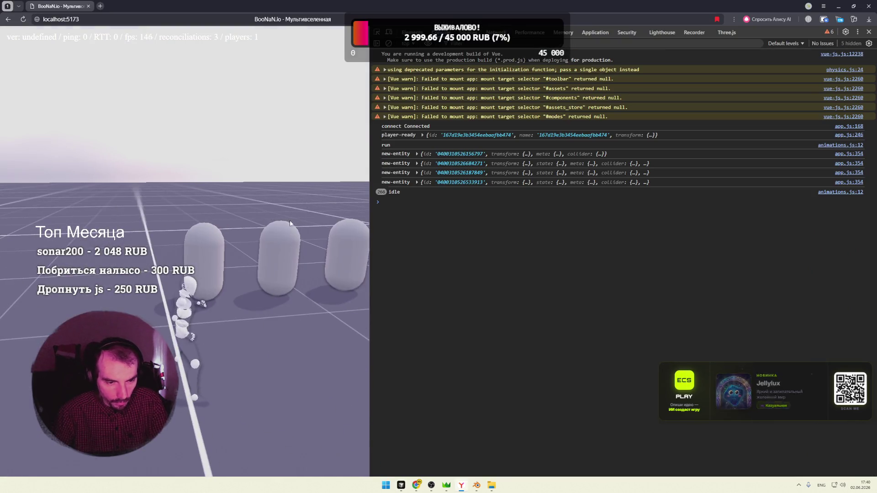
pyautogui.click(196, 235)
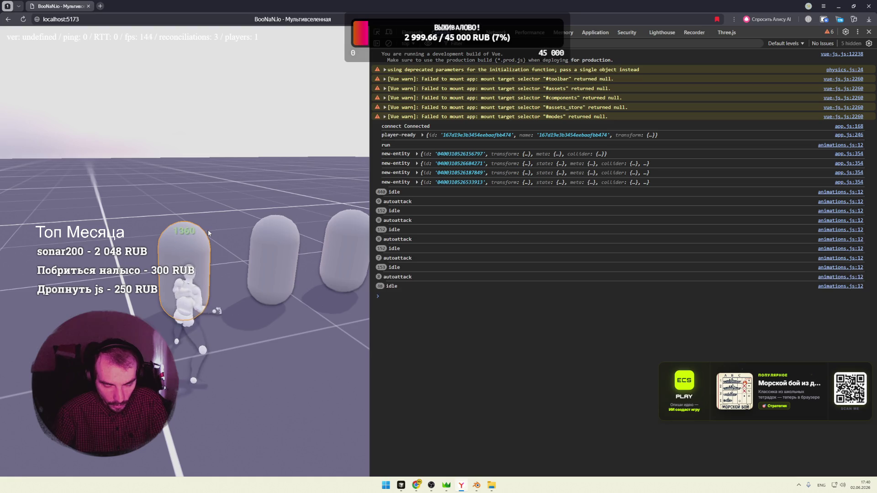
pyautogui.press('s')
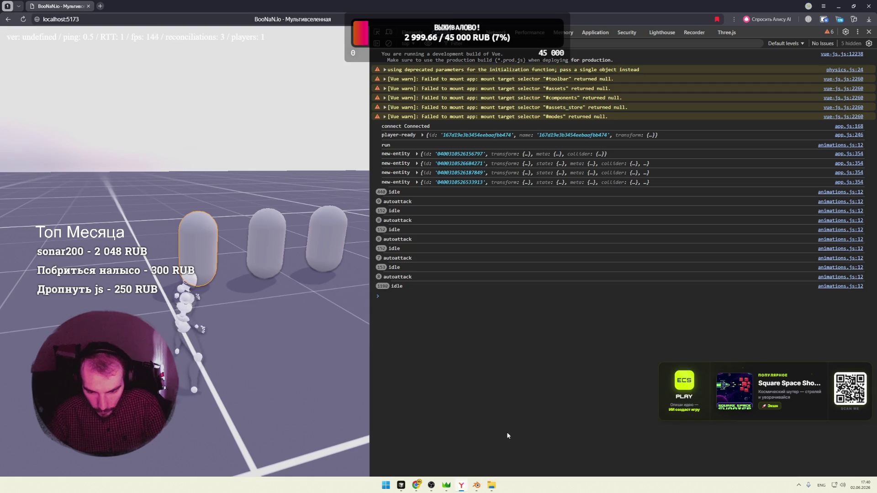
pyautogui.hotkey('alt', 'Tab')
pyautogui.scroll(5, 521, 156)
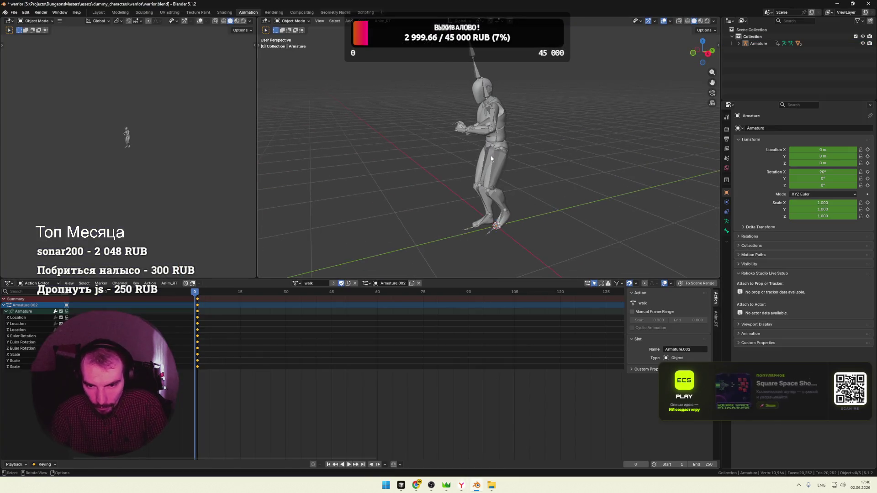
# Select the Motion_Dummy_Male mesh and start a glTF 2.0 export from the File menu
pyautogui.click(521, 131)
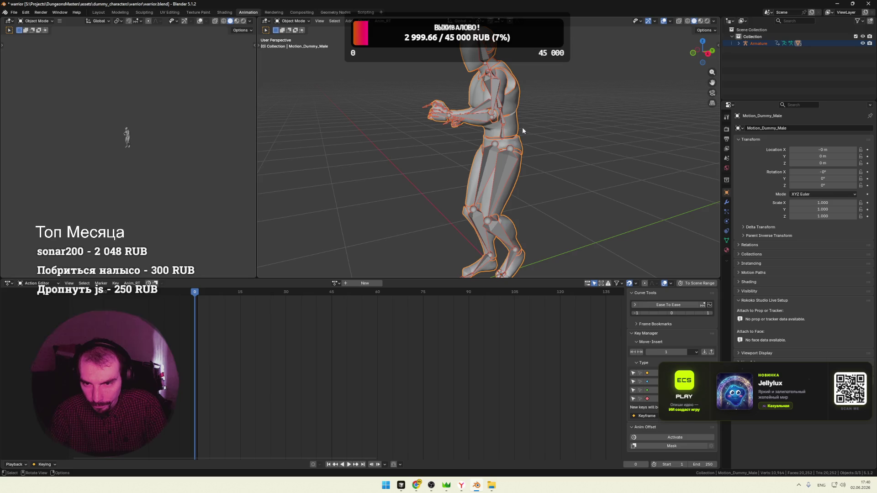
pyautogui.click(704, 23)
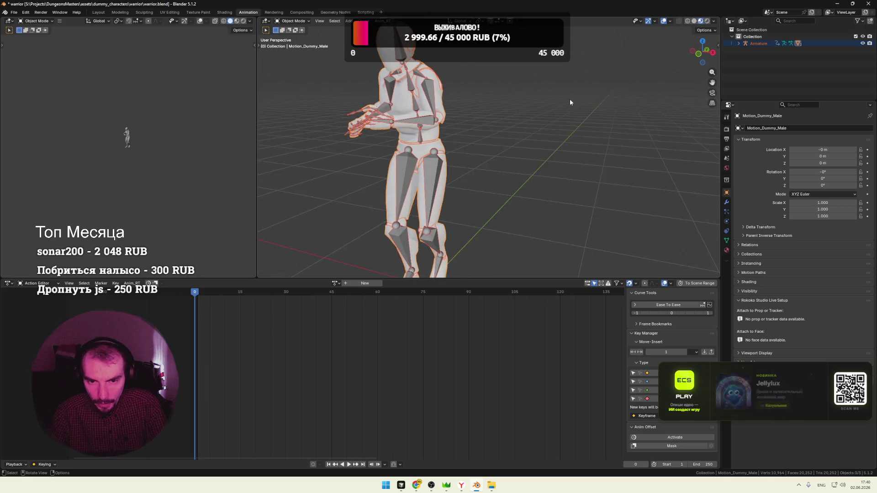
pyautogui.scroll(-3, 570, 99)
pyautogui.moveTo(515, 102); pyautogui.dragTo(496, 106, button='middle')
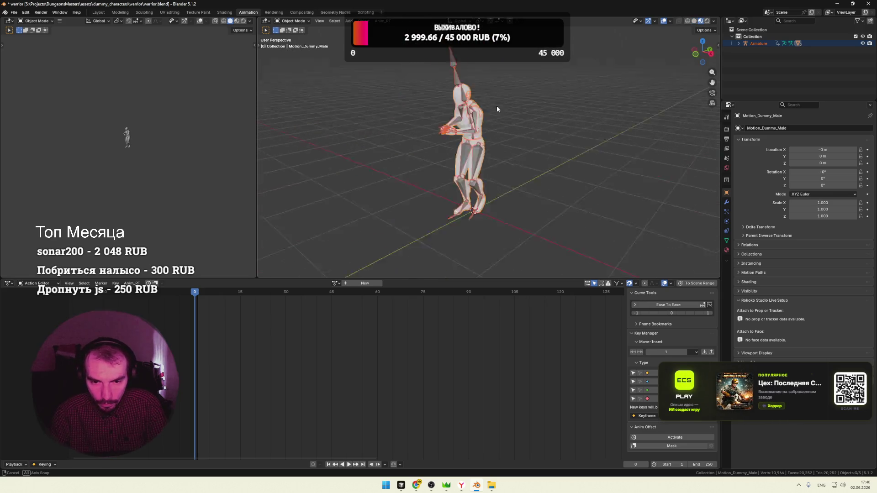
pyautogui.click(14, 13)
pyautogui.moveTo(26, 116)
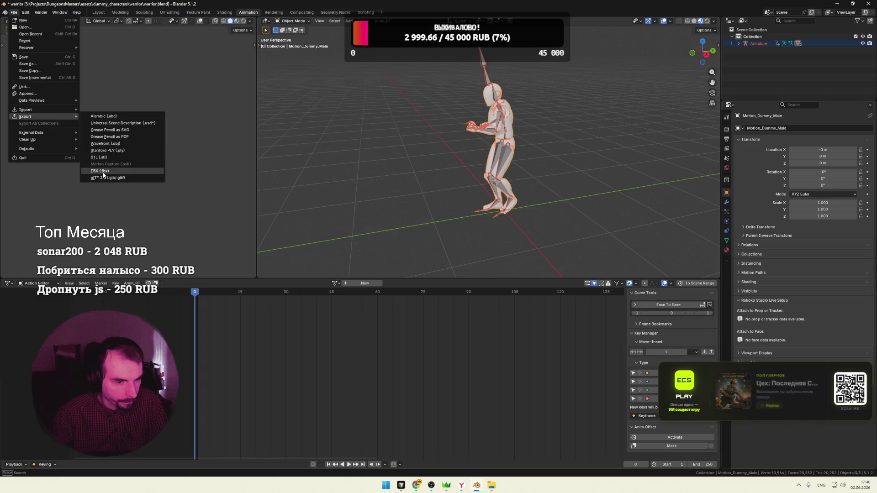
pyautogui.click(102, 175)
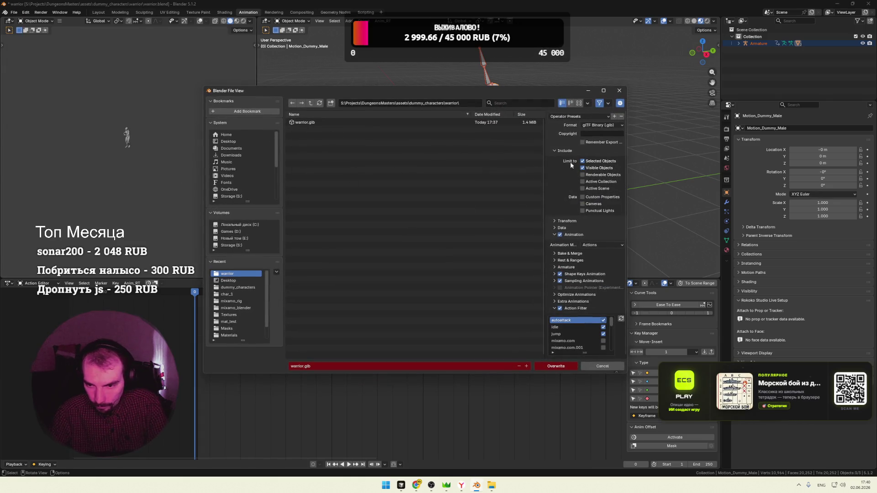
# Try the glTF Separate format with its textures folder, then switch back to glTF Binary
pyautogui.click(610, 126)
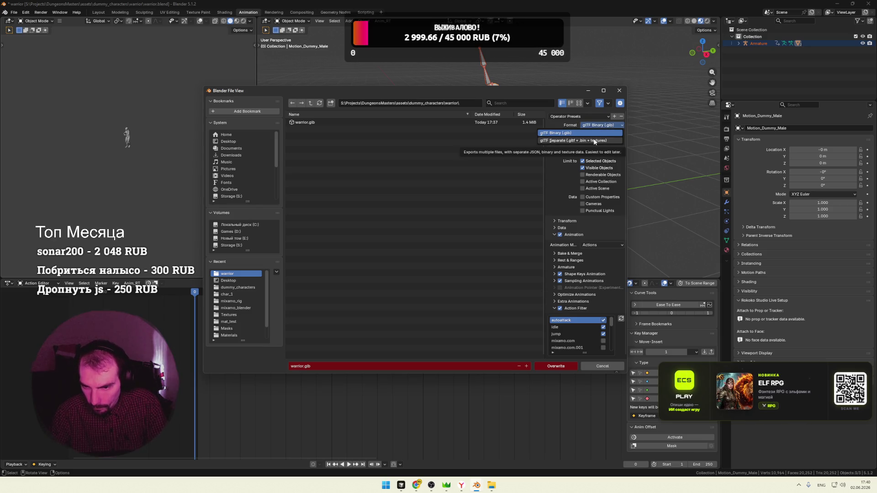
pyautogui.click(594, 141)
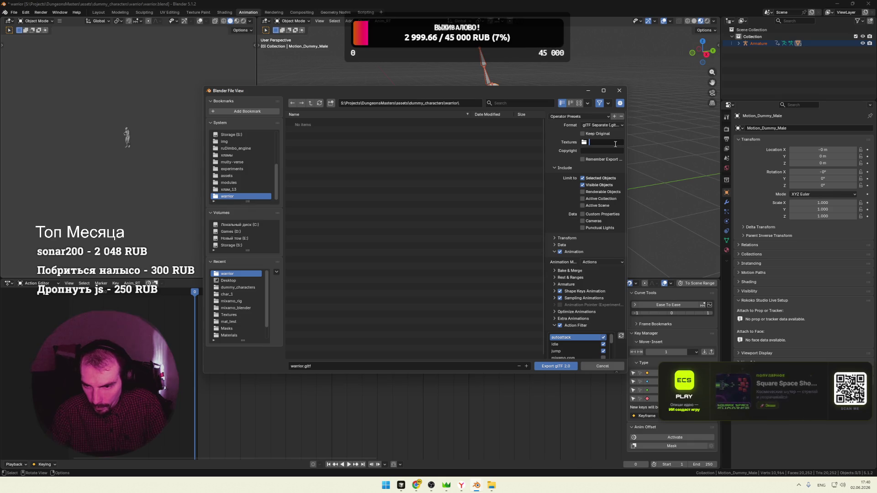
pyautogui.click(587, 142)
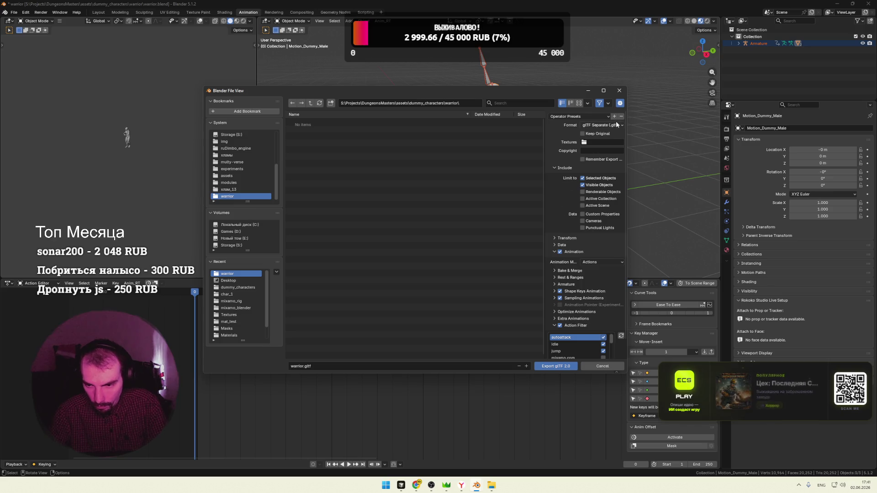
pyautogui.click(602, 124)
pyautogui.click(582, 129)
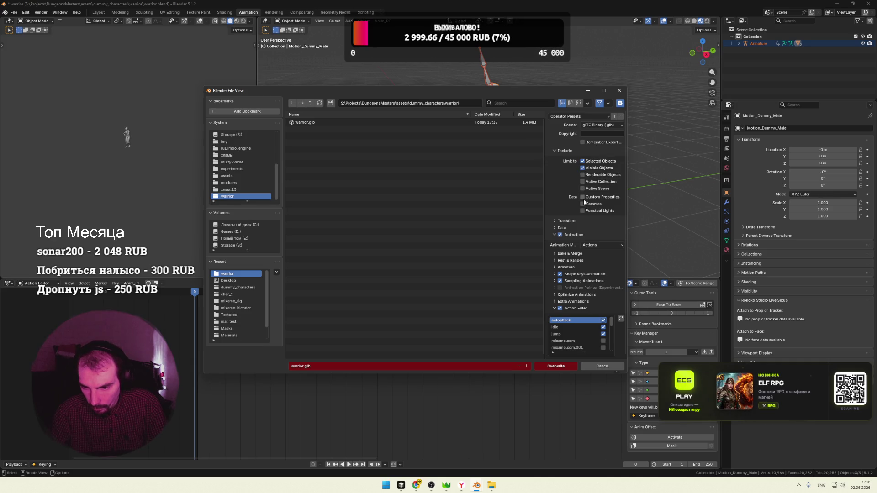
# Uncheck Animation, overwrite warrior.glb with the export, and show all open windows
pyautogui.click(556, 235)
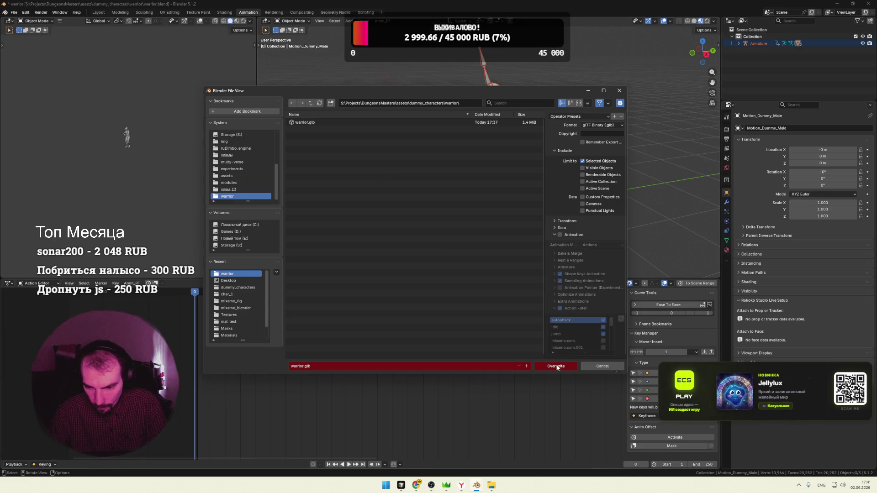
pyautogui.click(556, 367)
pyautogui.press('super+Tab')
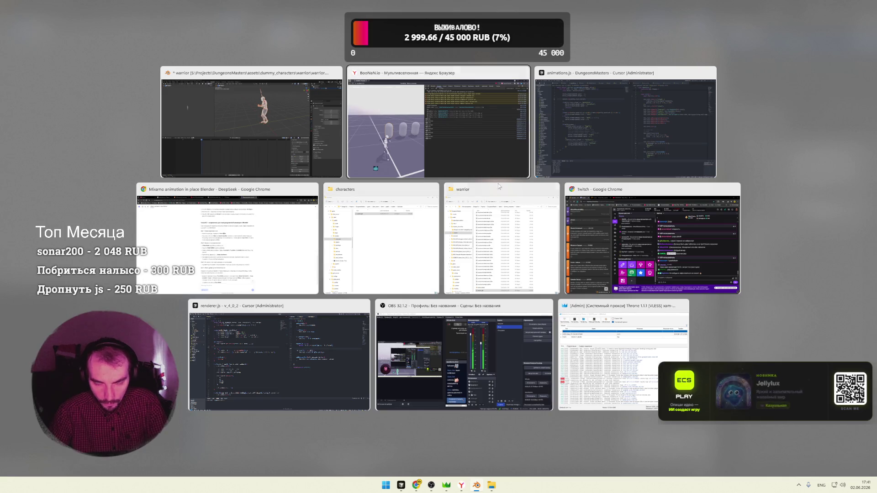
# Paste the new warrior.glb into the characters folder, replacing the existing file
pyautogui.click(394, 249)
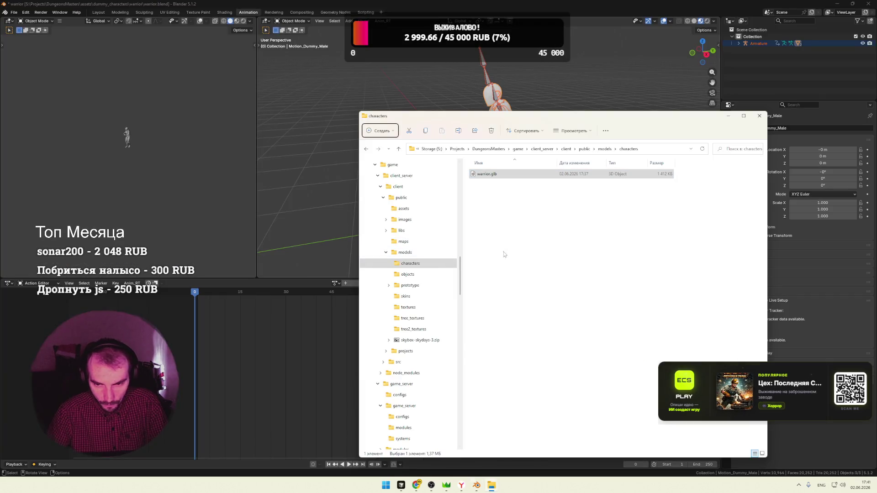
pyautogui.moveTo(491, 485)
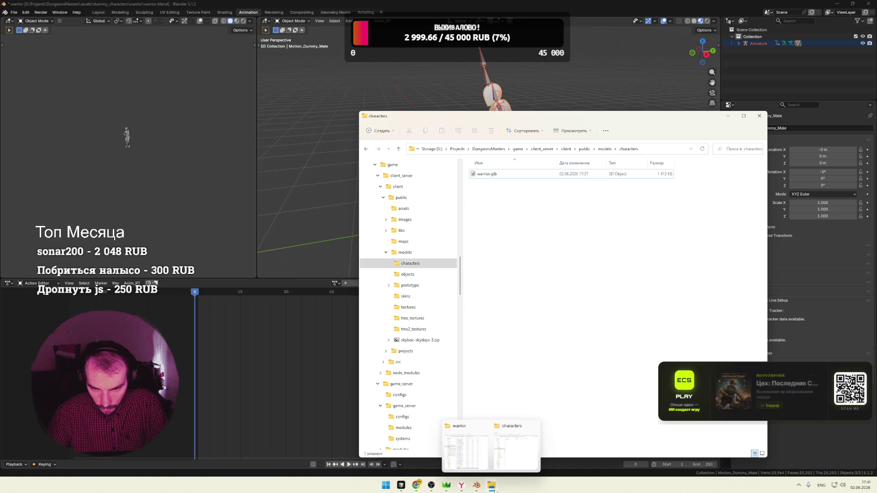
pyautogui.click(466, 446)
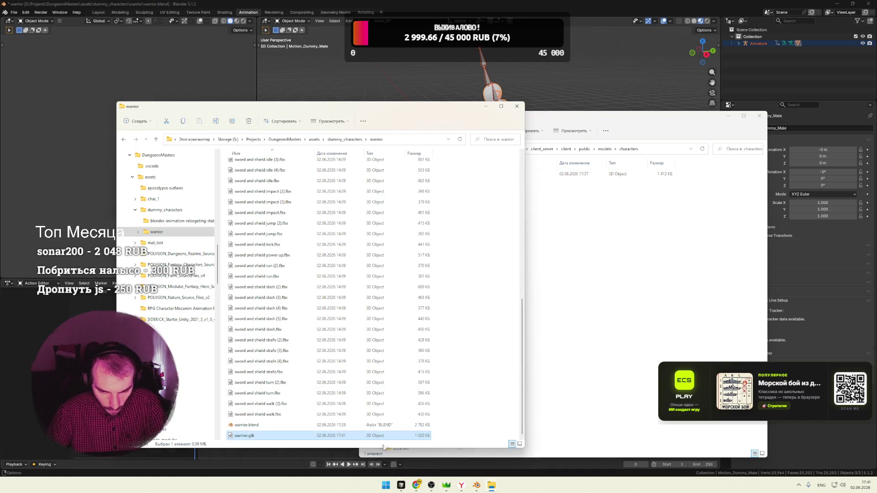
pyautogui.click(608, 329)
pyautogui.hotkey('ctrl', 'v')
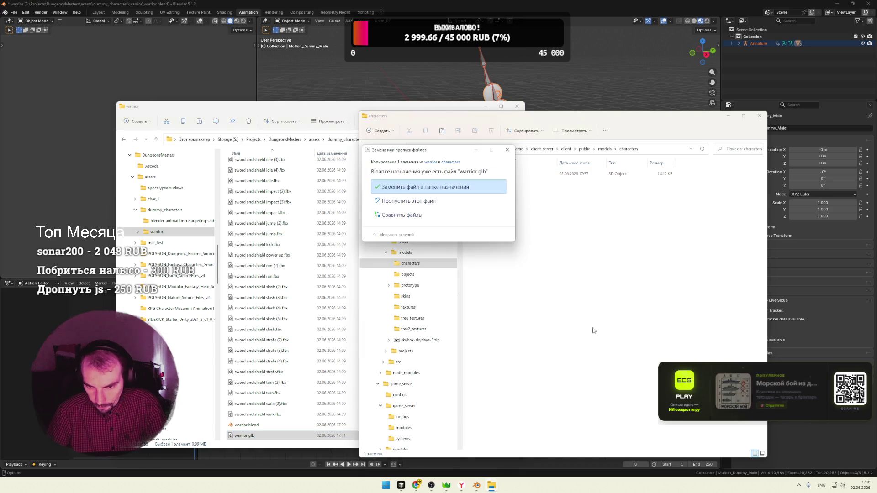
pyautogui.click(411, 186)
pyautogui.moveTo(415, 486)
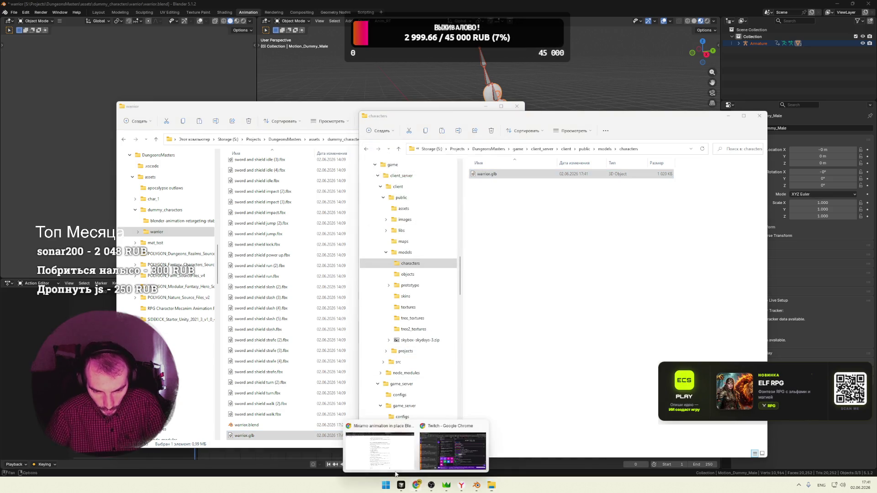
# Skip past the Mixamo Chrome window and switch to the browser running the local game
pyautogui.click(439, 452)
pyautogui.click(439, 7)
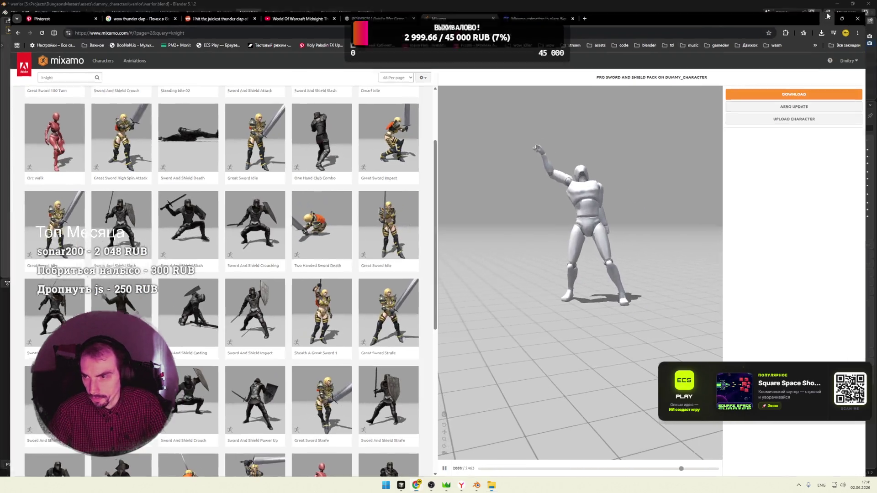
pyautogui.click(416, 485)
pyautogui.click(460, 486)
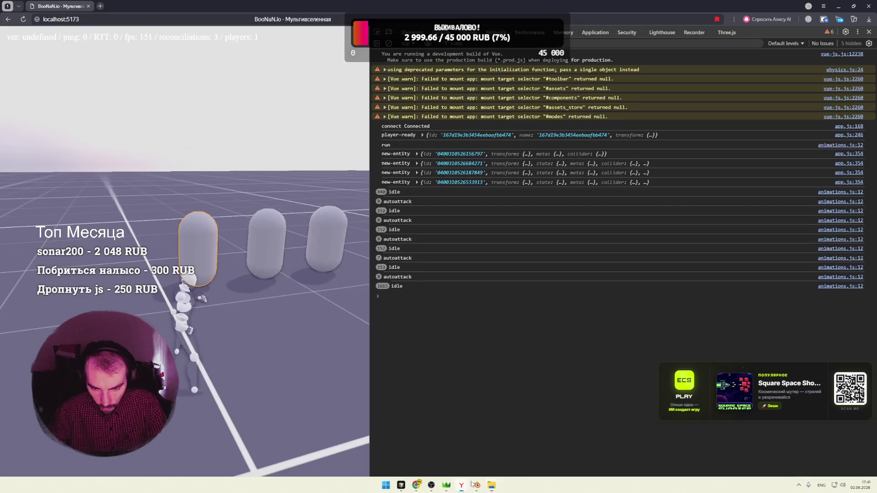
# Reload the game and capture the view to control the character
pyautogui.press('F5')
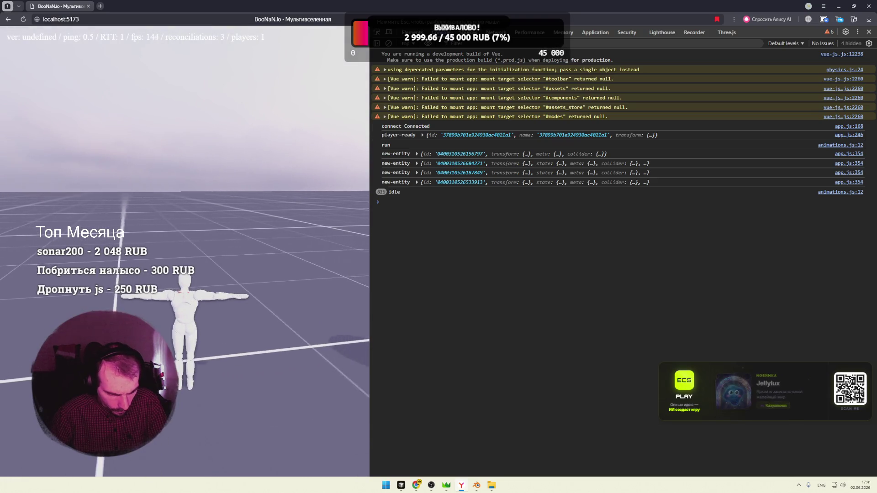
pyautogui.click(185, 247)
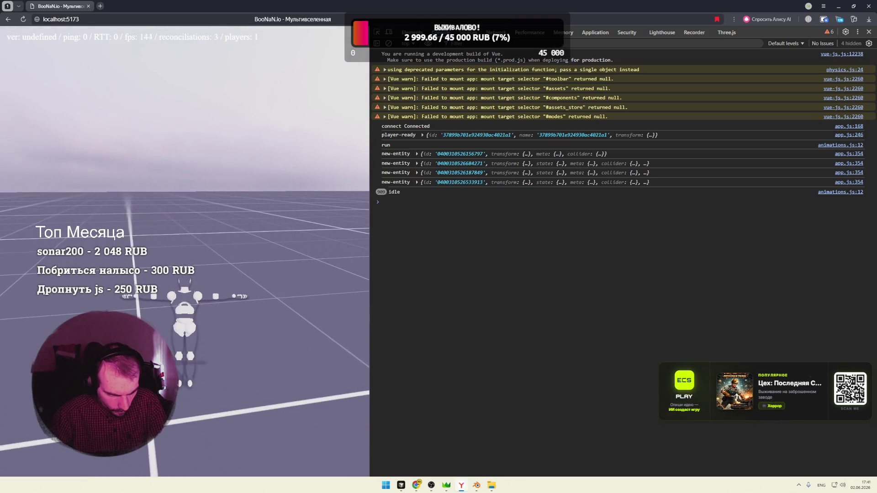
pyautogui.press('Escape')
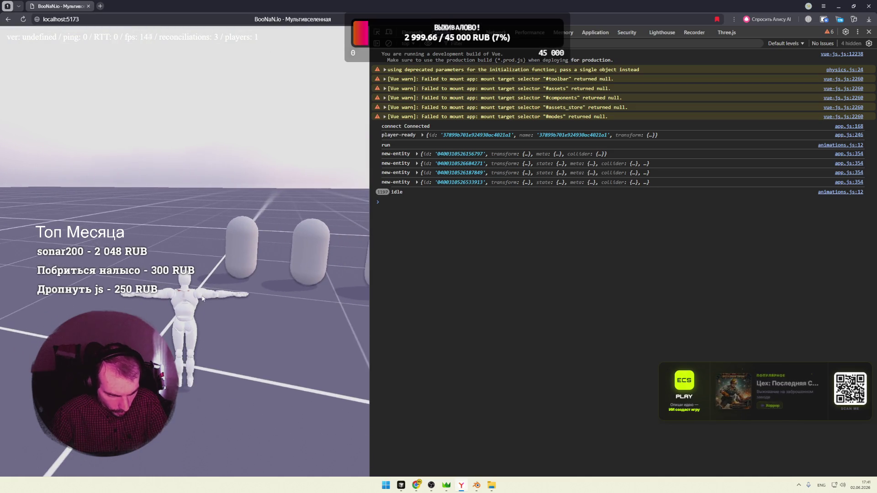
pyautogui.click(231, 299)
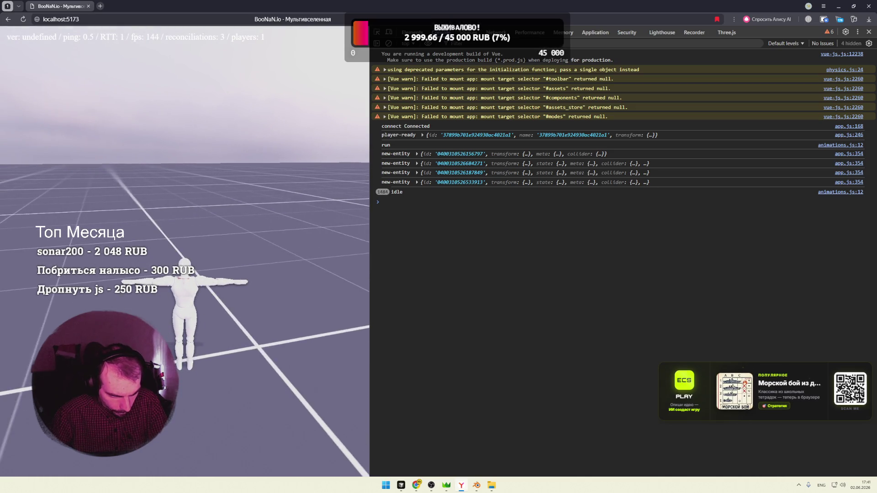
# Move the warrior around the arena toward the pillars, finding it stuck in a T-pose
pyautogui.press('w')
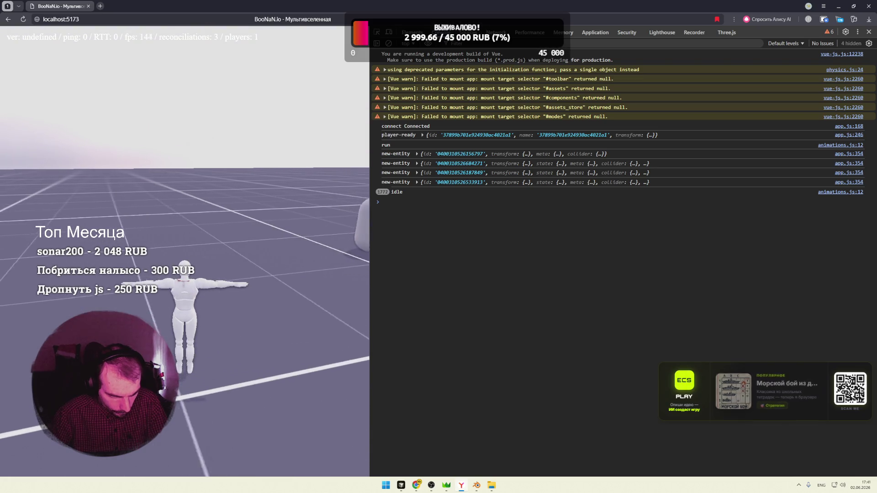
pyautogui.press('w')
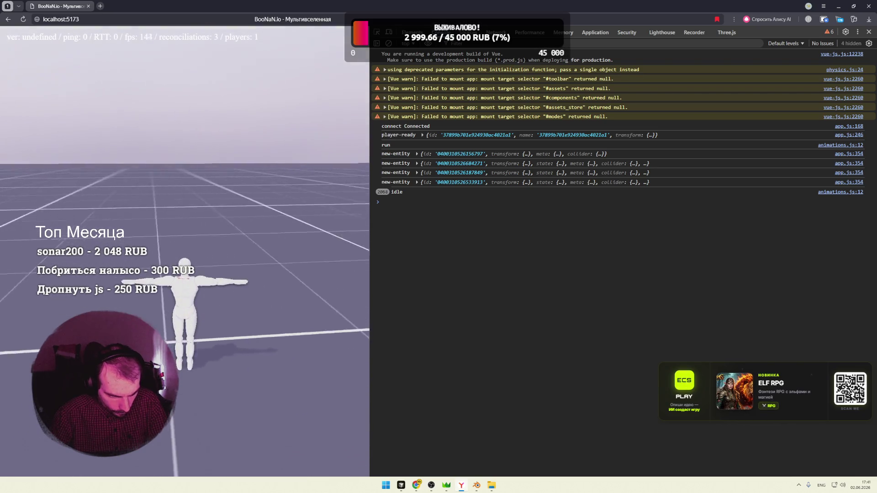
pyautogui.press('w')
pyautogui.press('w')
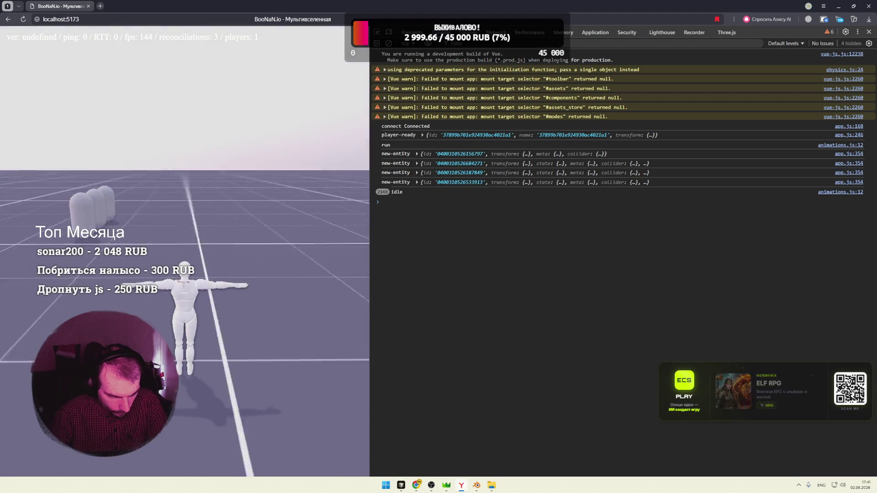
pyautogui.press('w')
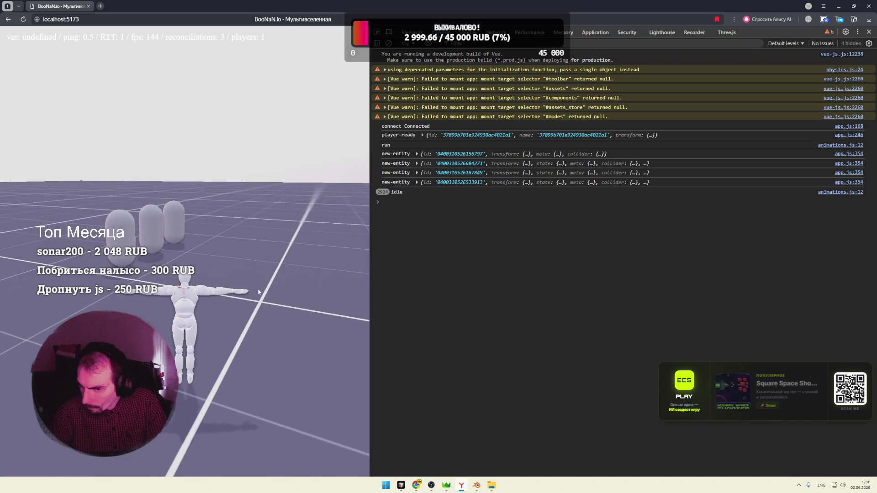
pyautogui.hotkey('alt', 'Tab')
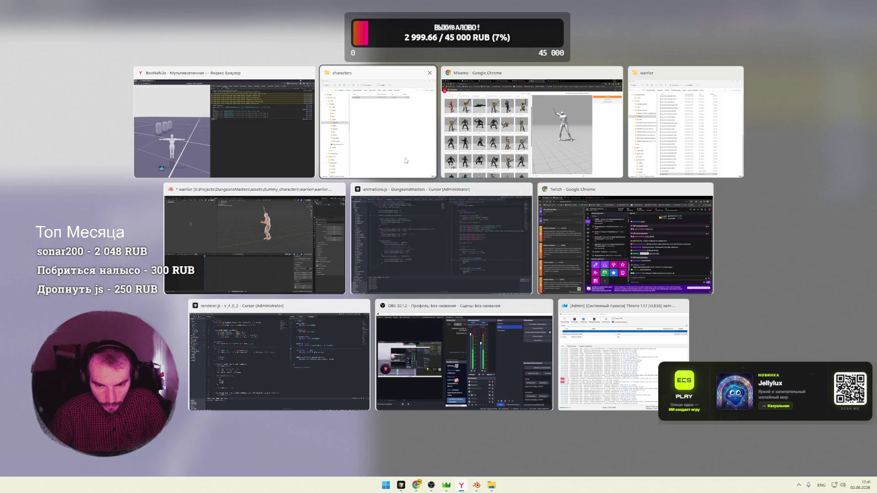
# Show attack.js in the game project, then switch to the engine project window
pyautogui.hotkey('alt', 'Tab')
pyautogui.hotkey('alt', 'Tab')
pyautogui.hotkey('alt', 'Tab')
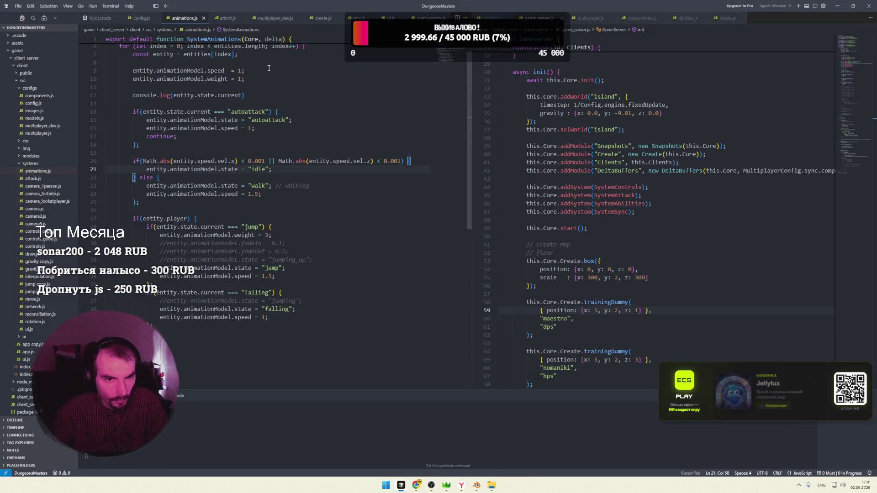
pyautogui.click(223, 21)
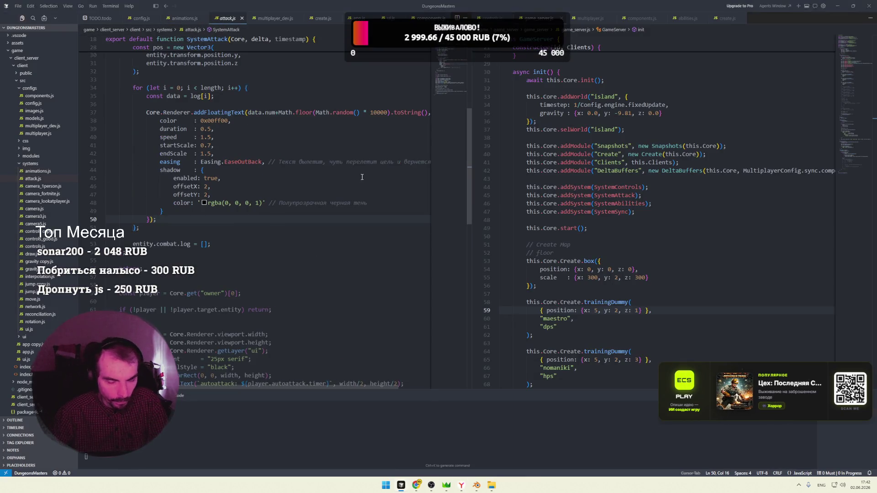
pyautogui.hotkey('alt', 'Tab')
pyautogui.click(692, 247)
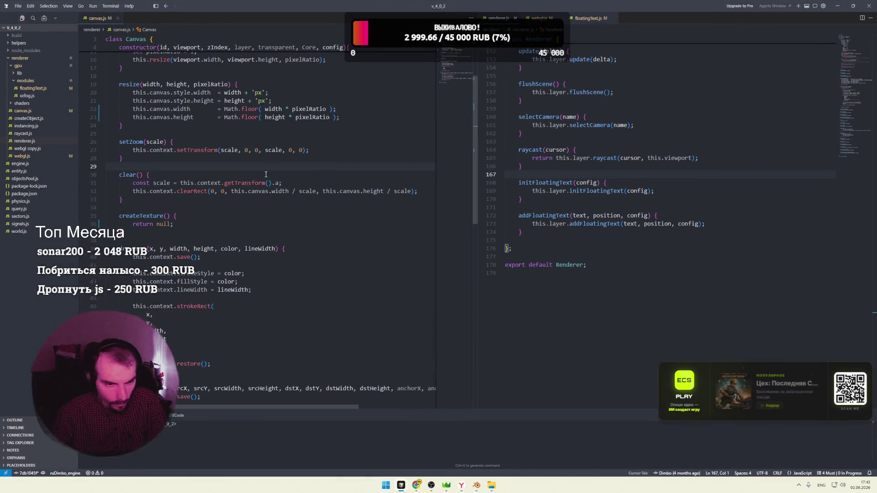
# Look over prepareObject in createObject.js, then bring up webgl.js in the right pane
pyautogui.click(30, 118)
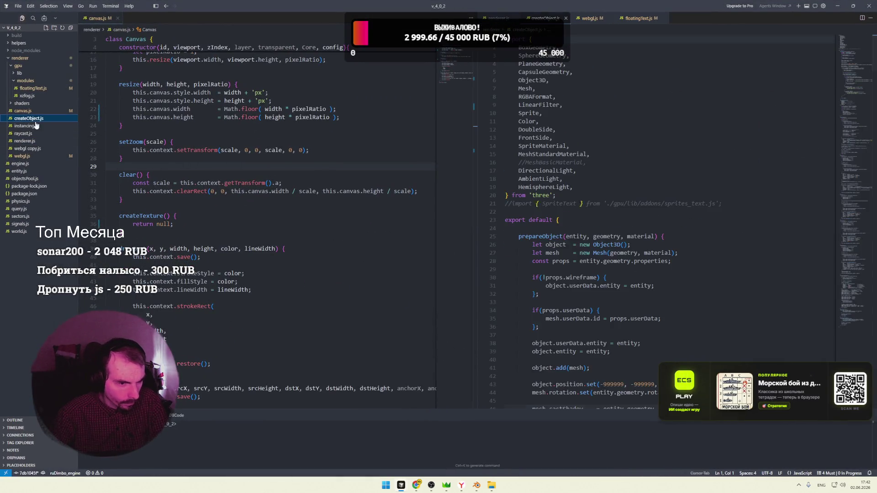
pyautogui.click(554, 151)
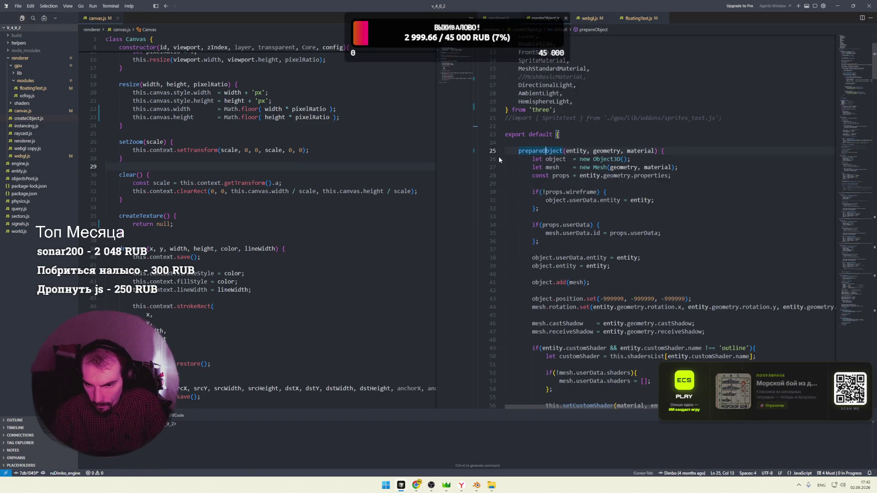
pyautogui.click(501, 151)
pyautogui.click(501, 151)
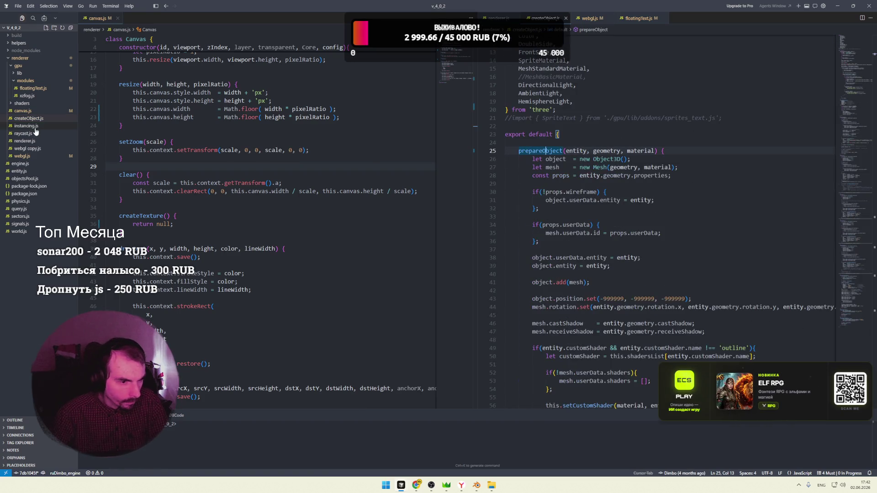
pyautogui.click(22, 156)
pyautogui.click(614, 151)
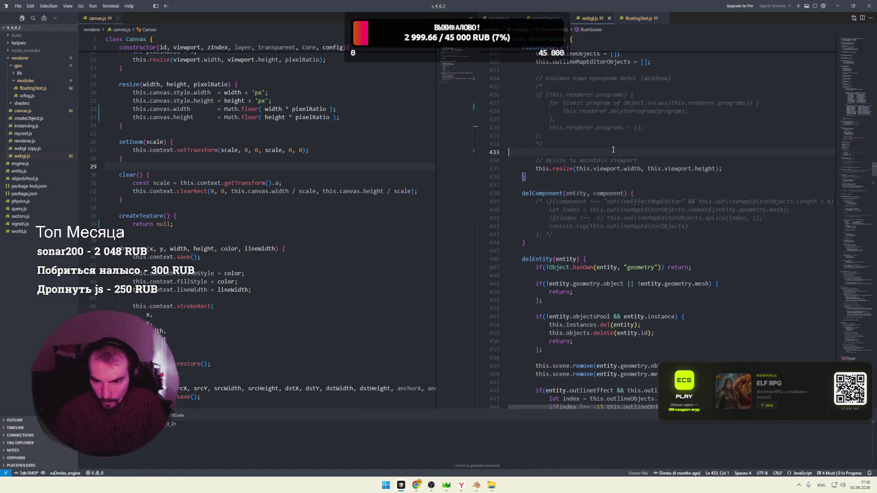
# Find prepareModel in webgl.js and review its frustumCulled setting, then go to Blender
pyautogui.hotkey('ctrl', 'f')
pyautogui.write('model')
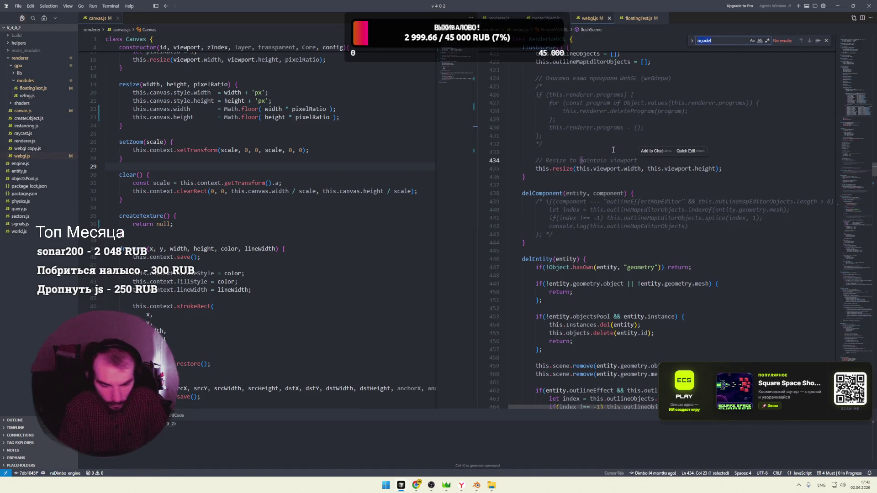
pyautogui.write('prepa')
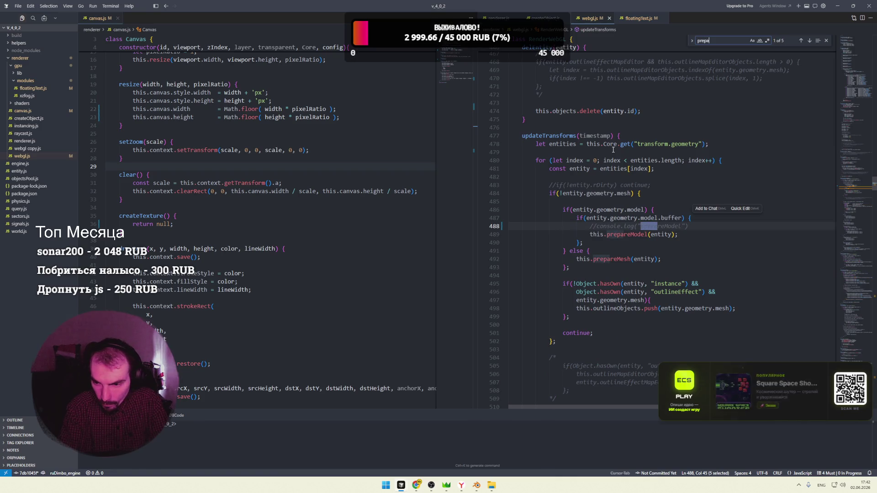
pyautogui.write('re')
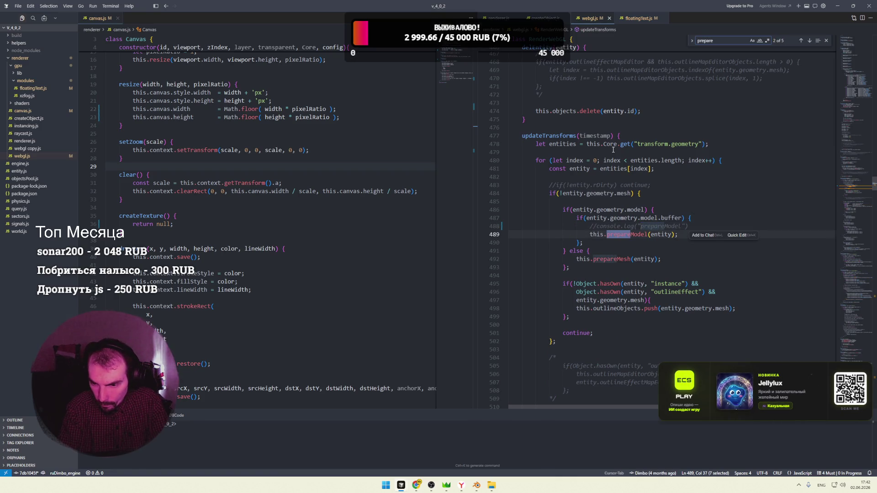
pyautogui.keyDown('ctrl'); pyautogui.click(626, 234); pyautogui.keyUp('ctrl')
pyautogui.click(603, 172)
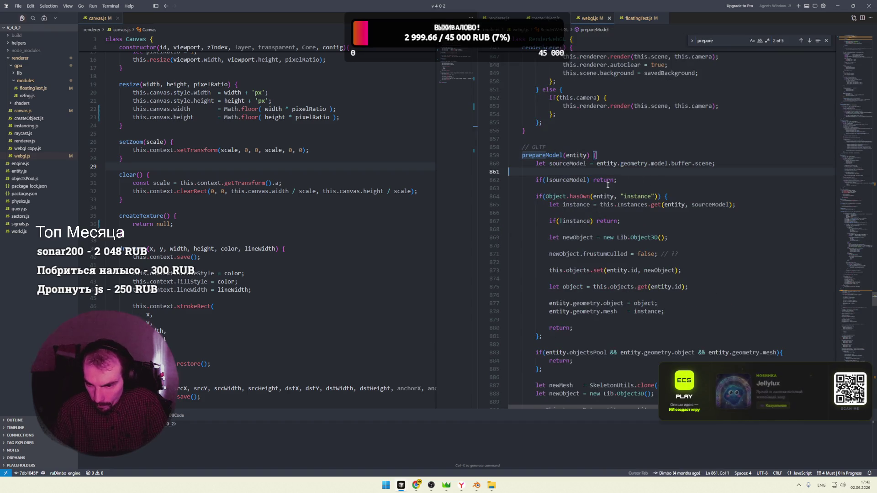
pyautogui.scroll(-2, 589, 164)
pyautogui.scroll(-2, 609, 150)
pyautogui.scroll(-4, 579, 185)
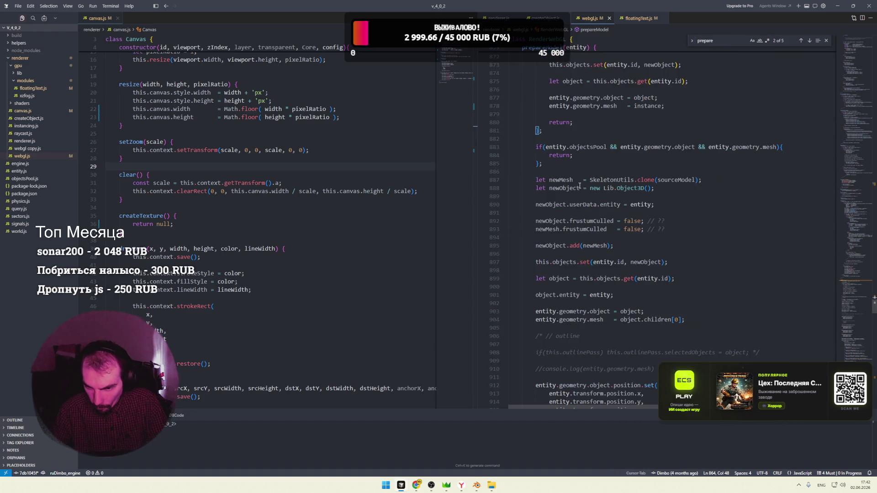
pyautogui.scroll(-2, 569, 162)
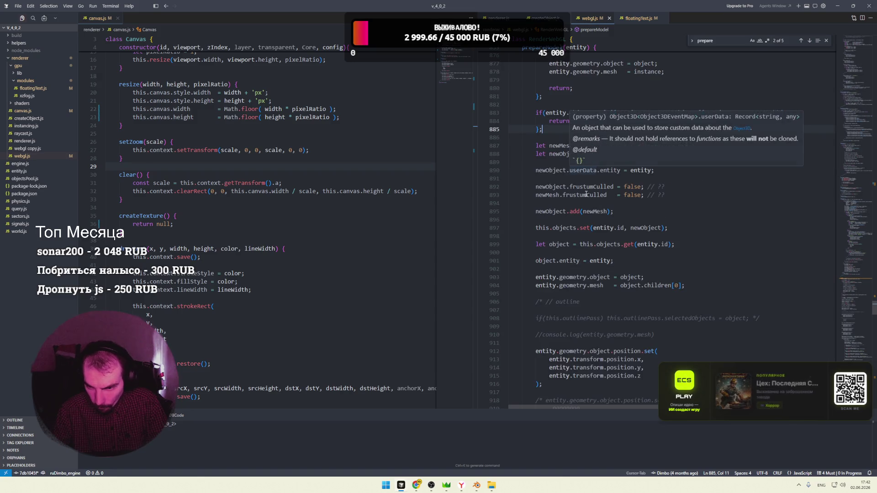
pyautogui.click(633, 186)
pyautogui.moveTo(665, 186); pyautogui.dragTo(542, 186)
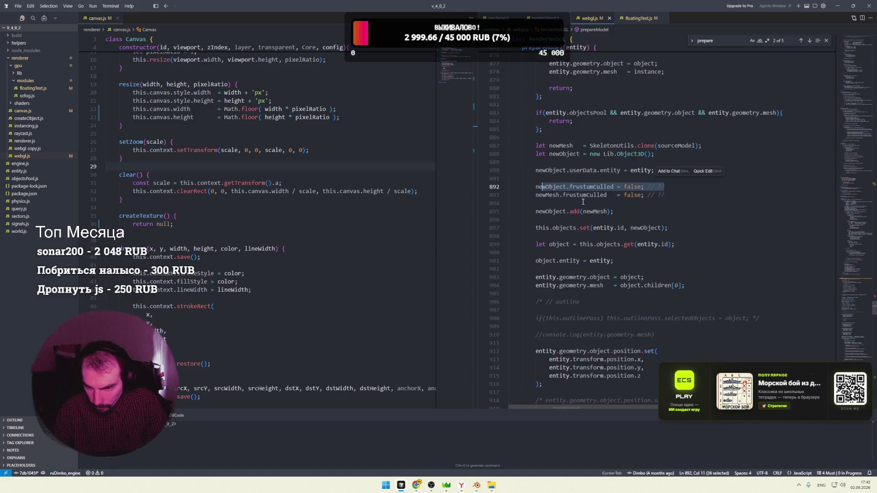
pyautogui.click(609, 206)
pyautogui.scroll(-1, 583, 197)
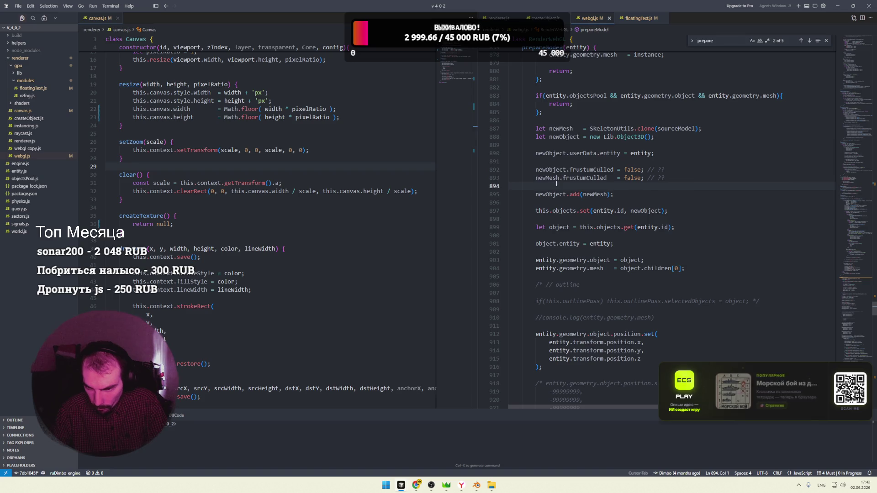
pyautogui.scroll(-3, 556, 183)
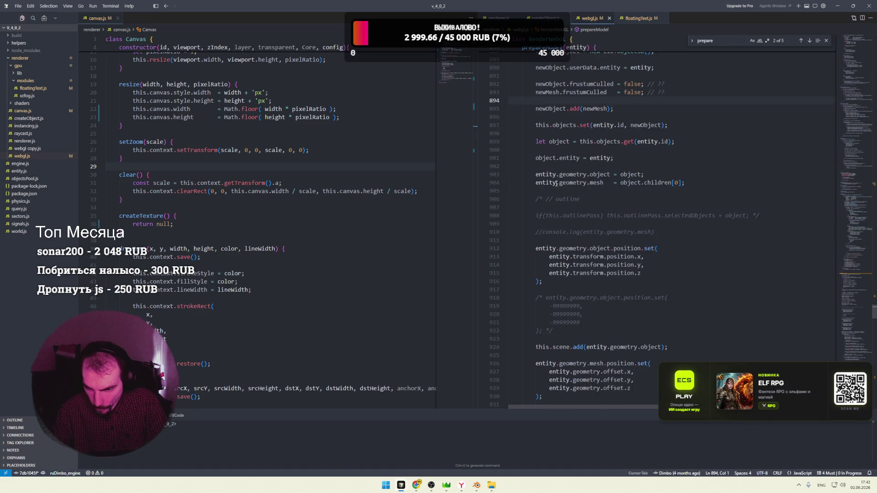
pyautogui.scroll(-5, 555, 183)
pyautogui.scroll(-4, 555, 183)
pyautogui.scroll(-6, 556, 184)
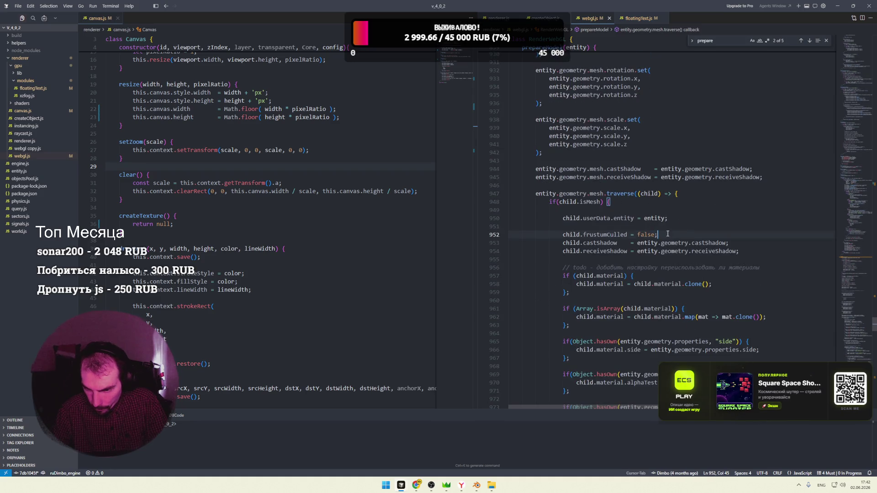
pyautogui.moveTo(667, 234); pyautogui.dragTo(556, 234)
pyautogui.scroll(4, 598, 202)
pyautogui.scroll(3, 598, 203)
pyautogui.scroll(4, 598, 203)
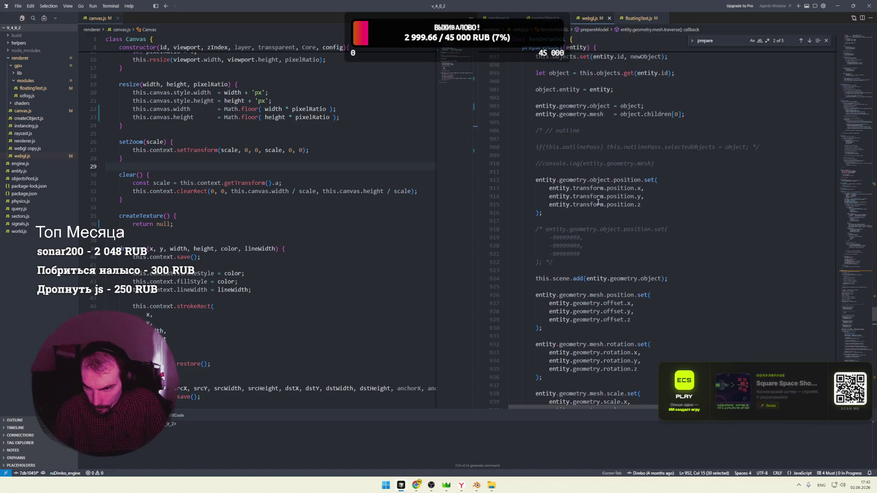
pyautogui.scroll(3, 599, 202)
pyautogui.scroll(2, 598, 202)
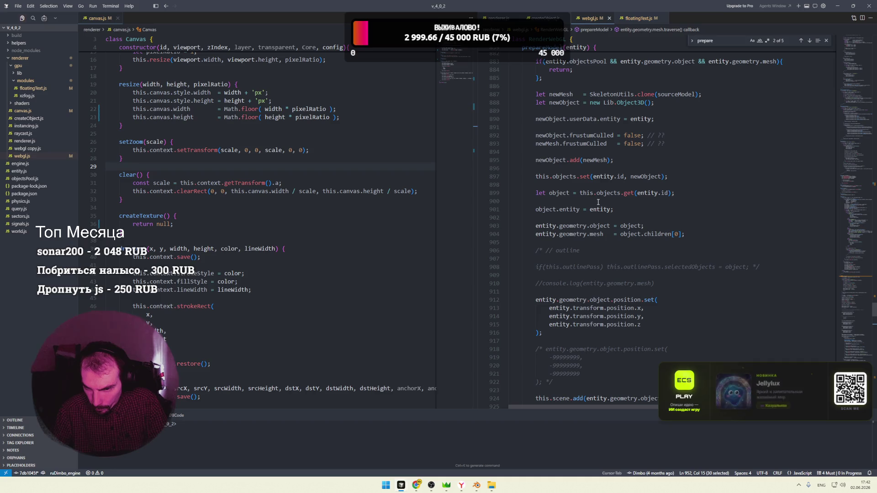
pyautogui.scroll(-6, 598, 203)
pyautogui.scroll(-9, 598, 202)
pyautogui.scroll(-1, 598, 202)
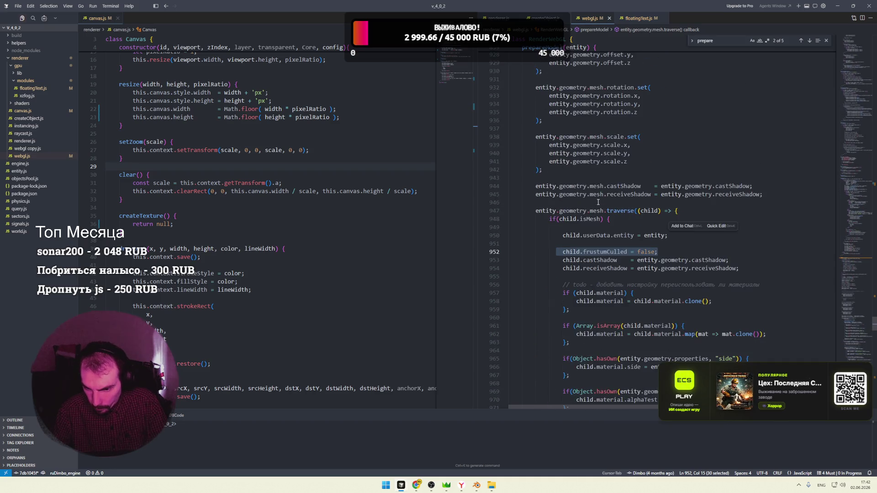
pyautogui.scroll(-3, 598, 202)
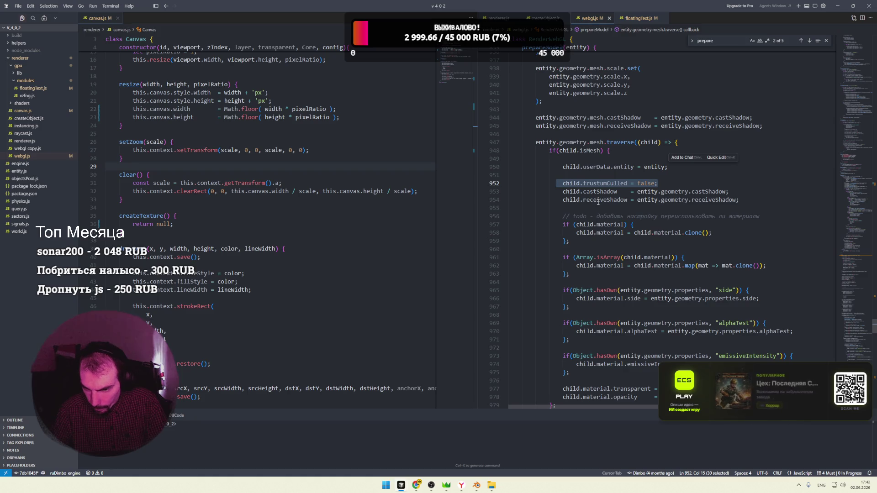
pyautogui.scroll(-5, 599, 202)
pyautogui.scroll(-5, 599, 202)
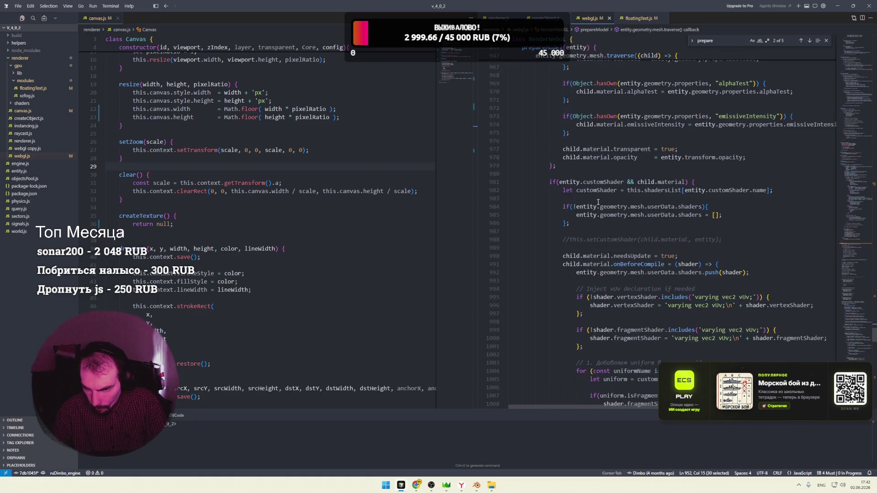
pyautogui.scroll(-3, 598, 202)
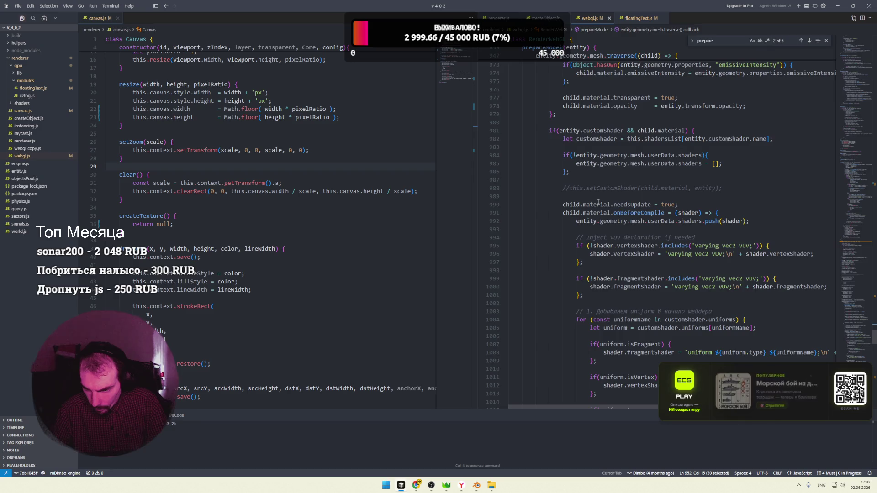
pyautogui.scroll(-3, 598, 202)
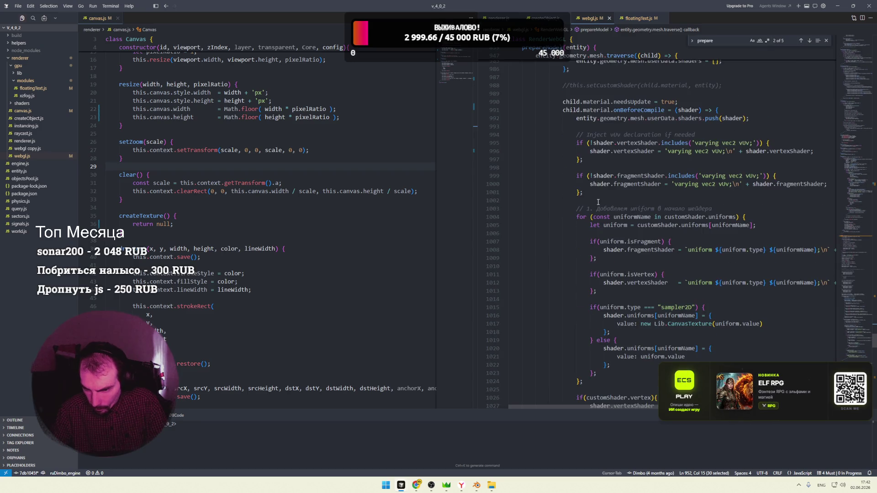
pyautogui.scroll(-1, 599, 202)
pyautogui.scroll(-4, 598, 203)
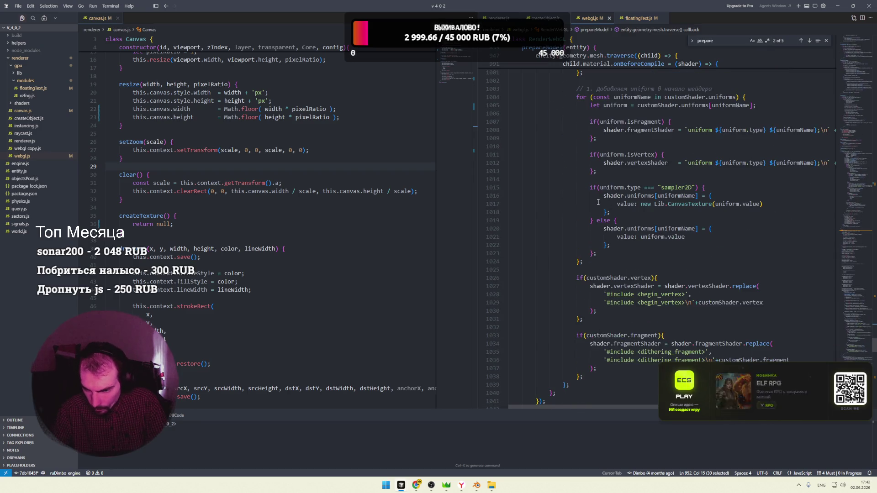
pyautogui.scroll(-2, 599, 202)
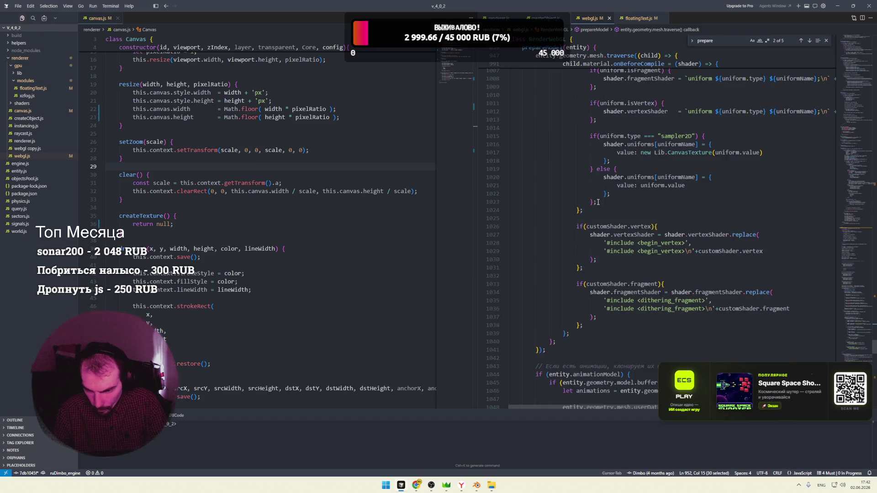
pyautogui.click(476, 485)
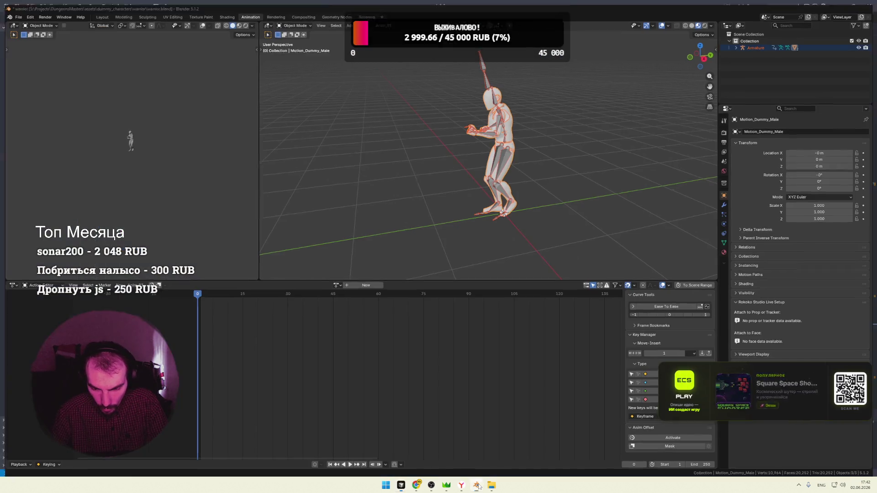
# Bring Blender forward and switch to the UV Editing workspace
pyautogui.click(476, 485)
pyautogui.moveTo(477, 485)
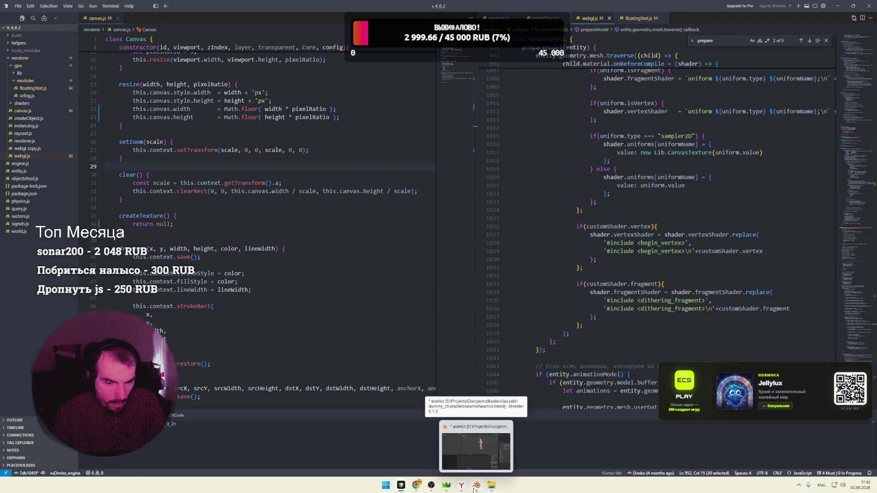
pyautogui.click(476, 485)
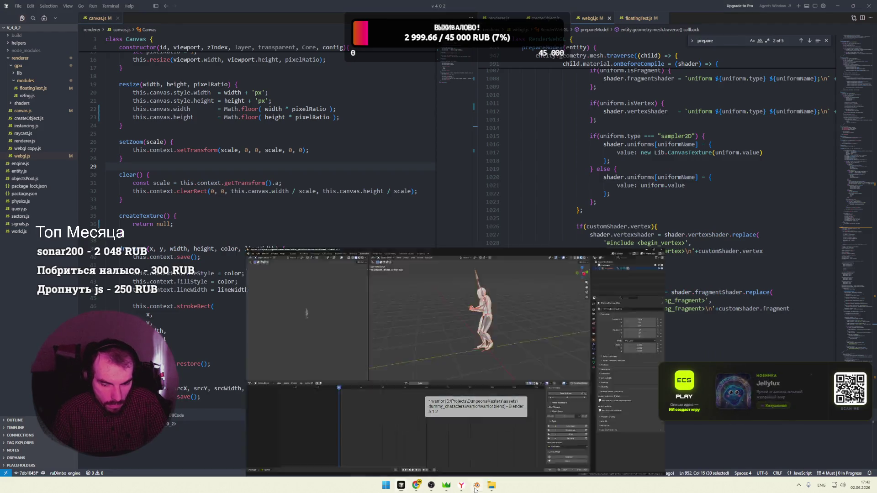
pyautogui.click(174, 13)
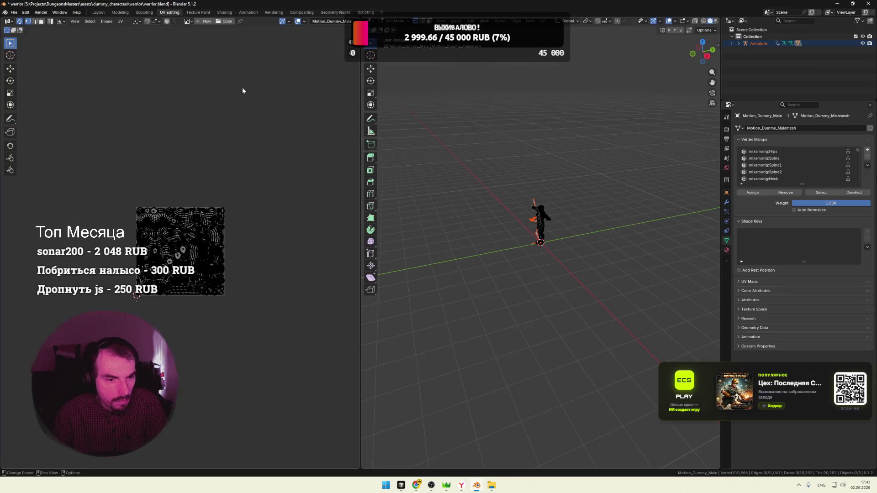
pyautogui.scroll(5, 557, 194)
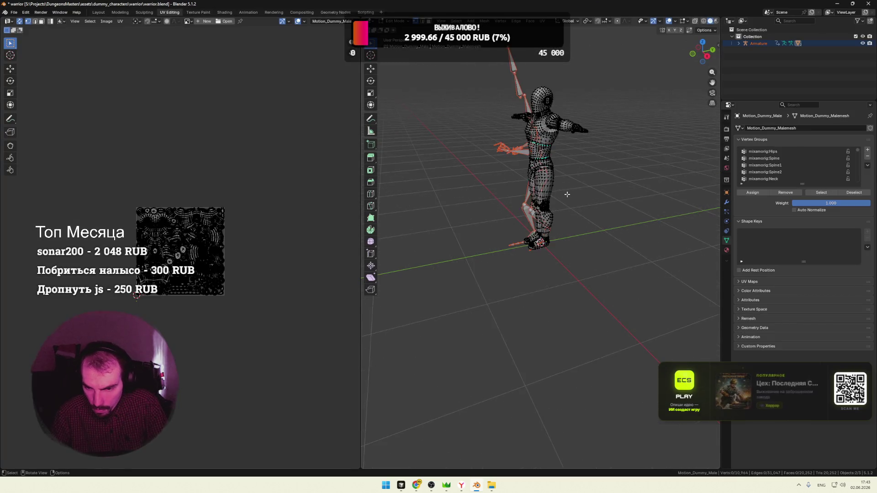
pyautogui.scroll(3, 557, 195)
pyautogui.moveTo(557, 194); pyautogui.dragTo(406, 84, button='middle')
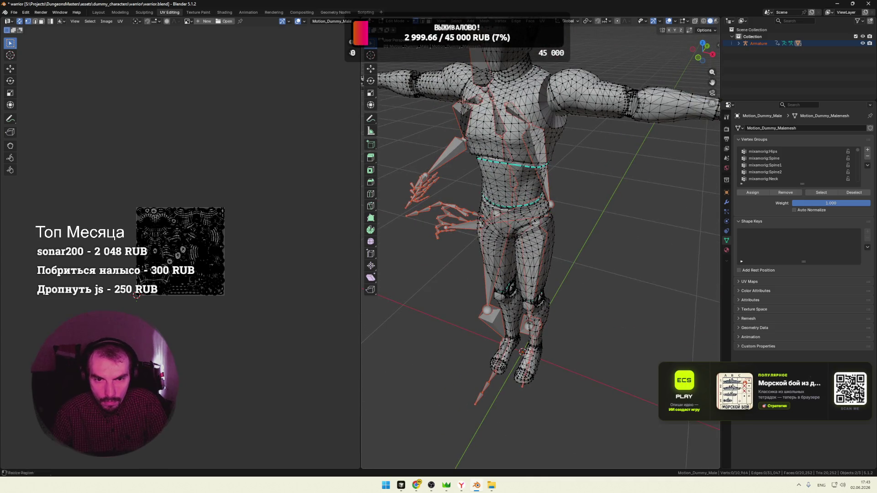
# Put the character into Object Mode, view it from the side, then return to Edit Mode
pyautogui.click(401, 22)
pyautogui.click(397, 29)
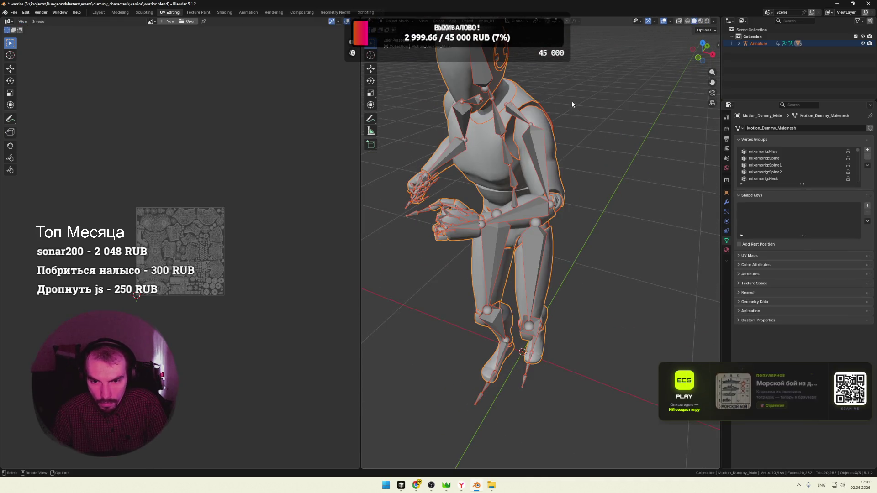
pyautogui.moveTo(464, 99)
pyautogui.mouseDown(button='middle')
pyautogui.moveTo(519, 91)
pyautogui.moveTo(561, 104)
pyautogui.mouseUp(button='middle')
pyautogui.scroll(-4, 519, 91)
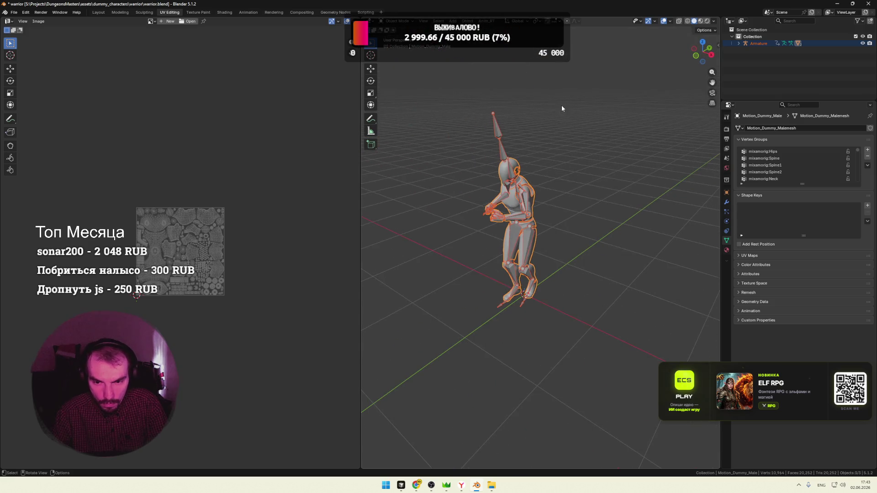
pyautogui.click(401, 22)
pyautogui.click(400, 36)
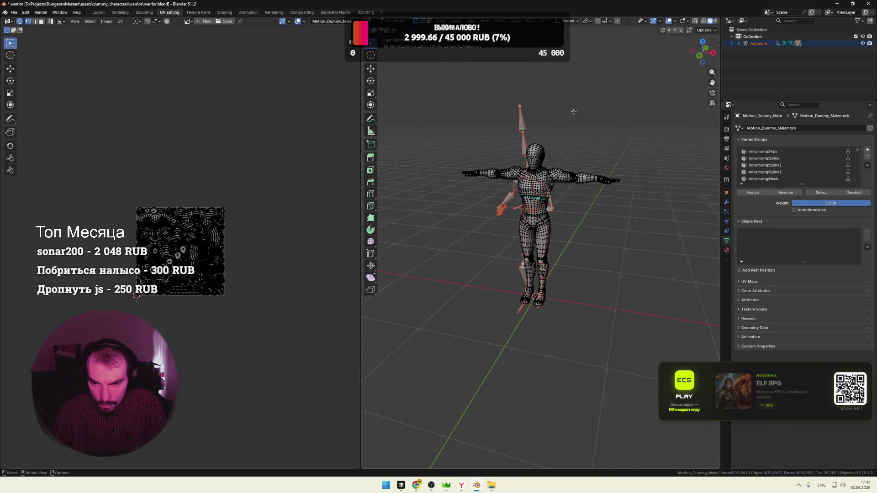
pyautogui.scroll(5, 238, 211)
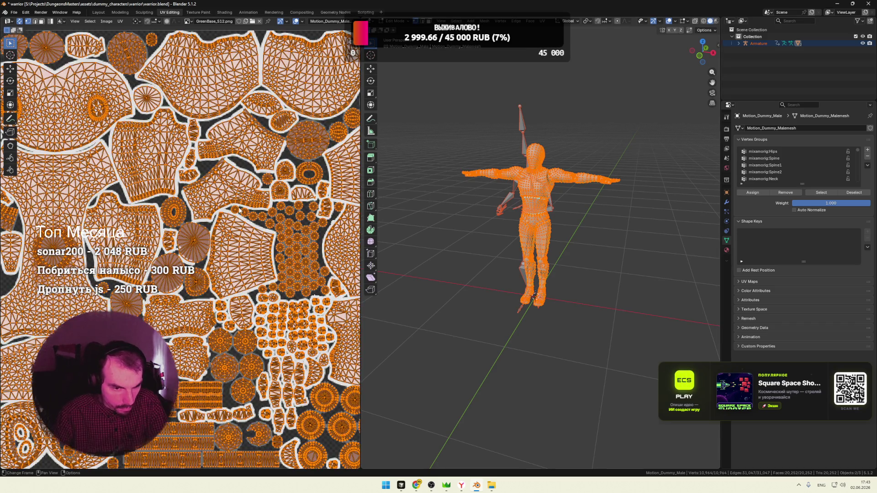
pyautogui.moveTo(241, 210); pyautogui.dragTo(276, 242, button='middle')
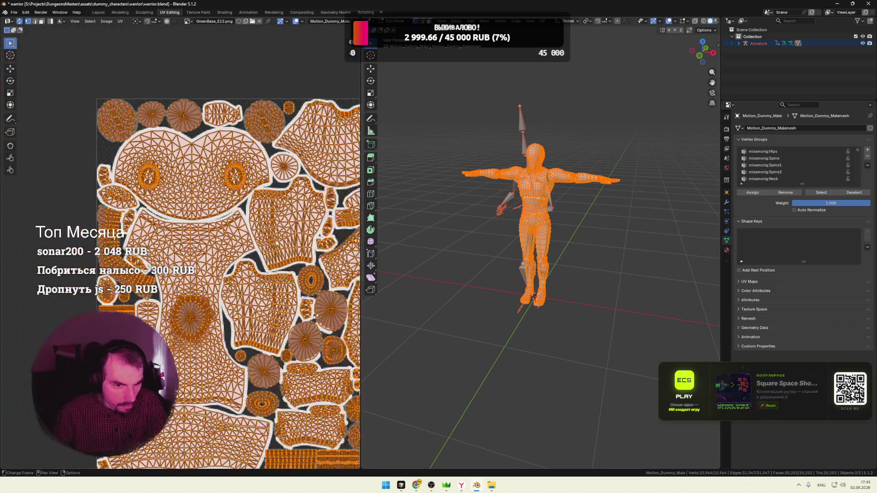
pyautogui.scroll(-2, 278, 242)
pyautogui.scroll(-1, 228, 229)
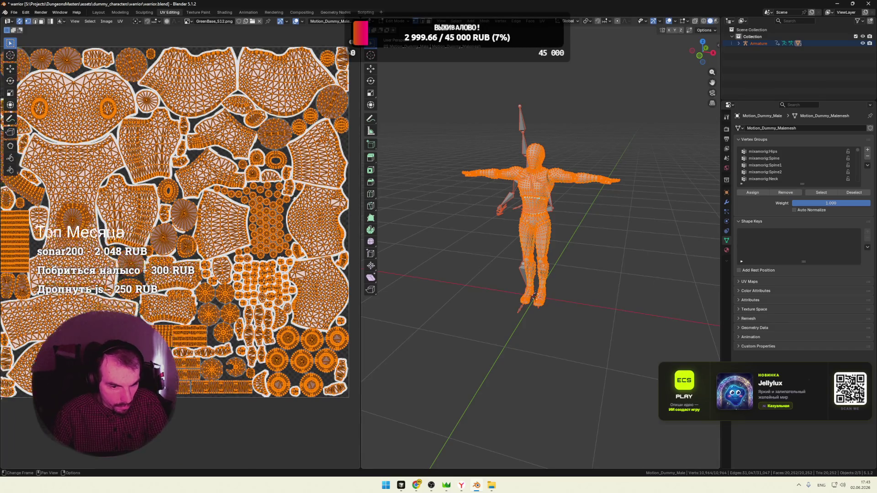
pyautogui.scroll(2, 258, 216)
pyautogui.hotkey('alt', 'a')
pyautogui.scroll(1, 542, 261)
pyautogui.scroll(5, 593, 158)
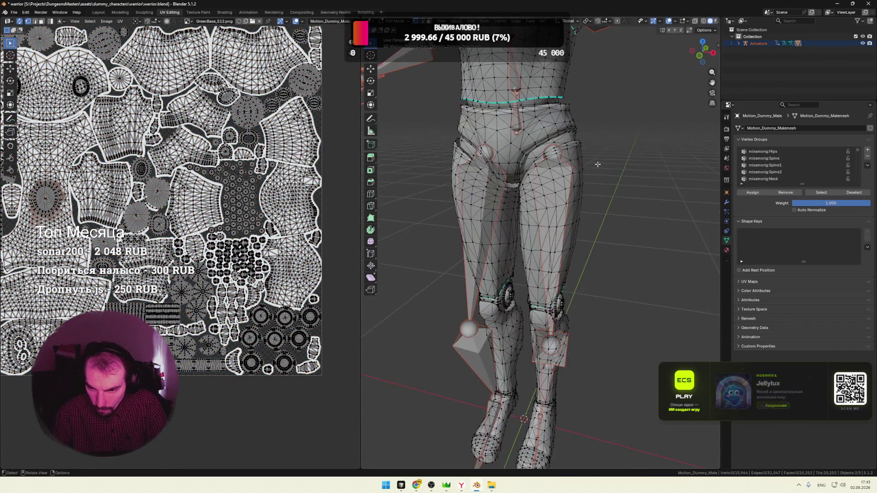
pyautogui.moveTo(593, 158); pyautogui.dragTo(584, 171, button='middle')
pyautogui.press('a')
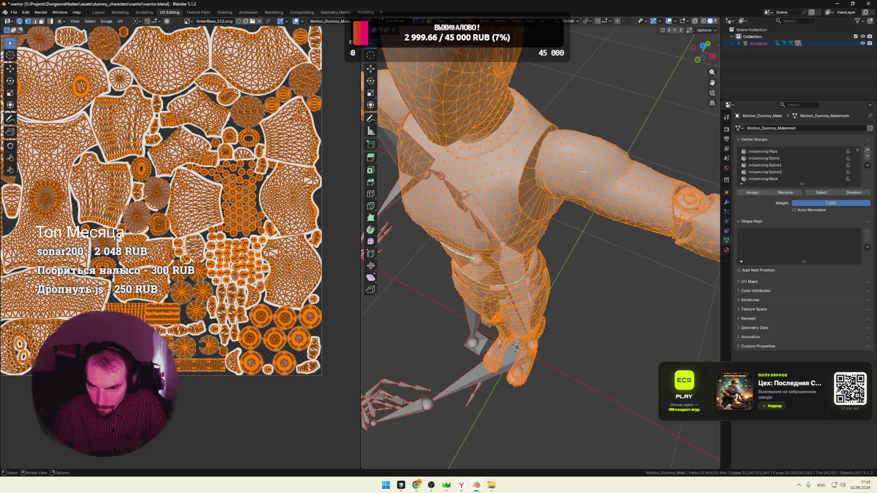
pyautogui.rightClick(538, 151)
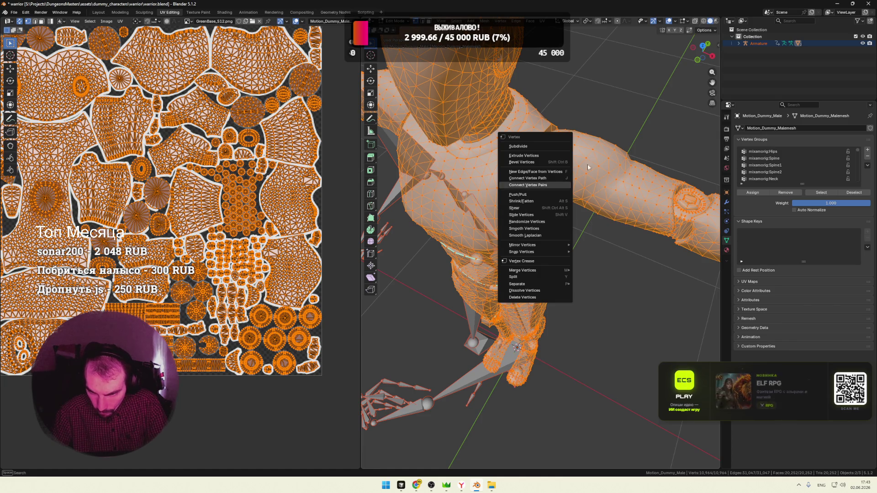
pyautogui.press('Escape')
pyautogui.scroll(5, 543, 189)
pyautogui.scroll(-2, 543, 189)
pyautogui.moveTo(543, 189); pyautogui.dragTo(617, 165, button='middle')
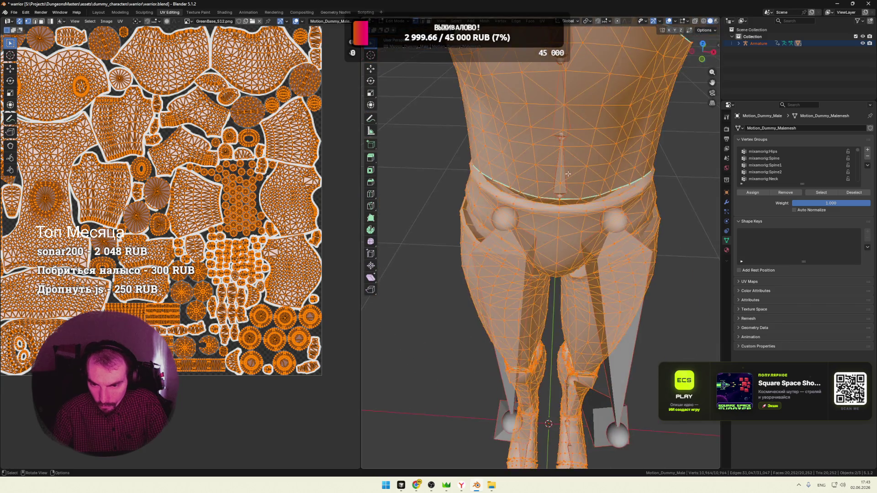
pyautogui.scroll(-3, 617, 165)
pyautogui.moveTo(680, 130); pyautogui.dragTo(679, 178, button='middle')
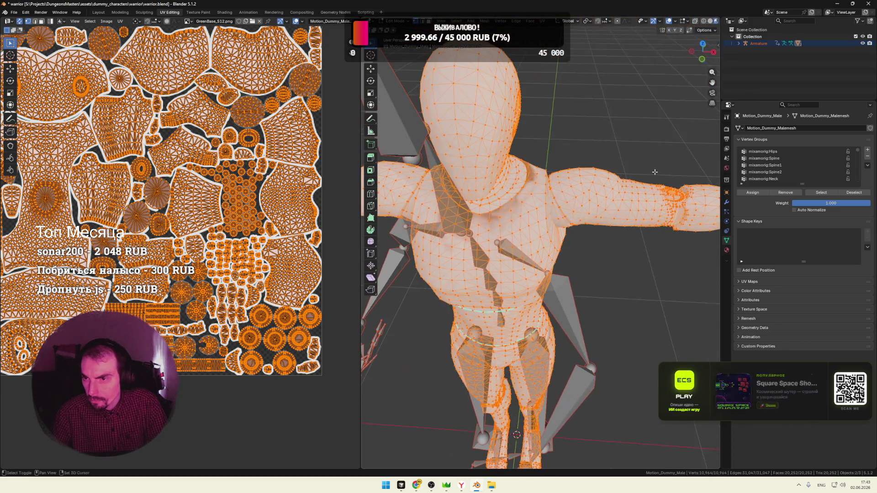
pyautogui.scroll(-2, 679, 179)
pyautogui.moveTo(721, 43); pyautogui.dragTo(737, 43)
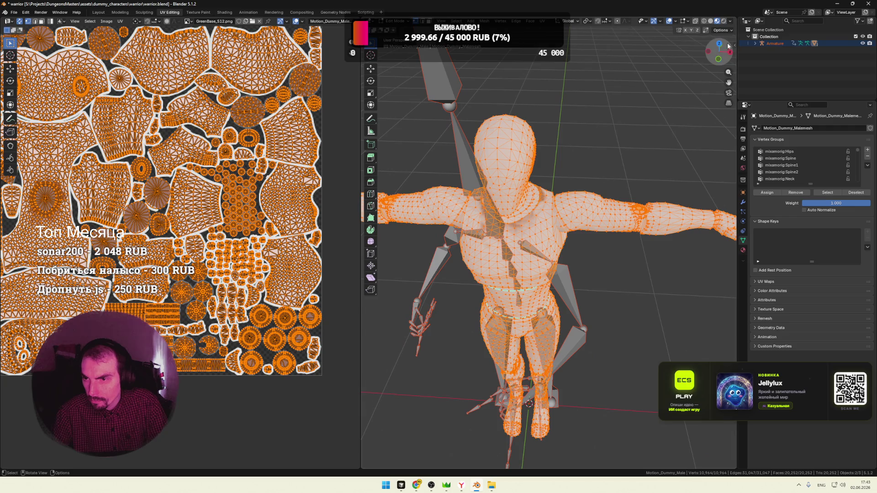
pyautogui.click(733, 22)
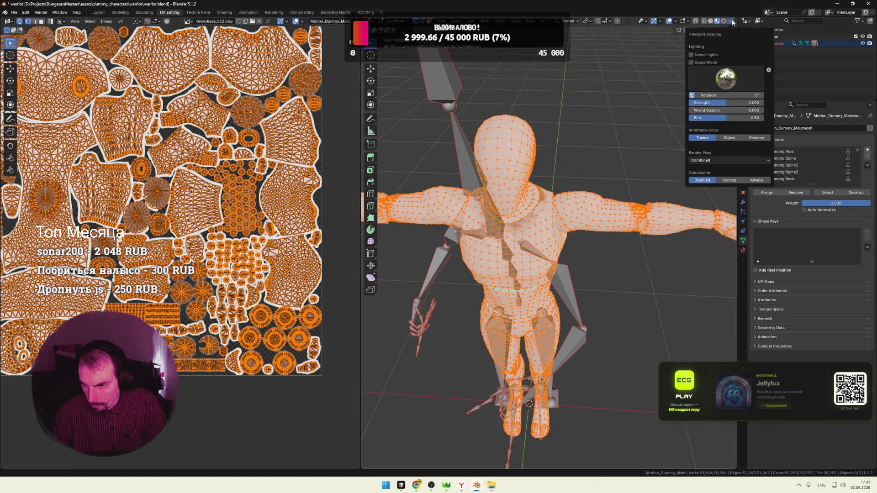
# Toggle X-Ray see-through on and off, check the Viewport Overlays popover and clear the mesh selection
pyautogui.click(688, 22)
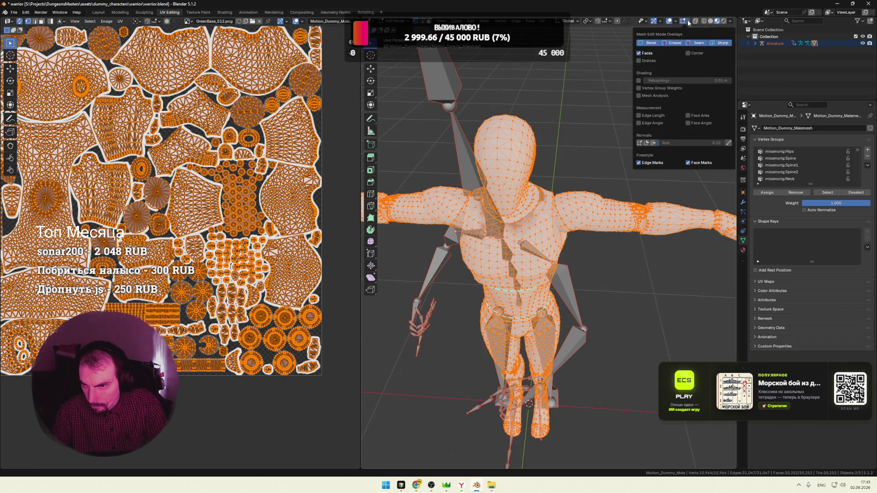
pyautogui.click(687, 19)
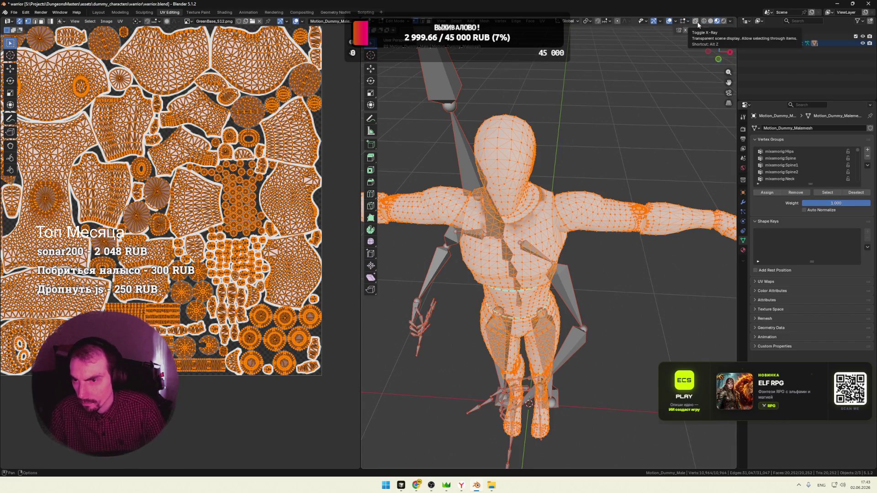
pyautogui.click(697, 25)
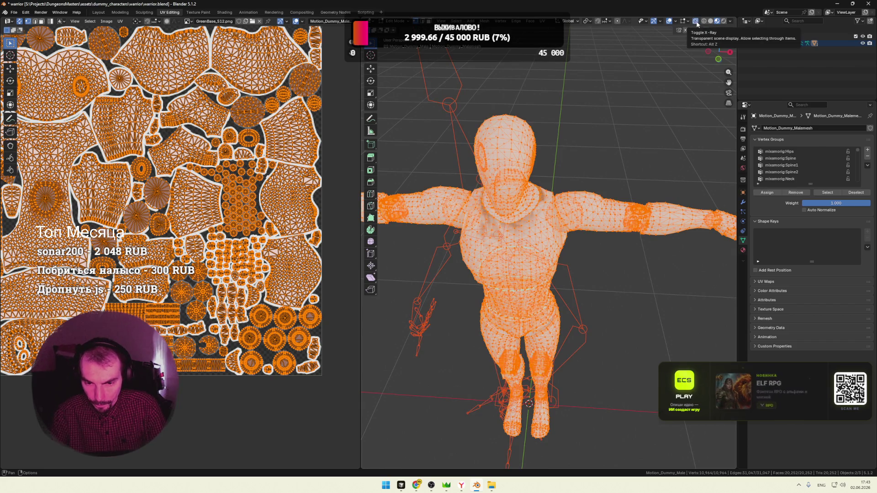
pyautogui.click(695, 22)
pyautogui.click(674, 23)
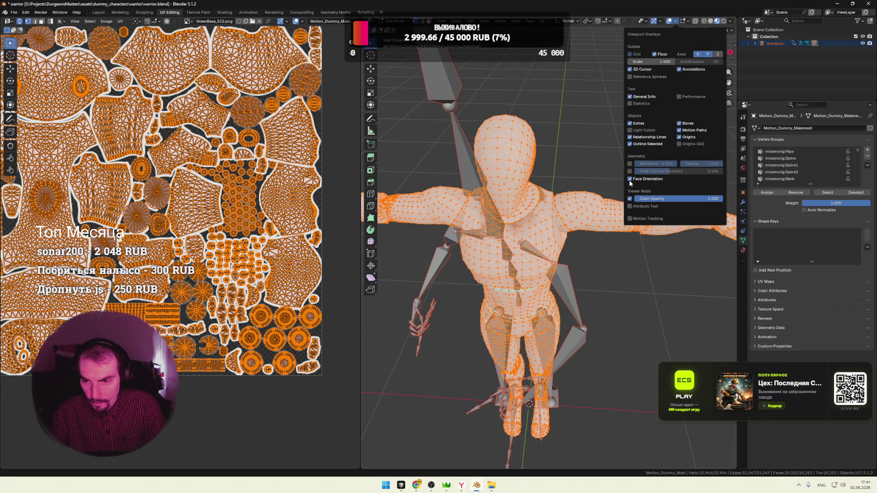
pyautogui.click(602, 147)
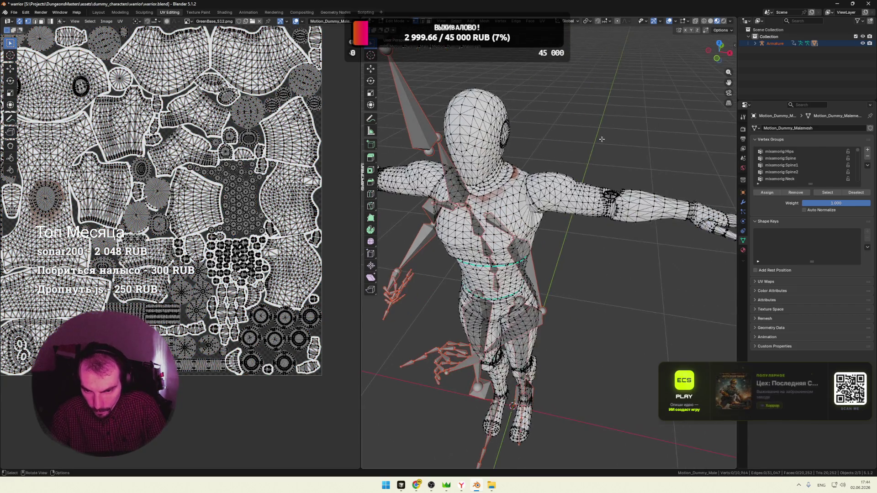
# Compare the rest-pose mesh with its posed deformation by tabbing out and back into Edit Mode
pyautogui.moveTo(601, 147); pyautogui.dragTo(562, 164, button='middle')
pyautogui.scroll(5, 562, 164)
pyautogui.scroll(-3, 597, 140)
pyautogui.scroll(-2, 597, 140)
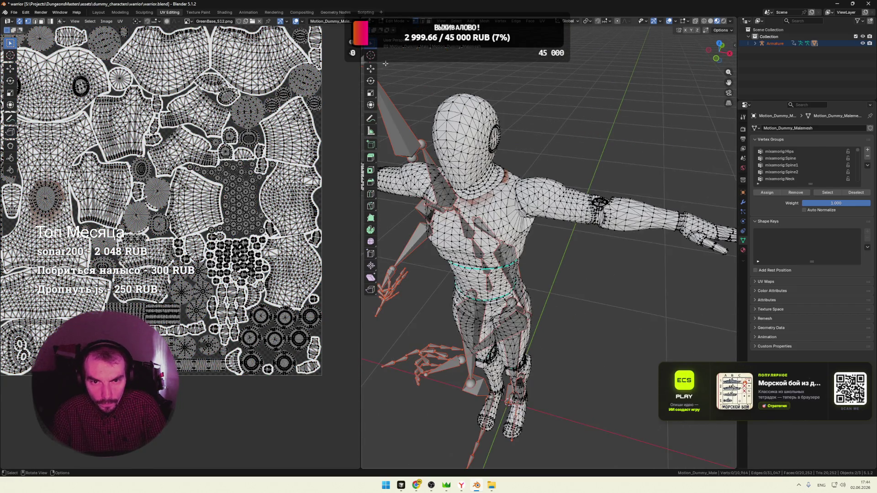
pyautogui.press('Tab')
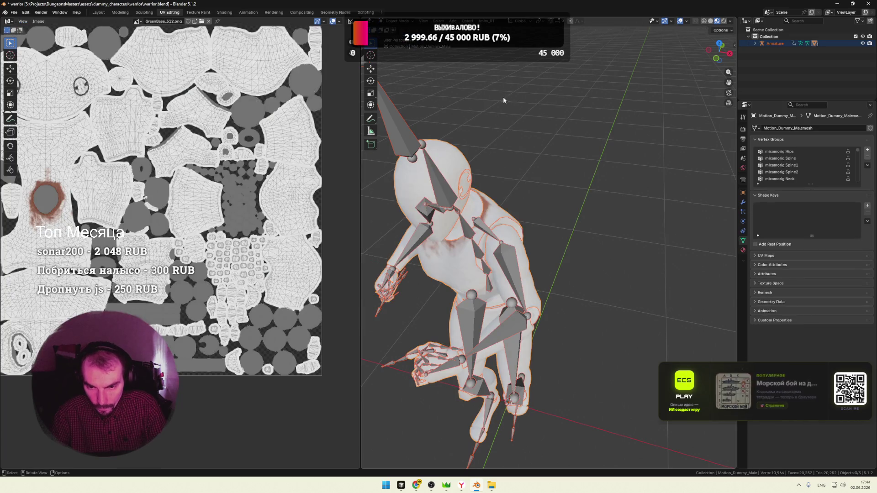
pyautogui.moveTo(522, 131); pyautogui.dragTo(548, 122, button='middle')
pyautogui.click(547, 123)
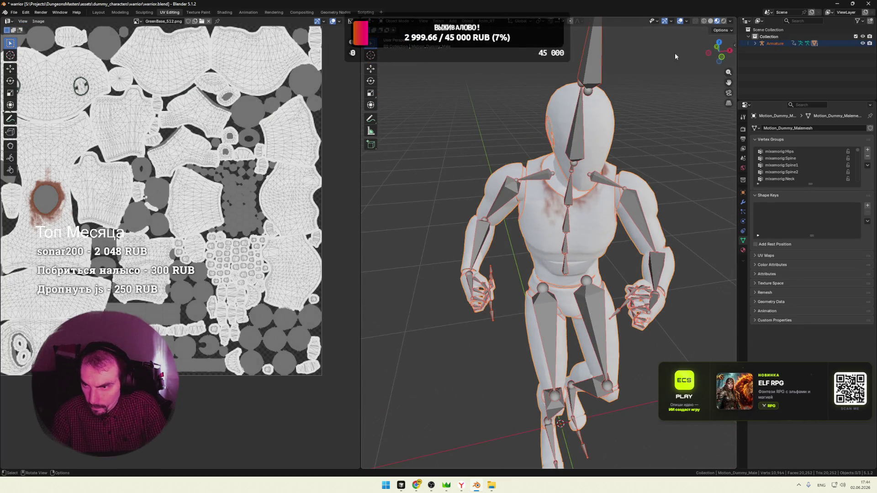
pyautogui.press('Tab')
pyautogui.moveTo(694, 35)
pyautogui.mouseDown(button='middle')
pyautogui.moveTo(569, 88)
pyautogui.moveTo(628, 85)
pyautogui.mouseUp(button='middle')
pyautogui.scroll(5, 619, 92)
pyautogui.scroll(-5, 615, 90)
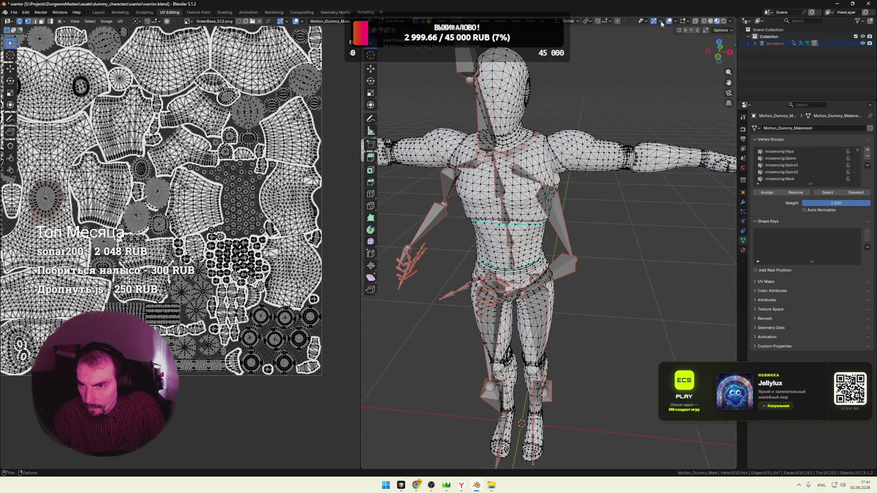
# Check the overlay settings, select the whole mesh and return to Object Mode
pyautogui.click(675, 22)
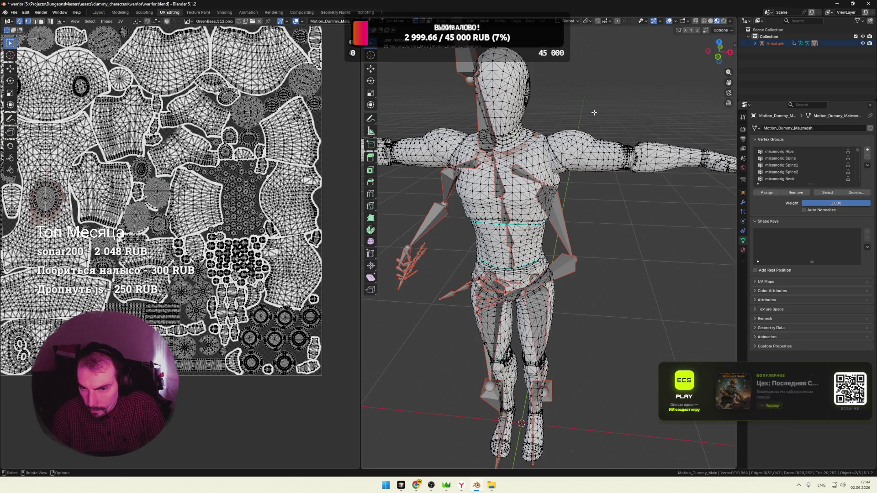
pyautogui.scroll(5, 621, 157)
pyautogui.scroll(2, 614, 149)
pyautogui.scroll(2, 613, 148)
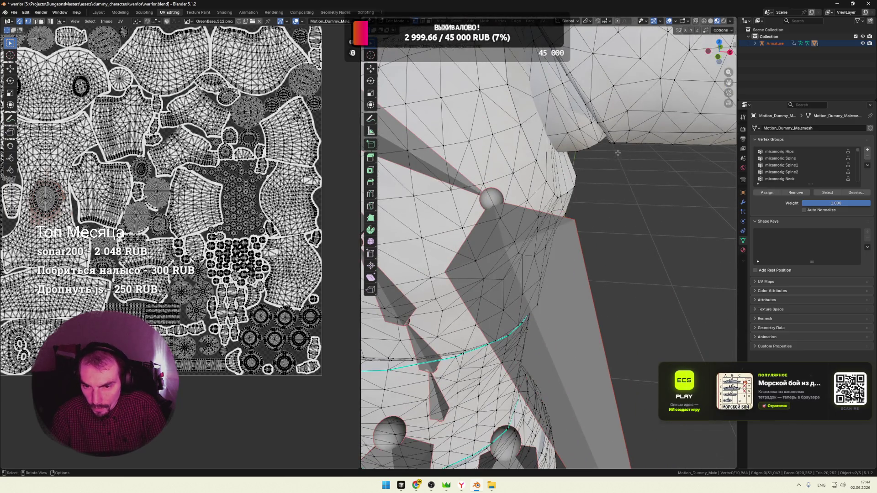
pyautogui.scroll(2, 607, 154)
pyautogui.scroll(2, 599, 158)
pyautogui.scroll(2, 591, 164)
pyautogui.scroll(2, 591, 164)
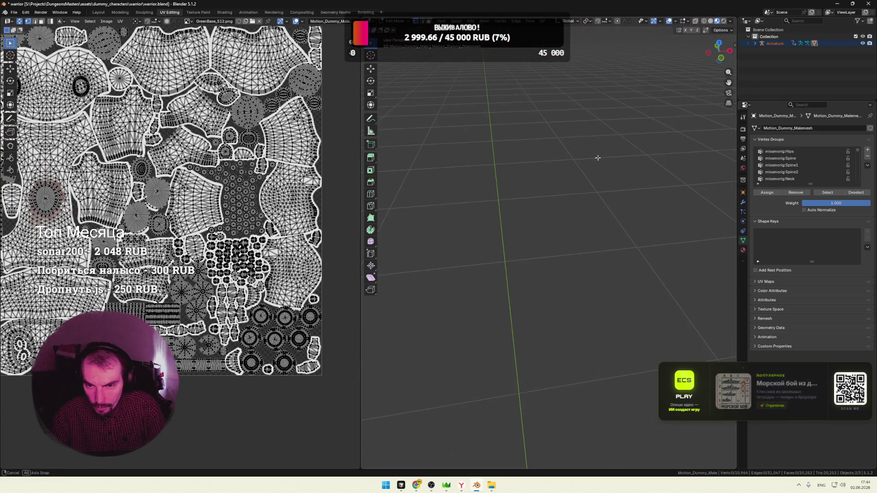
pyautogui.scroll(-2, 591, 162)
pyautogui.scroll(-1, 592, 161)
pyautogui.scroll(-10, 592, 159)
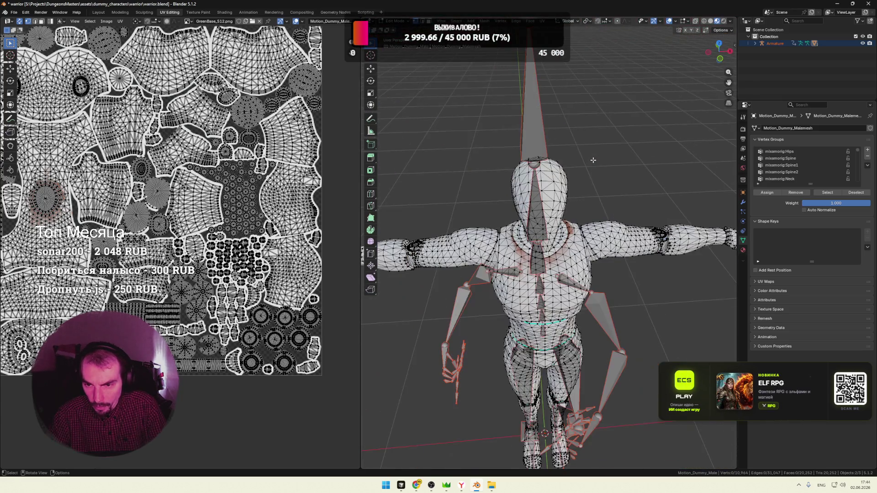
pyautogui.moveTo(592, 160)
pyautogui.mouseDown(button='middle')
pyautogui.moveTo(522, 155)
pyautogui.moveTo(604, 149)
pyautogui.mouseUp(button='middle')
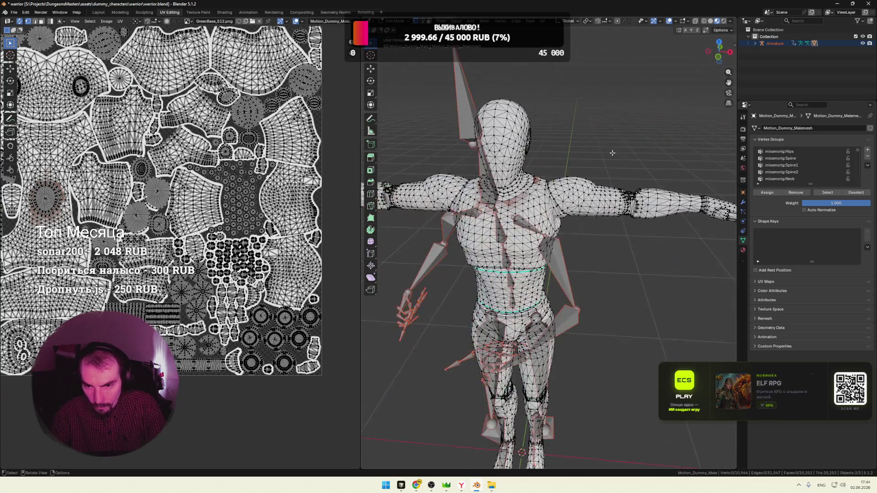
pyautogui.press('a')
pyautogui.scroll(-2, 610, 147)
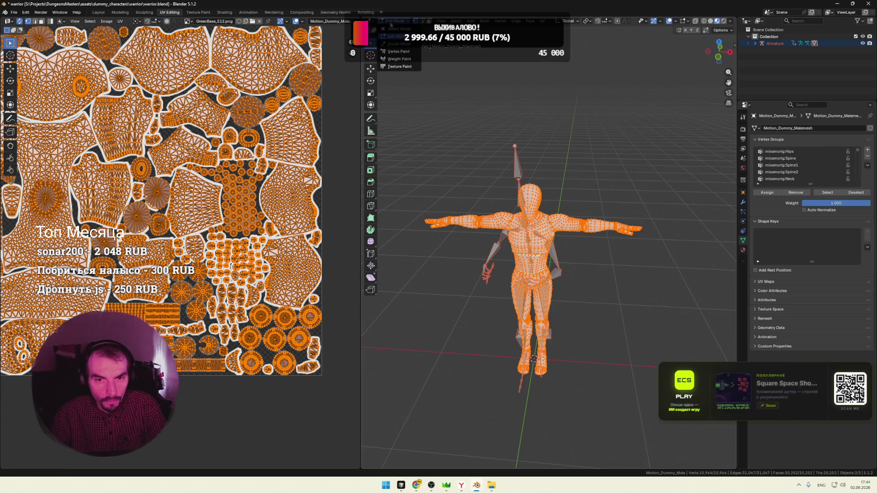
pyautogui.press('Tab')
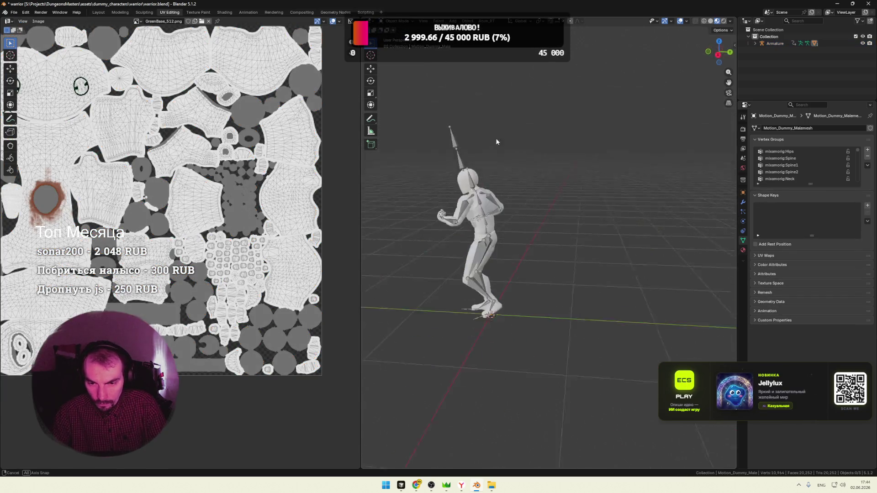
# Select the armature and mesh and start a glTF 2.0 export in binary .glb format
pyautogui.moveTo(506, 99); pyautogui.dragTo(544, 140, button='middle')
pyautogui.press('a')
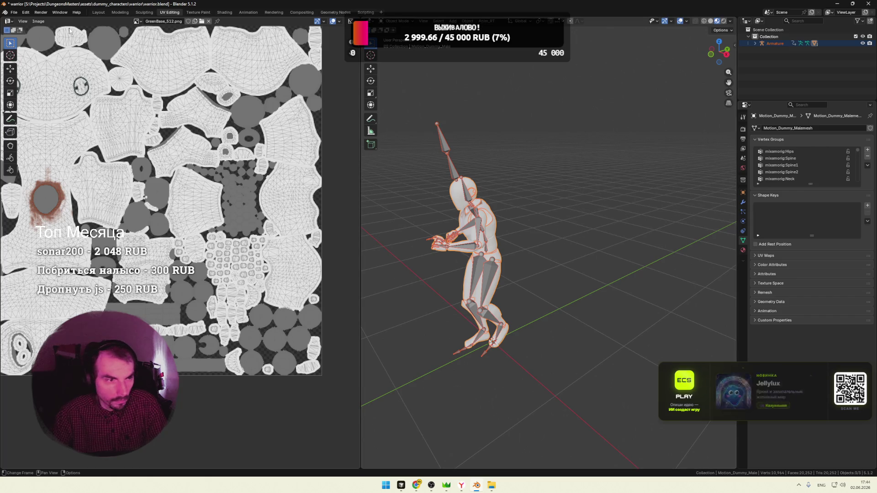
pyautogui.click(14, 12)
pyautogui.moveTo(26, 117)
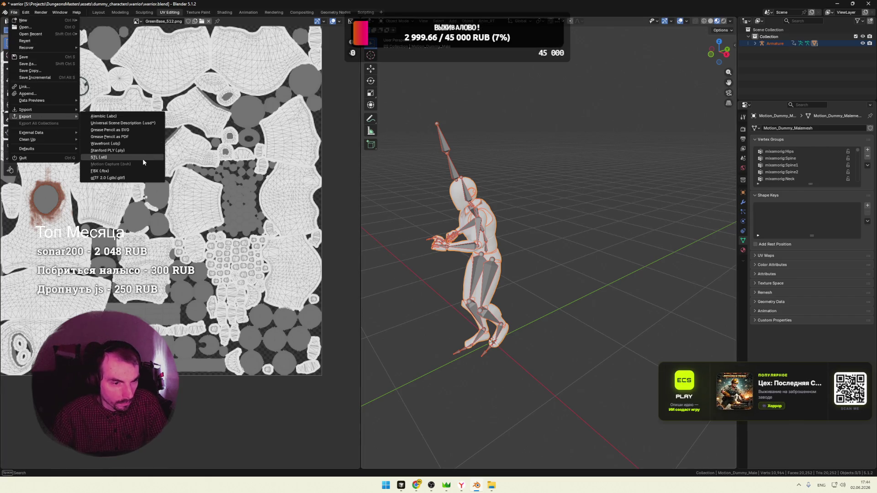
pyautogui.click(122, 179)
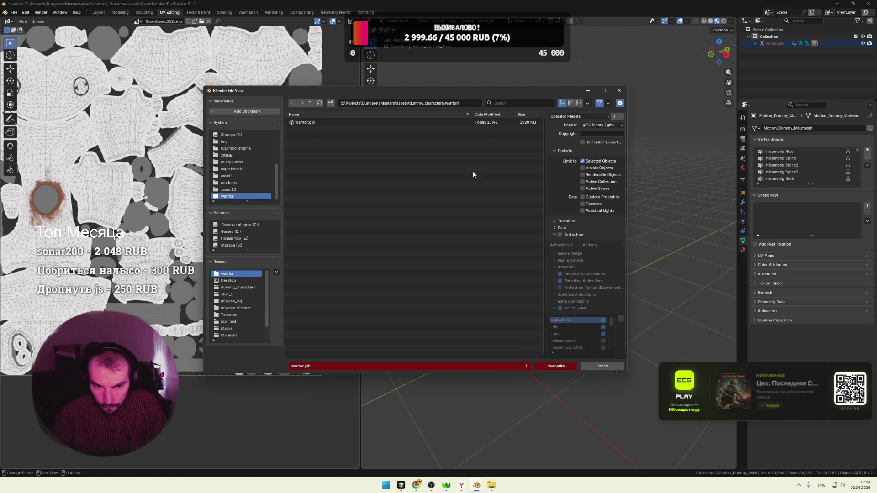
pyautogui.click(598, 126)
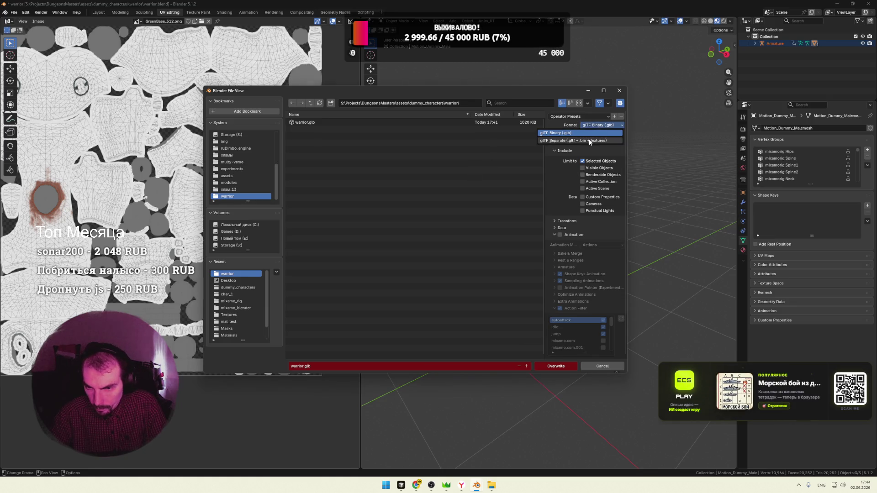
pyautogui.click(552, 171)
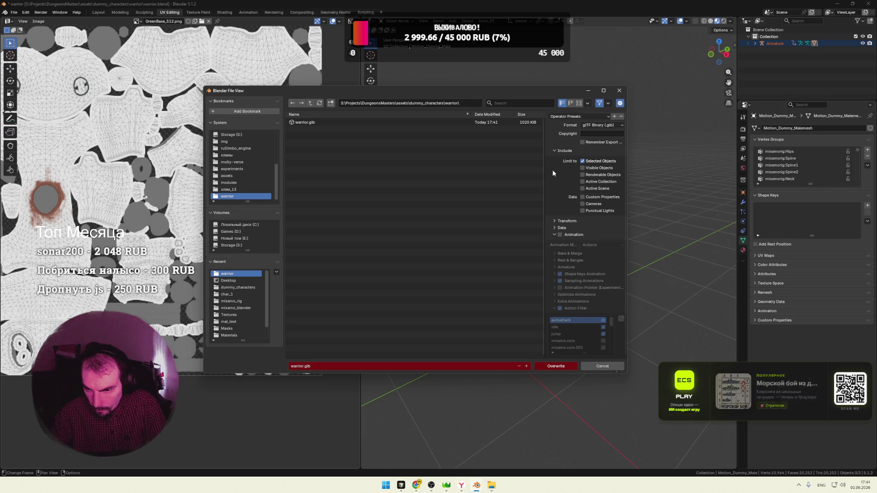
# Look through the export's data, compression, armature, shape key and material options
pyautogui.click(559, 234)
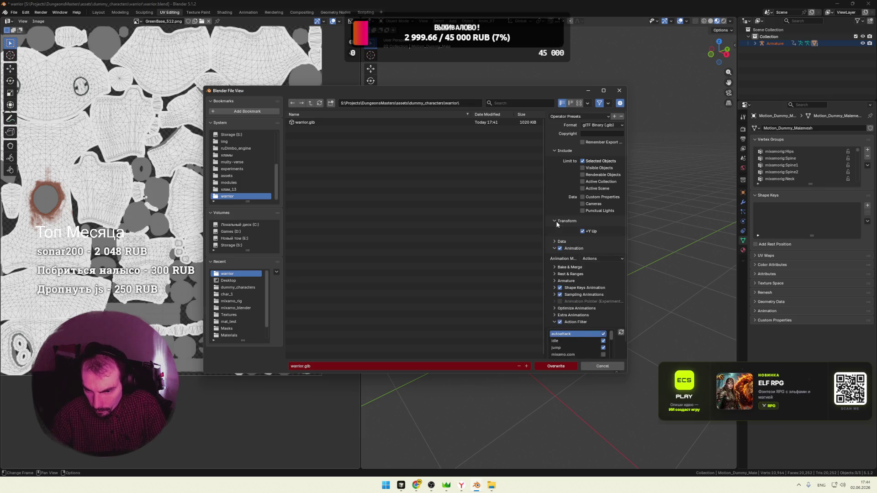
pyautogui.click(554, 233)
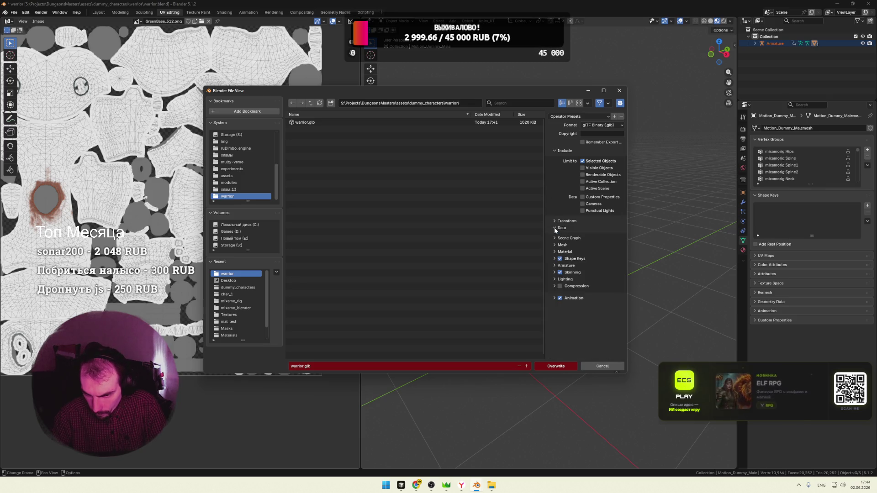
pyautogui.click(554, 286)
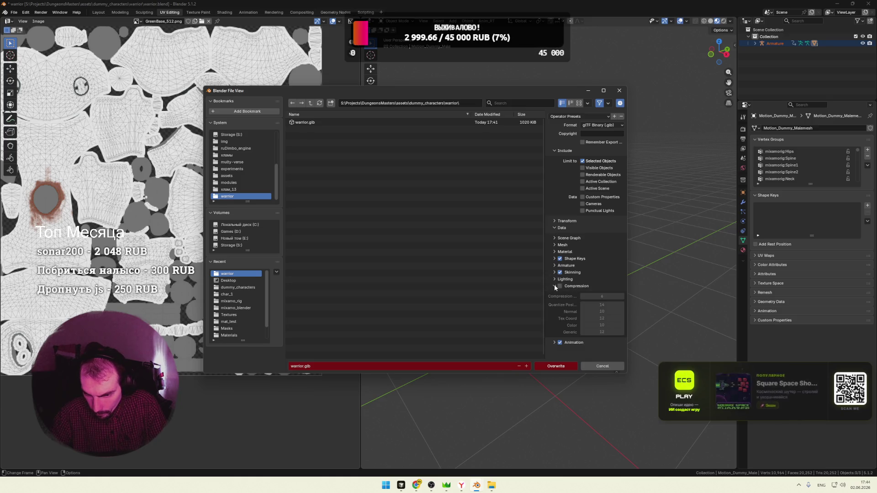
pyautogui.click(554, 285)
pyautogui.click(553, 264)
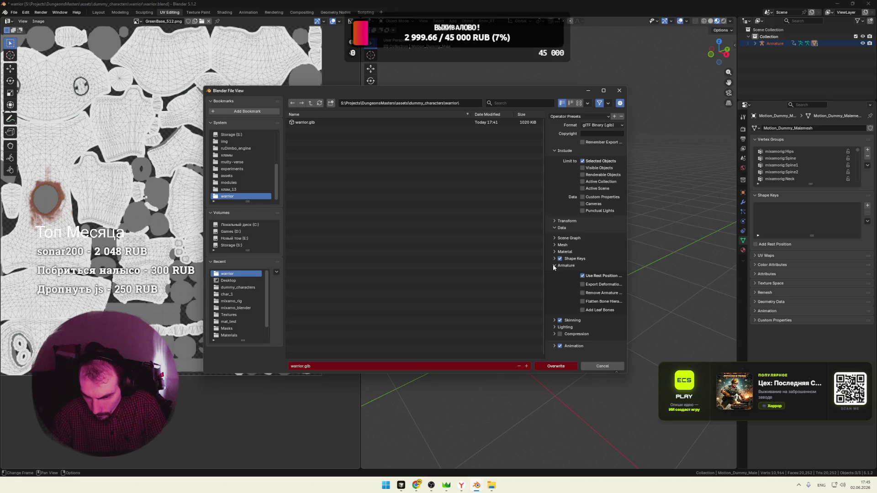
pyautogui.click(553, 264)
pyautogui.click(553, 260)
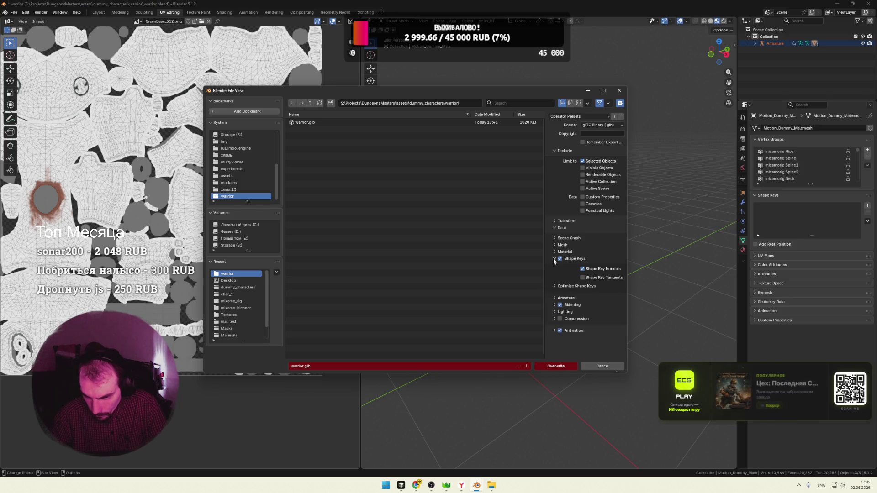
pyautogui.click(554, 259)
pyautogui.click(554, 251)
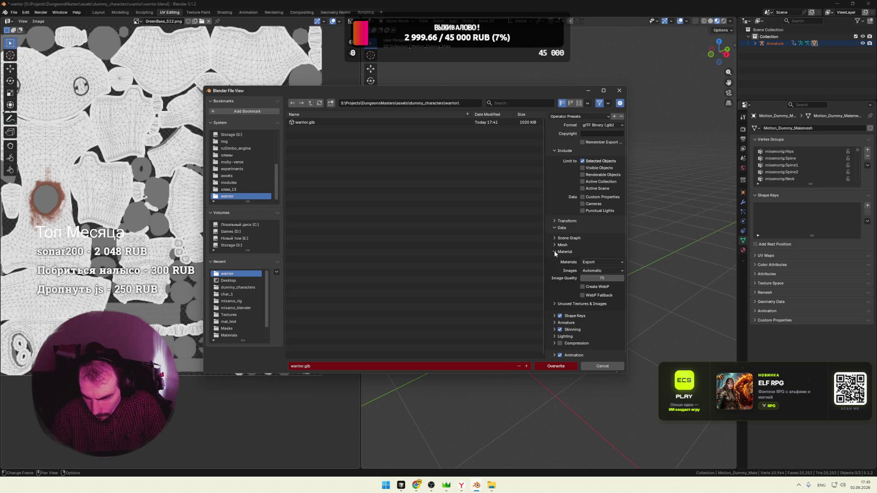
pyautogui.click(600, 271)
pyautogui.click(597, 263)
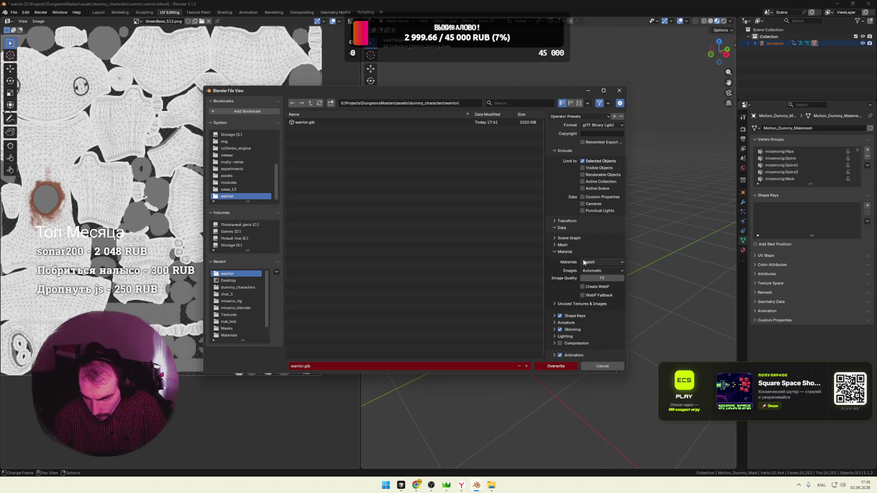
# Enable Mesh > Apply Modifiers and overwrite the existing warrior.glb
pyautogui.keyDown('ctrl'); pyautogui.click(555, 245); pyautogui.keyUp('ctrl')
pyautogui.click(582, 255)
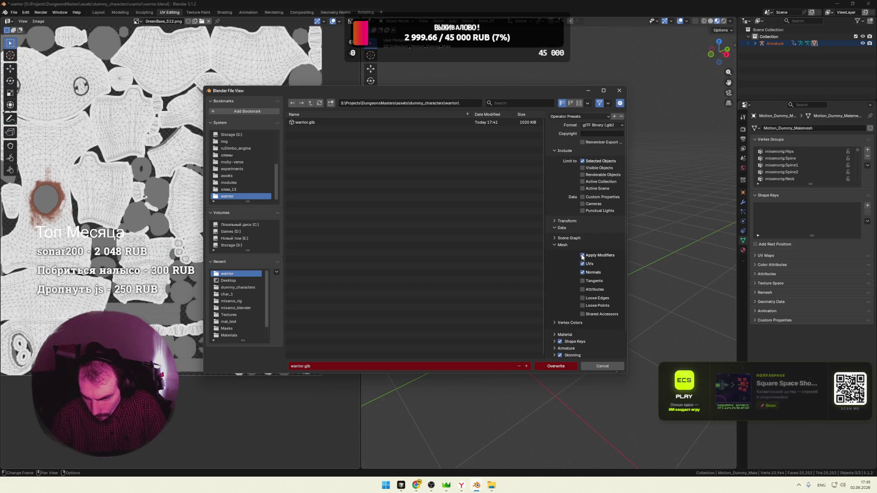
pyautogui.click(321, 122)
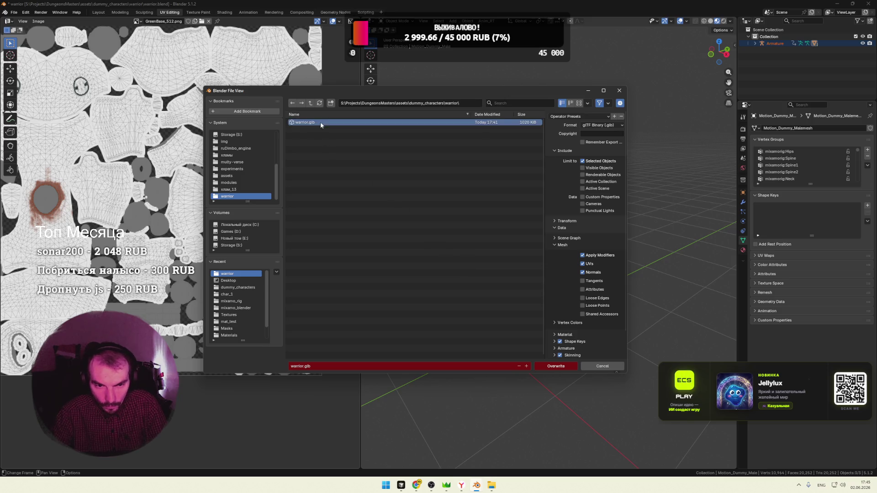
pyautogui.click(555, 367)
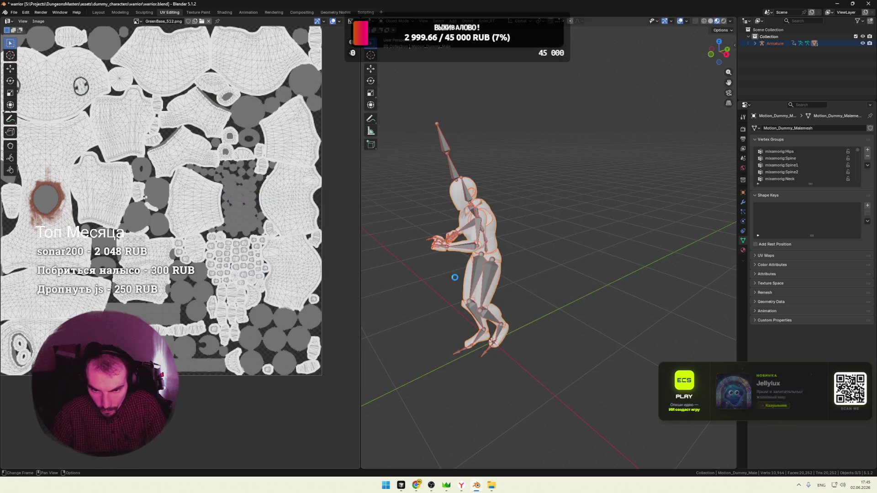
# Paste warrior.glb into the characters models folder, replacing the old file, and reload the game
pyautogui.hotkey('alt', 'Tab')
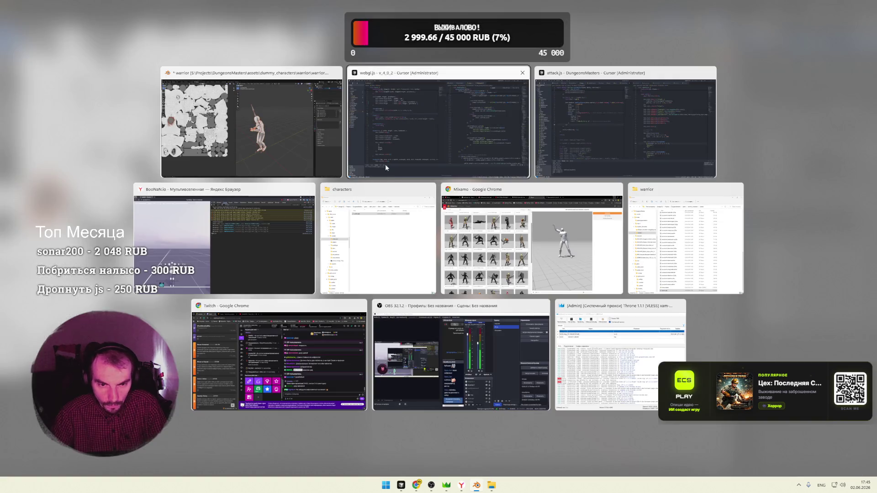
pyautogui.click(265, 226)
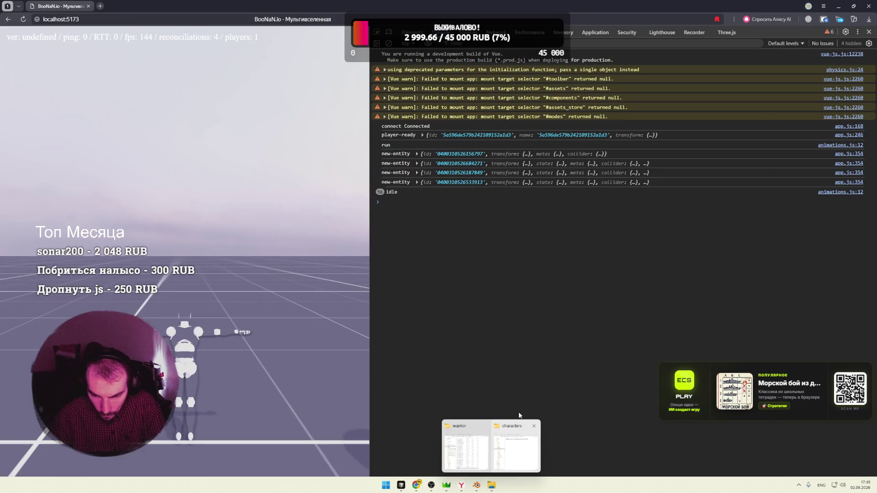
pyautogui.click(491, 453)
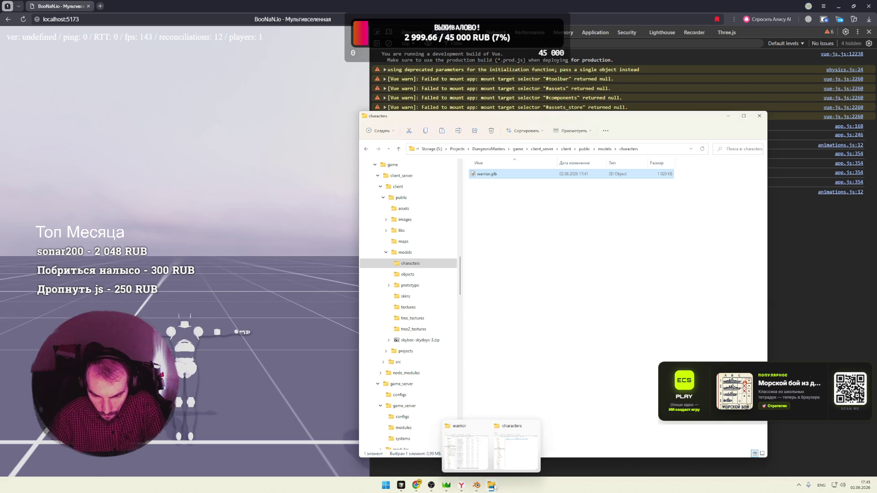
pyautogui.click(466, 445)
pyautogui.click(575, 308)
pyautogui.hotkey('ctrl', 'v')
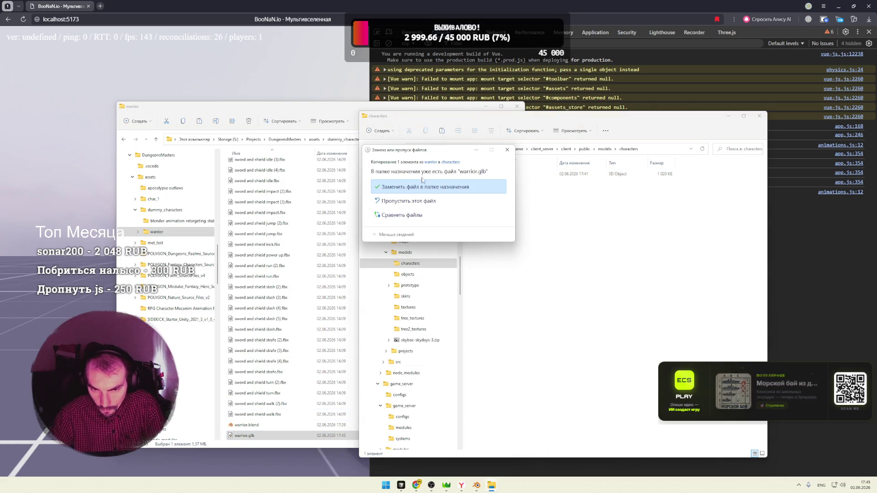
pyautogui.click(441, 185)
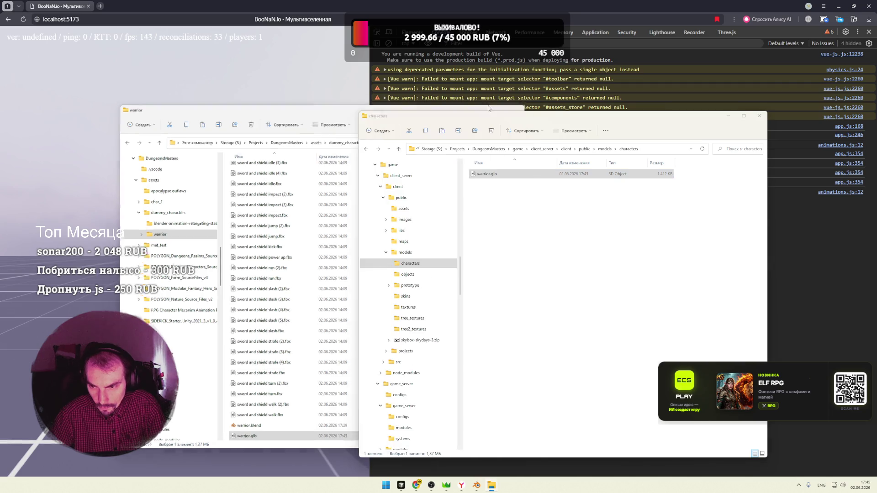
pyautogui.click(491, 105)
pyautogui.press('F5')
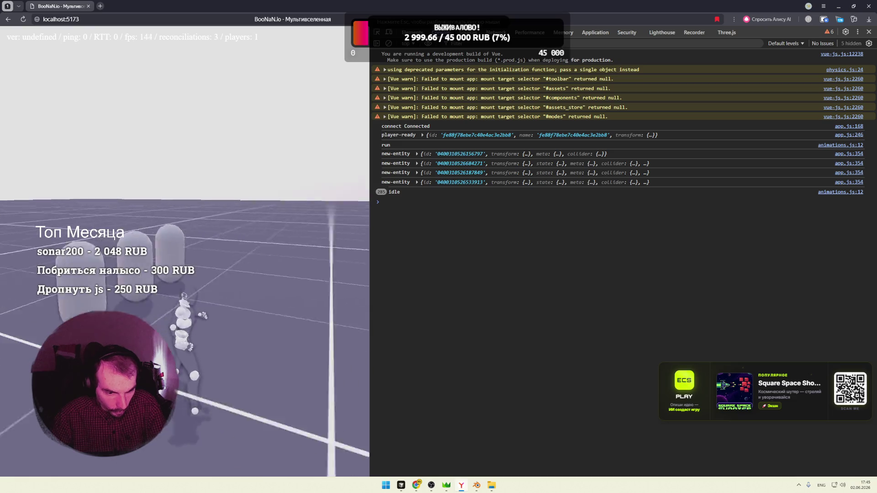
# Comment out the SSAOPass and OutlineMapEditor effect code in app.js
pyautogui.hotkey('alt', 'Tab')
pyautogui.moveTo(438, 239)
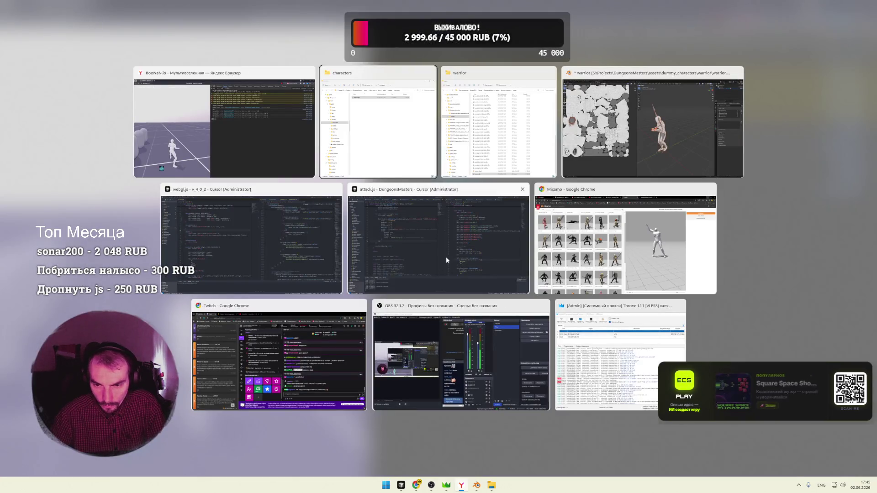
pyautogui.click(456, 245)
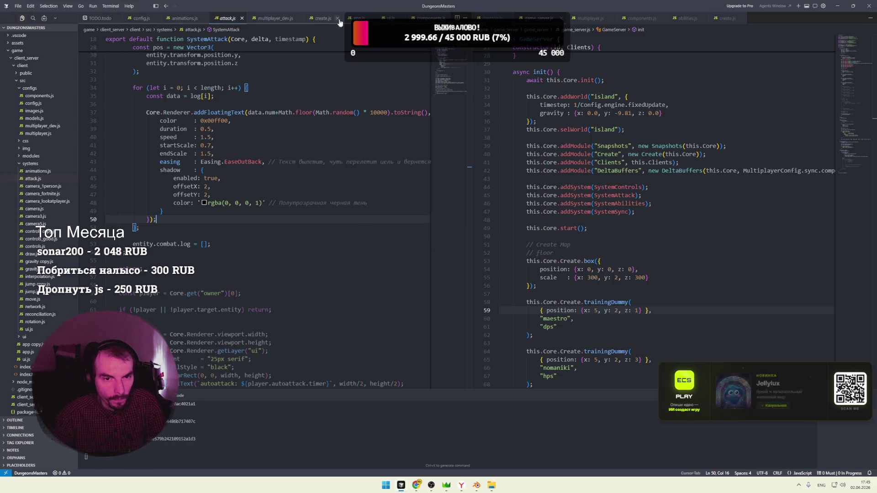
pyautogui.hotkey('ctrl', 'Tab')
pyautogui.scroll(3, 287, 132)
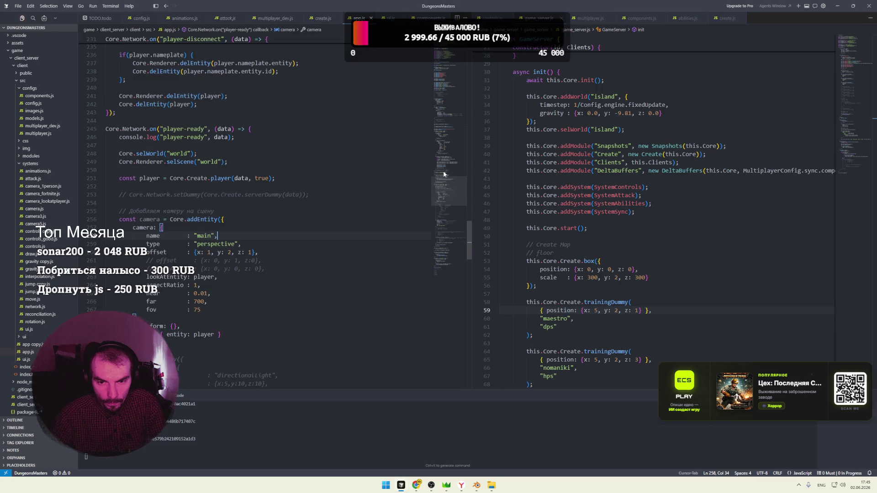
pyautogui.moveTo(443, 174); pyautogui.dragTo(453, 121)
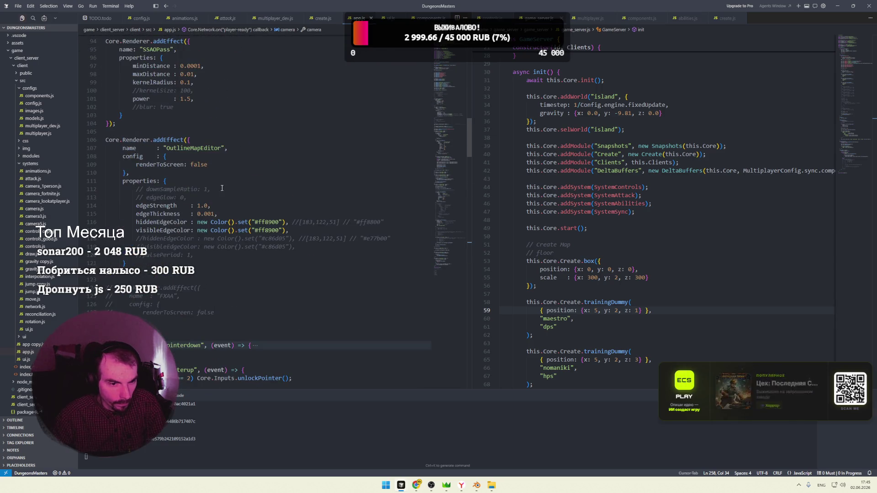
pyautogui.moveTo(198, 260); pyautogui.dragTo(103, 131)
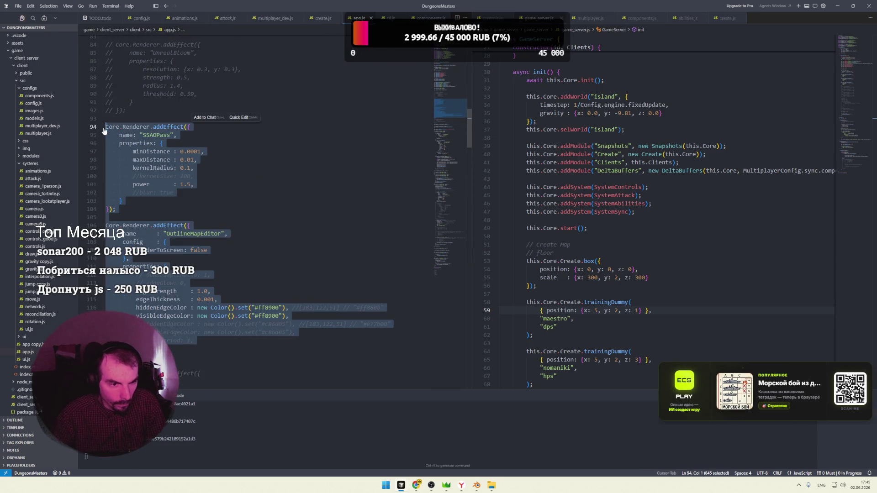
pyautogui.press('Delete')
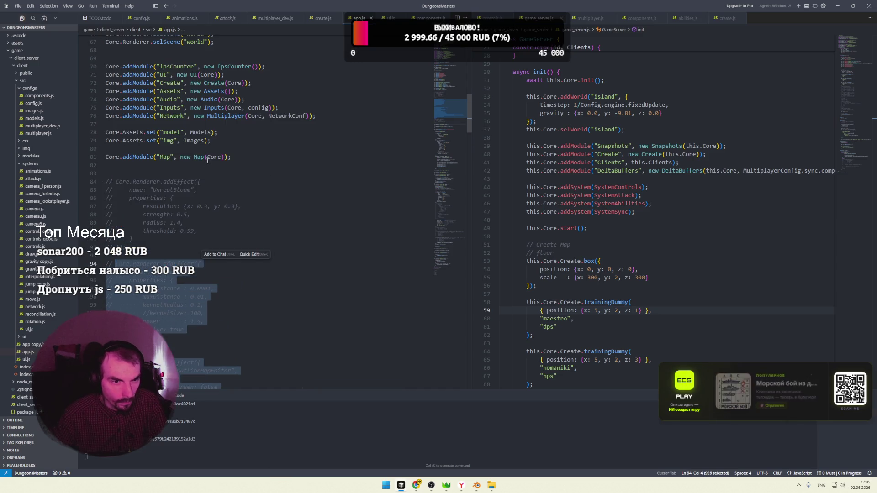
# Reload the game to check the warrior, glance back at the editor, then return to Blender
pyautogui.hotkey('alt', 'Tab')
pyautogui.press('F5')
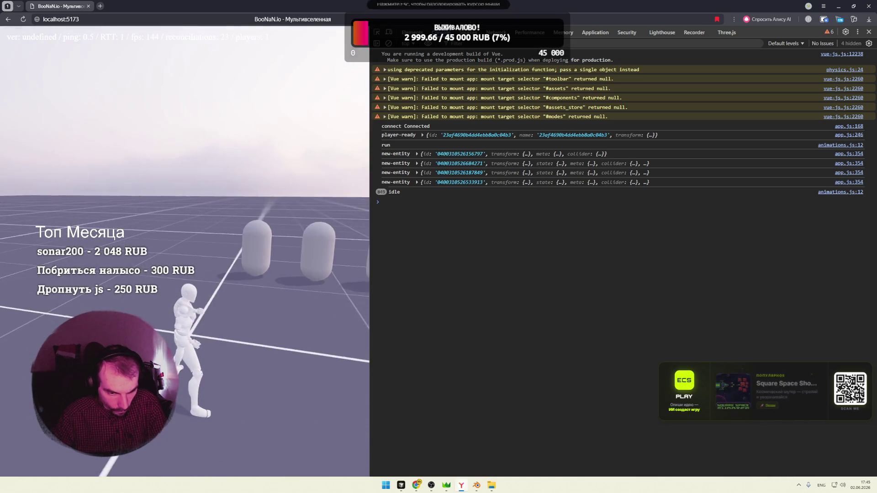
pyautogui.hotkey('alt', 'Tab')
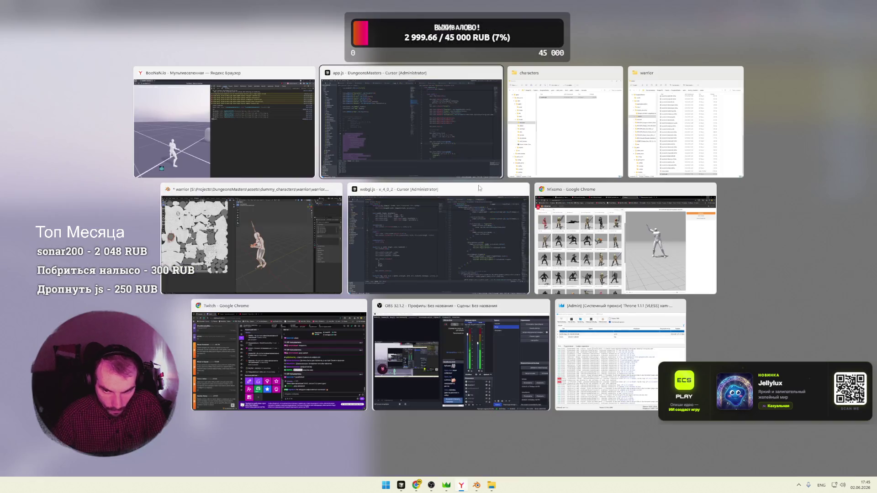
pyautogui.click(470, 160)
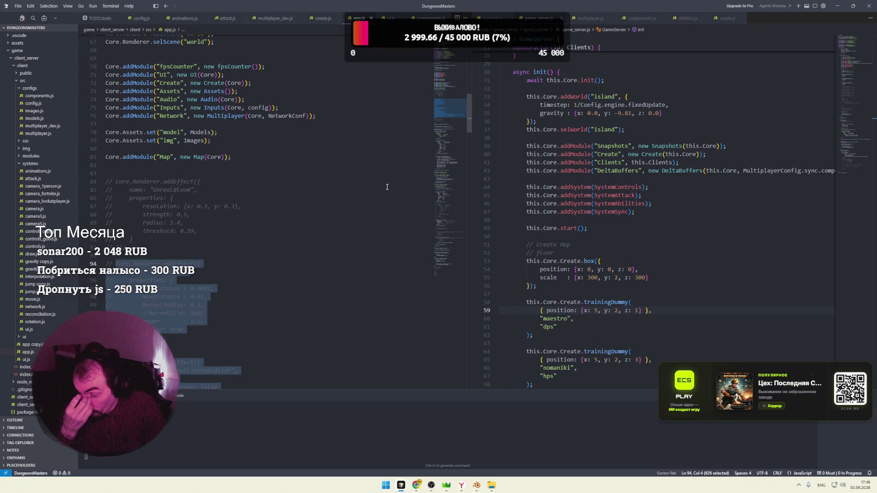
pyautogui.hotkey('alt', 'Tab')
pyautogui.hotkey('alt', 'shift', 'Tab')
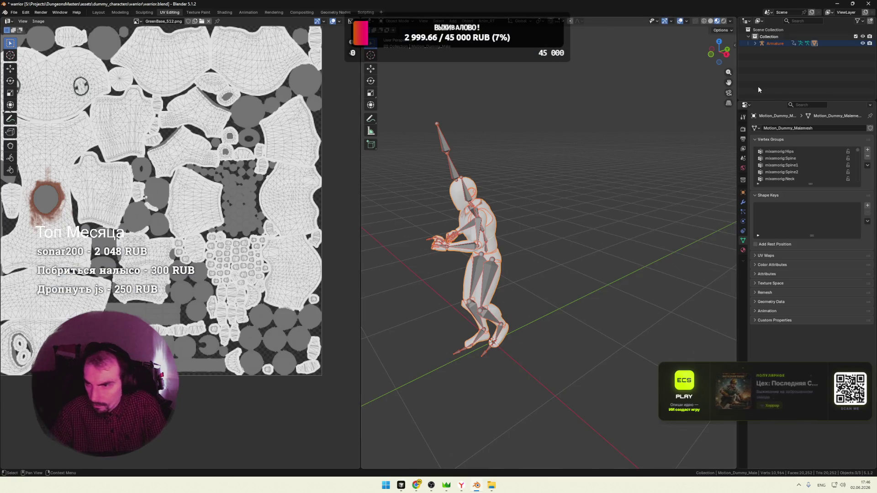
# Expand the Armature in the Outliner and select the Dope mesh
pyautogui.click(755, 43)
pyautogui.click(778, 70)
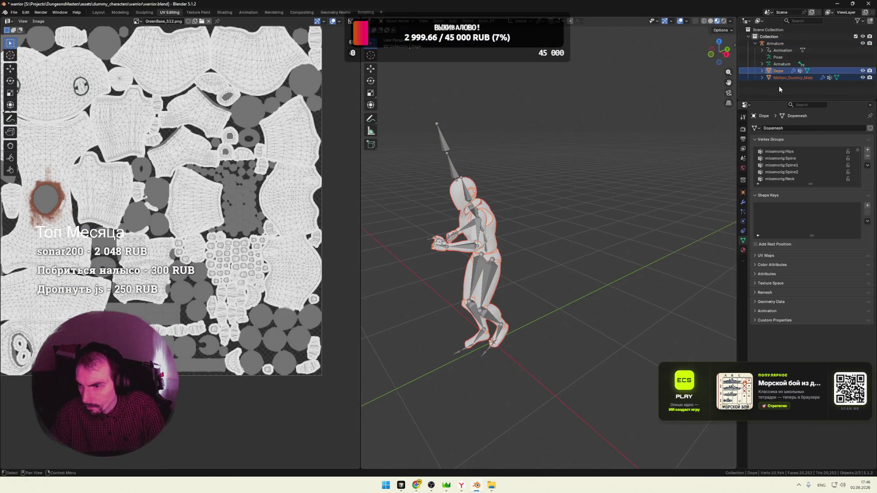
pyautogui.rightClick(449, 195)
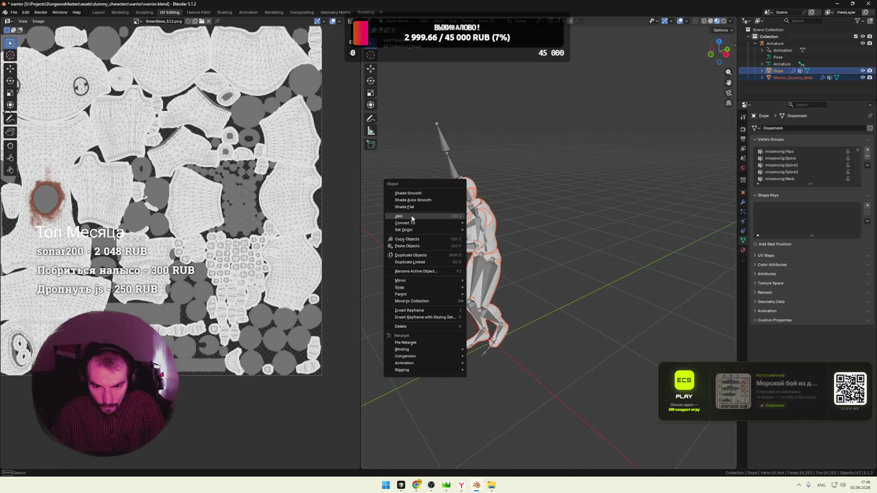
pyautogui.click(556, 187)
pyautogui.moveTo(527, 192); pyautogui.dragTo(595, 189, button='middle')
pyautogui.scroll(4, 595, 190)
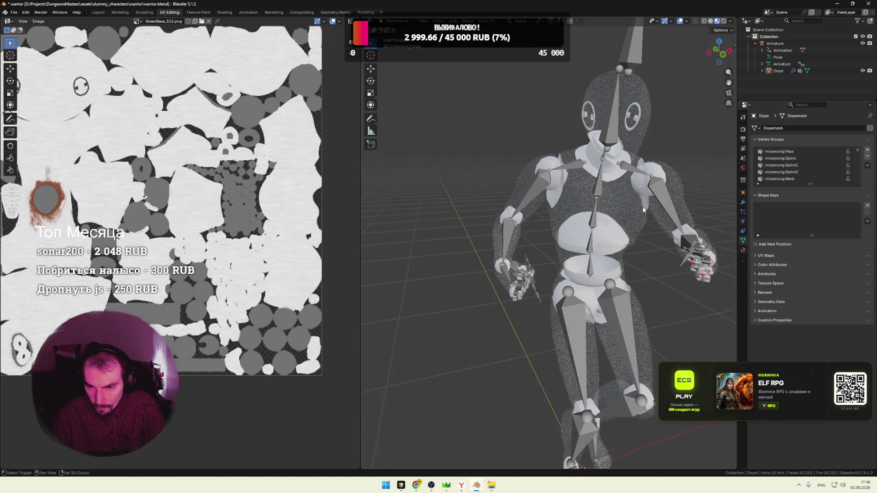
pyautogui.scroll(-1, 584, 200)
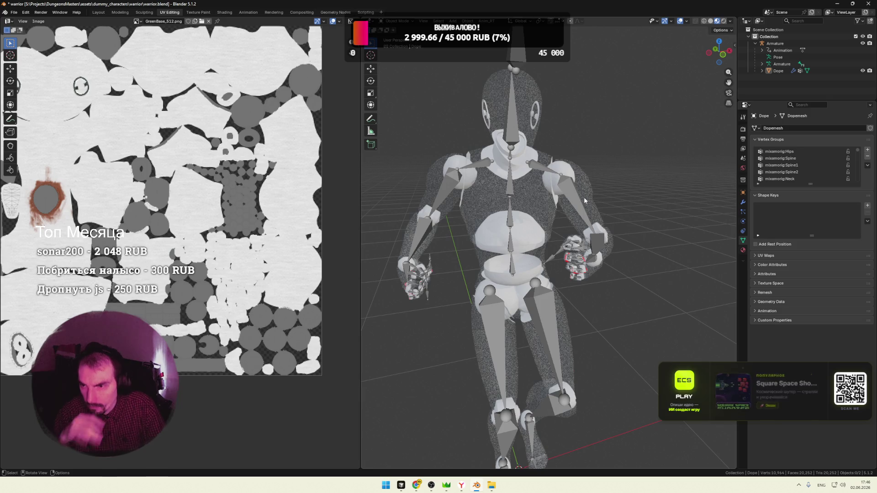
# Leave only Dope selected, then Ctrl+click Motion_Dummy_Male so it becomes the active object
pyautogui.click(761, 68)
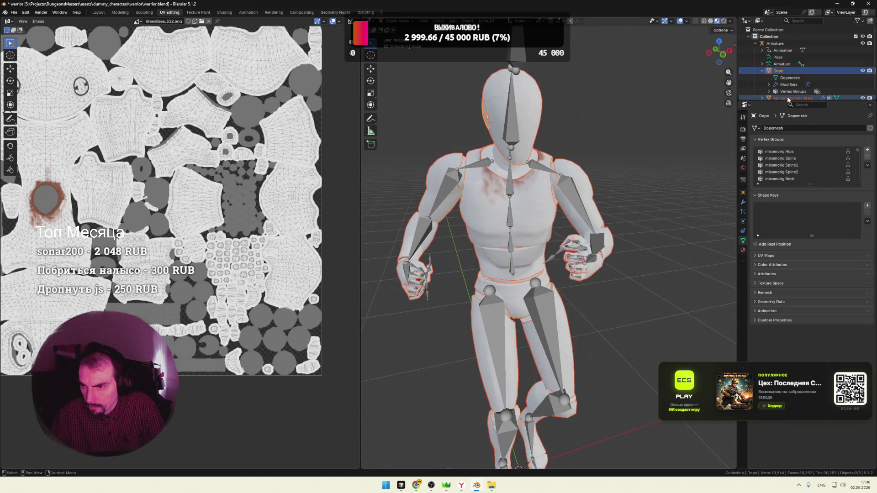
pyautogui.click(781, 85)
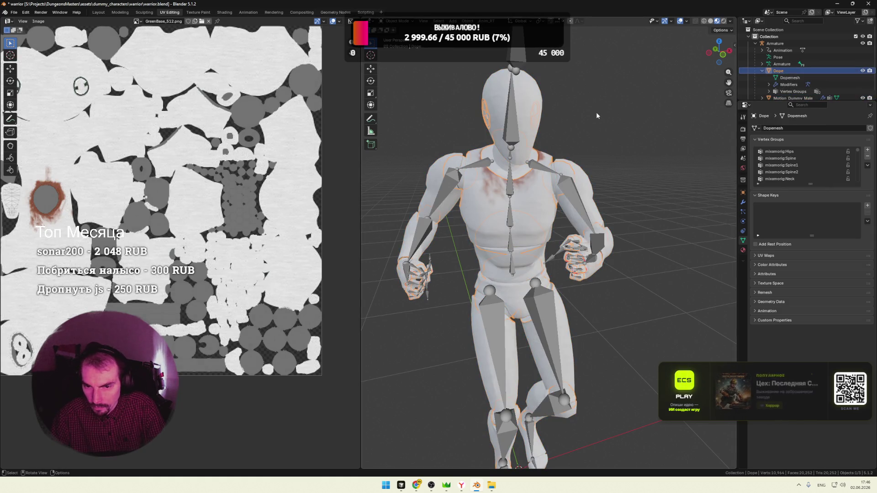
pyautogui.moveTo(596, 112); pyautogui.dragTo(594, 115, button='middle')
pyautogui.scroll(-2, 265, 146)
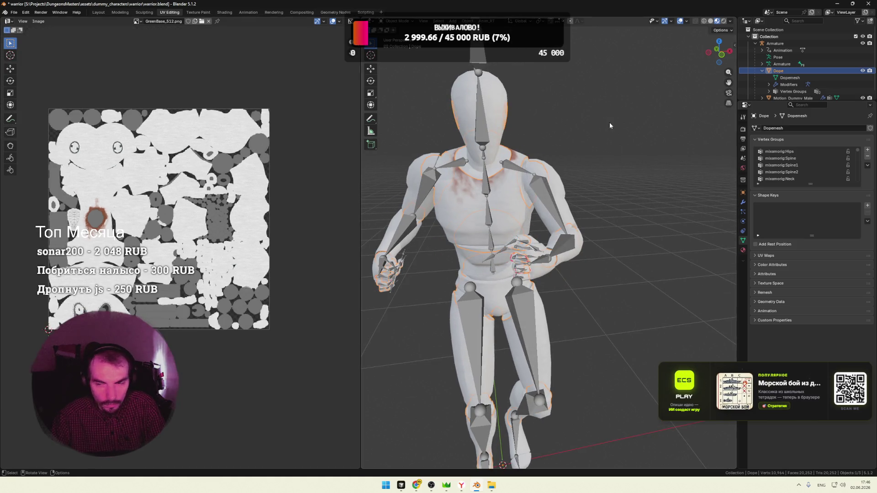
pyautogui.scroll(3, 562, 132)
pyautogui.scroll(-2, 562, 132)
pyautogui.scroll(-1, 562, 132)
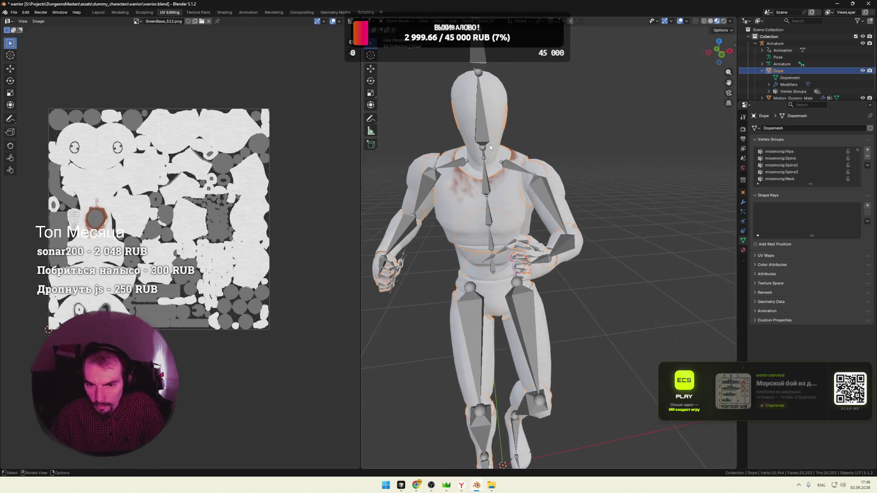
pyautogui.click(471, 169)
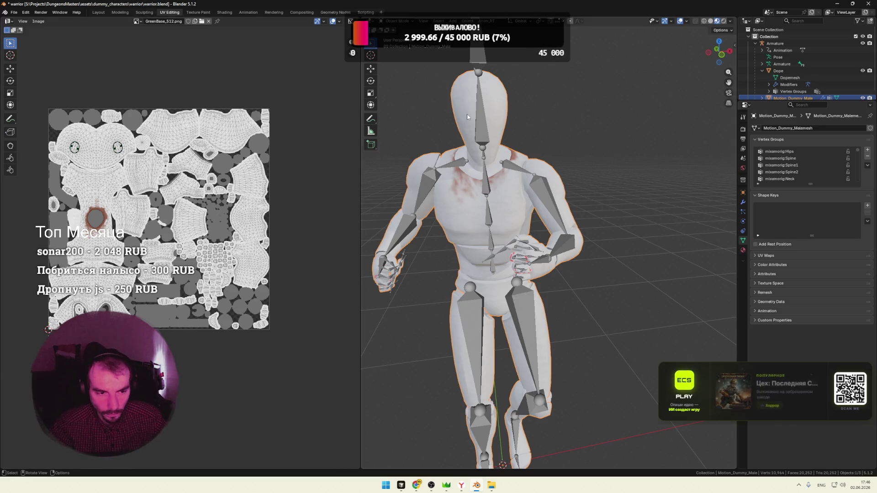
# Inspect both meshes' vertices and UVs in Edit Mode with everything selected
pyautogui.press('Tab')
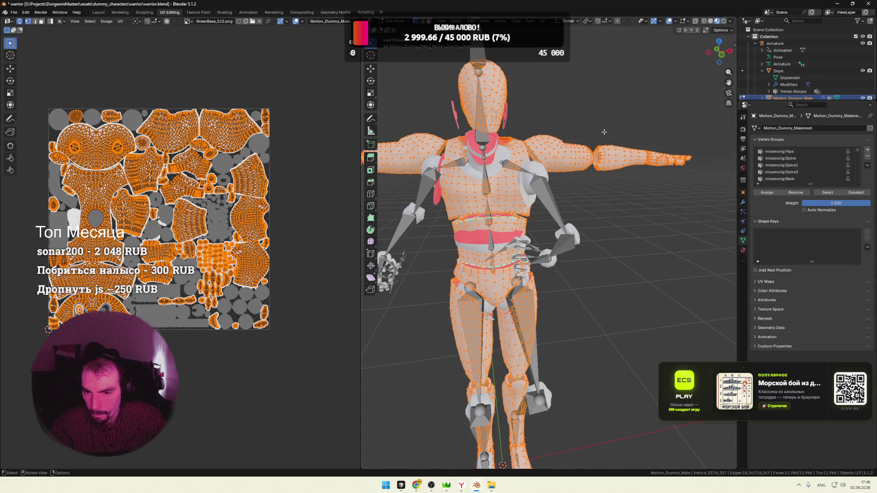
pyautogui.moveTo(577, 122); pyautogui.dragTo(715, 106, button='middle')
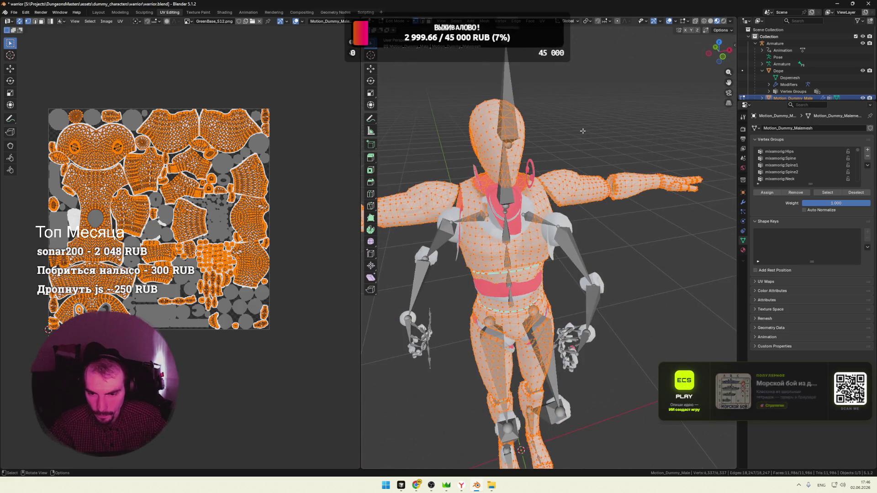
pyautogui.click(663, 104)
pyautogui.moveTo(664, 104)
pyautogui.mouseDown(button='middle')
pyautogui.moveTo(621, 122)
pyautogui.moveTo(603, 116)
pyautogui.moveTo(618, 111)
pyautogui.moveTo(363, 147)
pyautogui.moveTo(574, 154)
pyautogui.moveTo(656, 135)
pyautogui.moveTo(383, 138)
pyautogui.mouseUp(button='middle')
pyautogui.moveTo(629, 109); pyautogui.dragTo(790, 101, button='middle')
pyautogui.press('a')
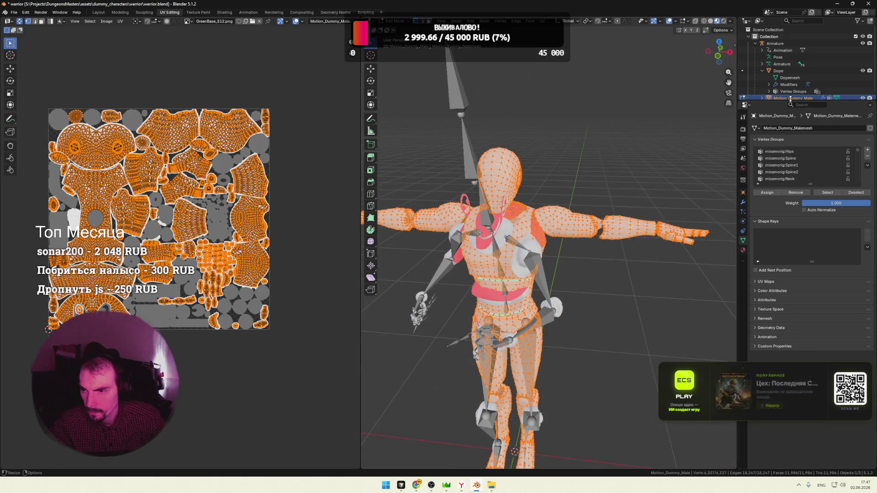
pyautogui.rightClick(780, 73)
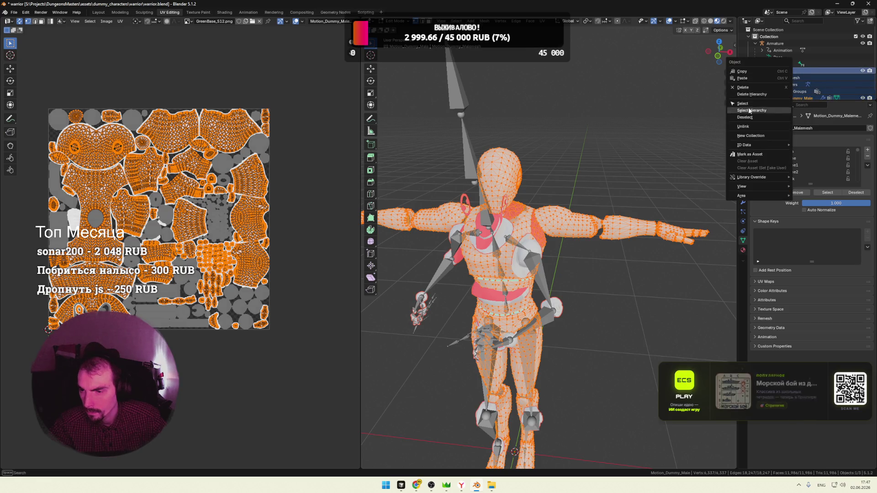
pyautogui.rightClick(498, 183)
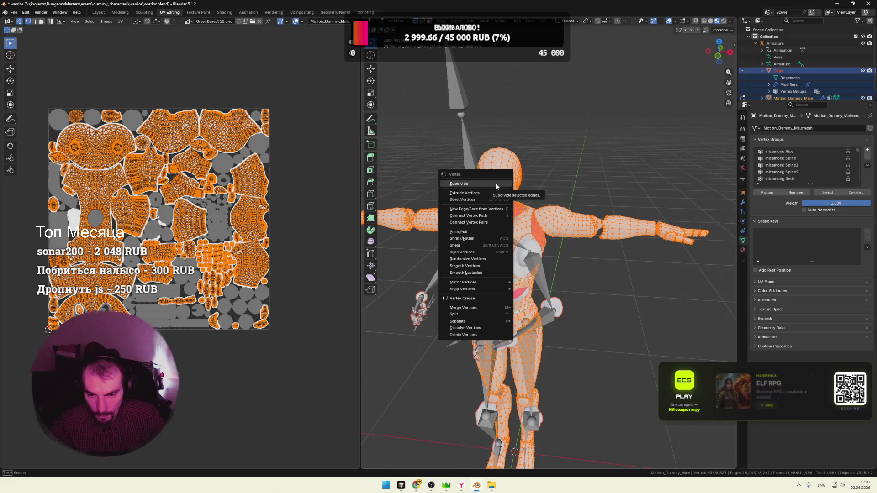
# Back in Object Mode, join Dope into Motion_Dummy_Male and check the merged mesh's vertices
pyautogui.press('Tab')
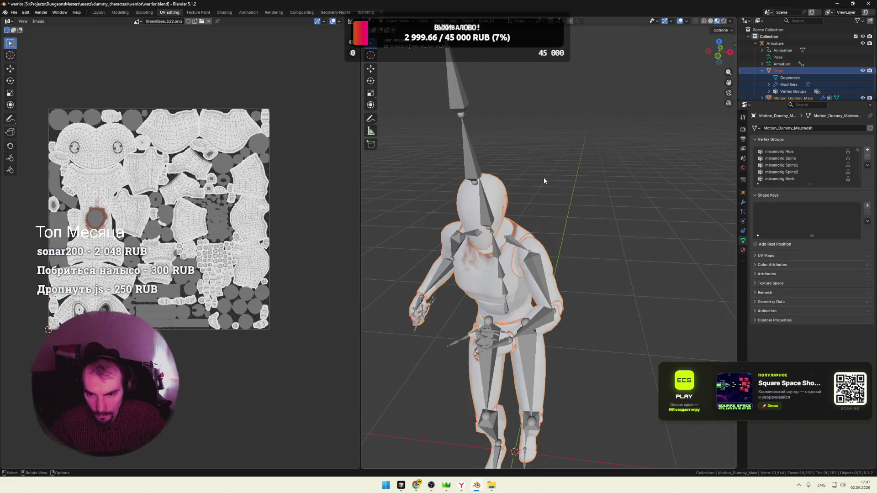
pyautogui.rightClick(504, 189)
pyautogui.click(490, 188)
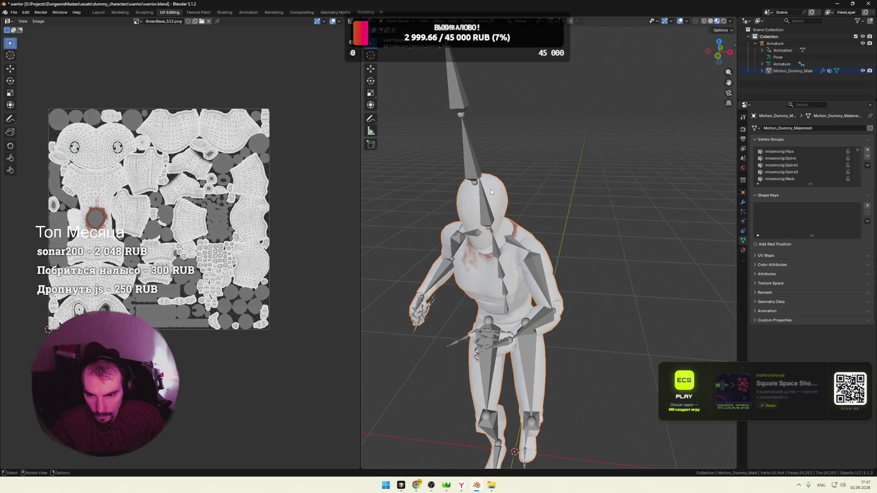
pyautogui.scroll(-2, 583, 187)
pyautogui.scroll(-2, 607, 188)
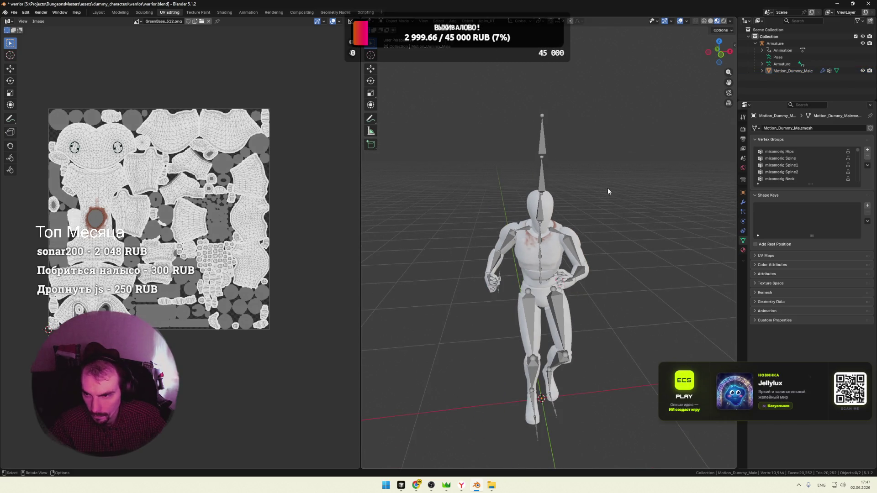
pyautogui.press('Tab')
pyautogui.press('Tab')
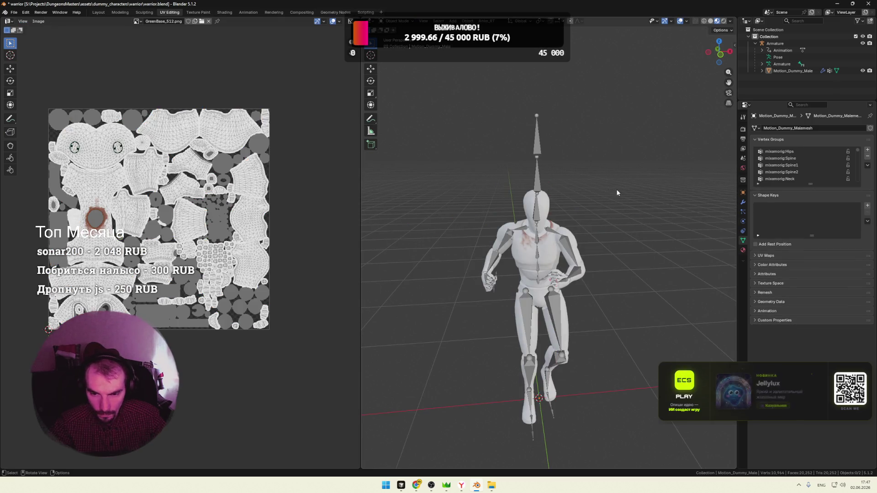
# Select the warrior mesh and armature and re-export them as glTF, overwriting warrior.glb
pyautogui.moveTo(608, 190)
pyautogui.mouseDown(button='middle')
pyautogui.moveTo(520, 195)
pyautogui.moveTo(588, 194)
pyautogui.mouseUp(button='middle')
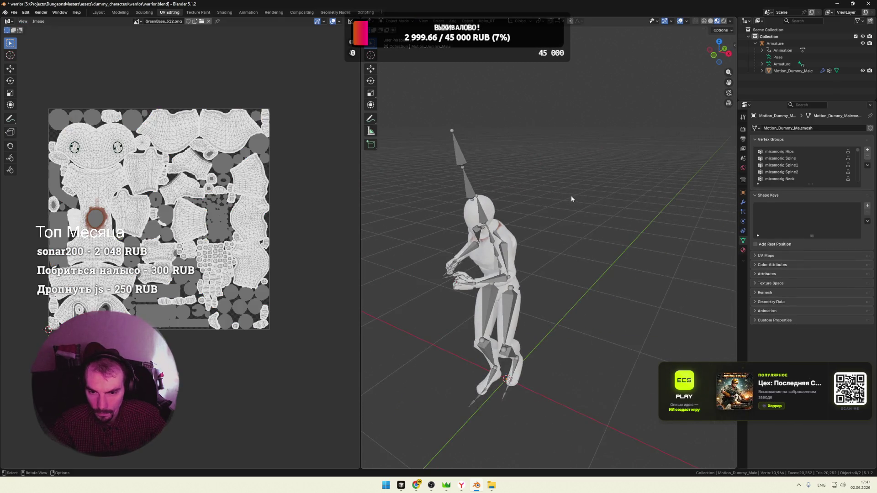
pyautogui.press('space')
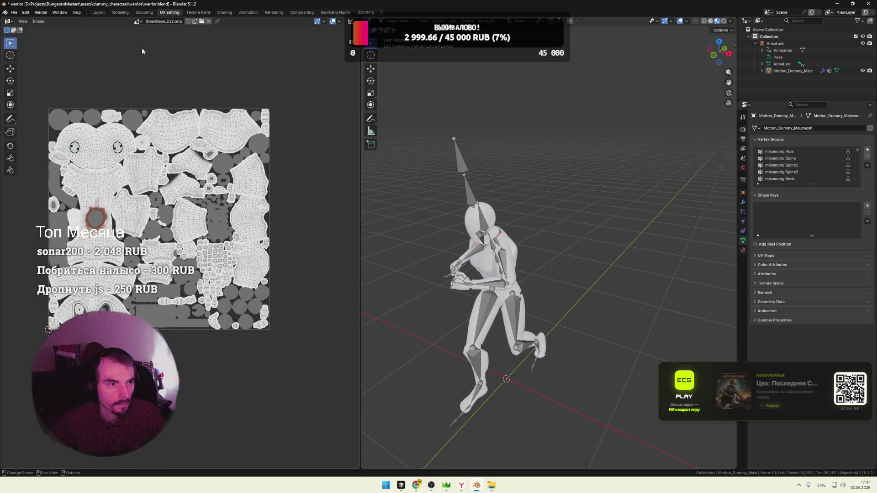
pyautogui.press('a')
pyautogui.click(13, 13)
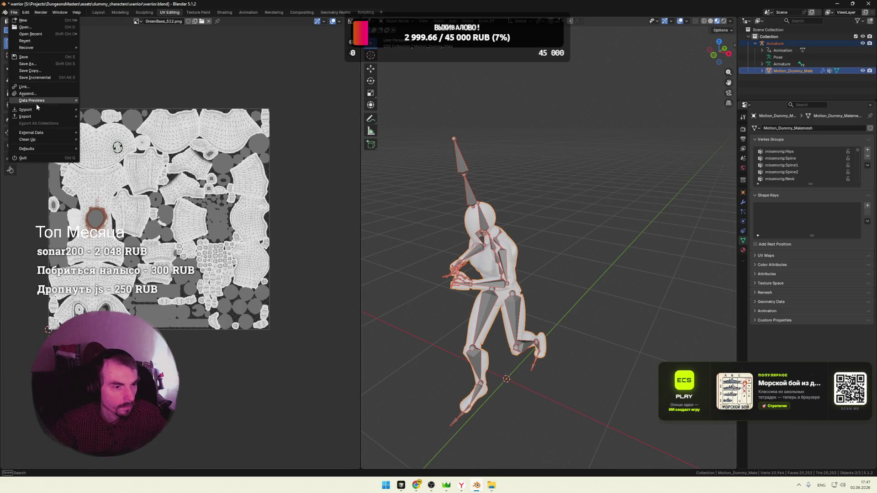
pyautogui.moveTo(25, 115)
pyautogui.click(113, 177)
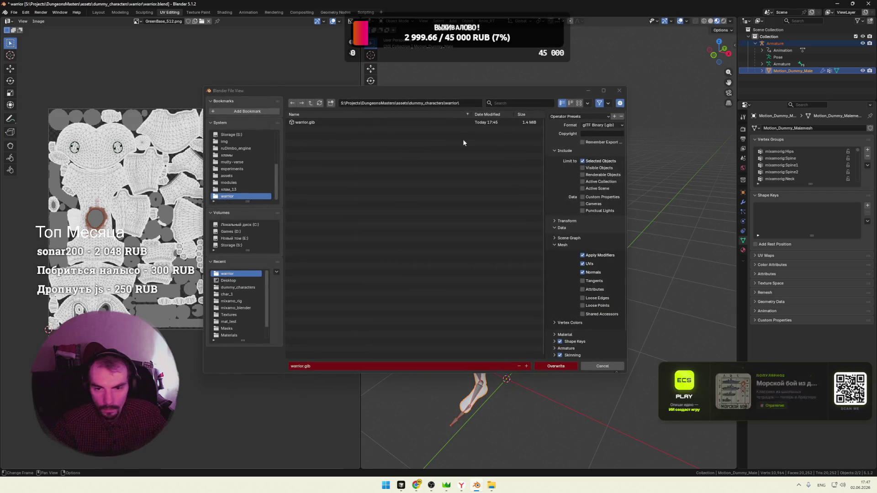
pyautogui.click(564, 368)
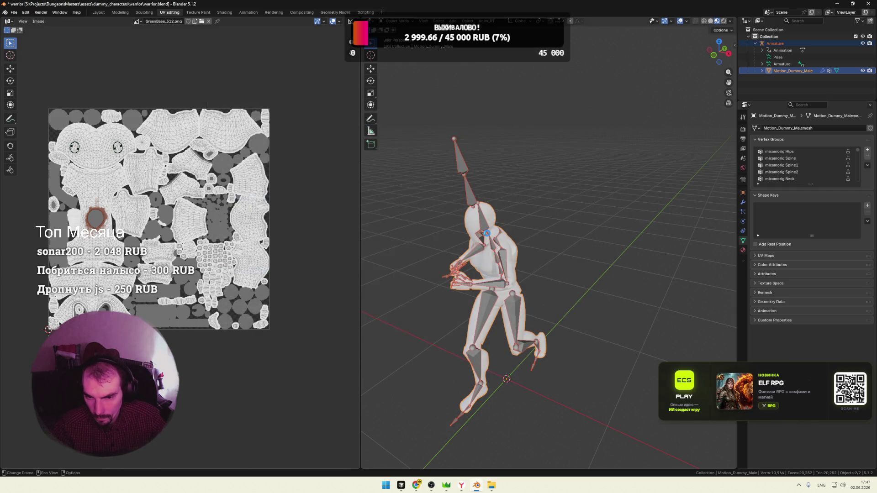
# Bring the game's characters folder window forward from the window overview
pyautogui.press('super+Tab')
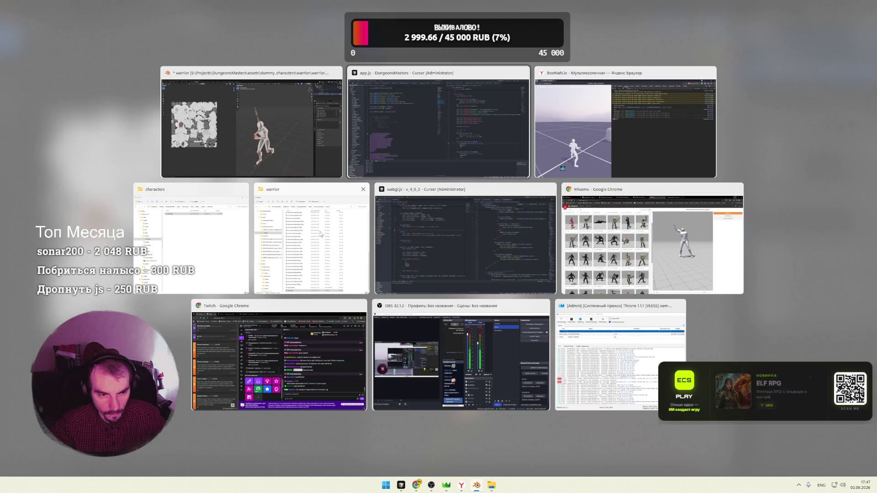
pyautogui.click(212, 230)
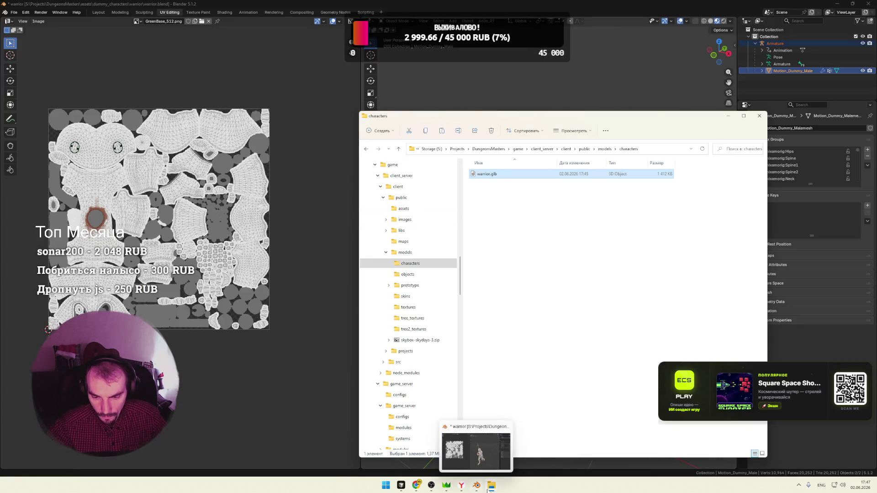
# Move warrior.glb from the warrior folder into the game's characters folder
pyautogui.click(519, 446)
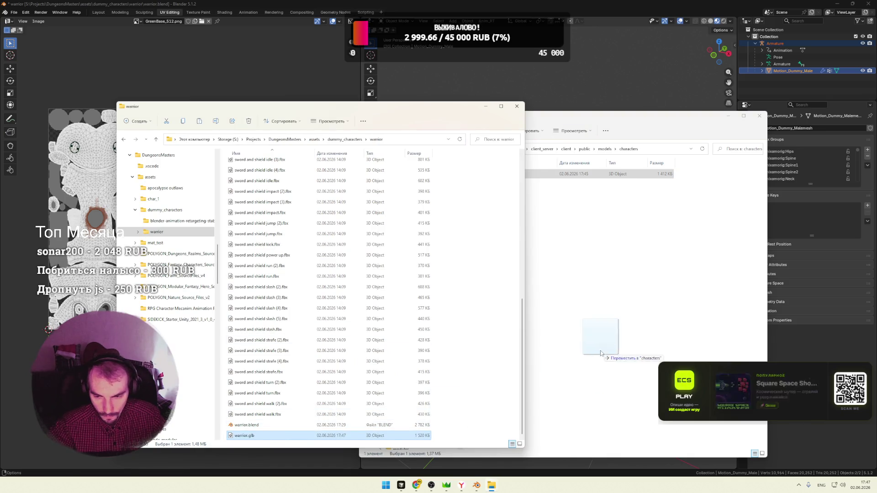
pyautogui.moveTo(274, 438); pyautogui.dragTo(616, 336)
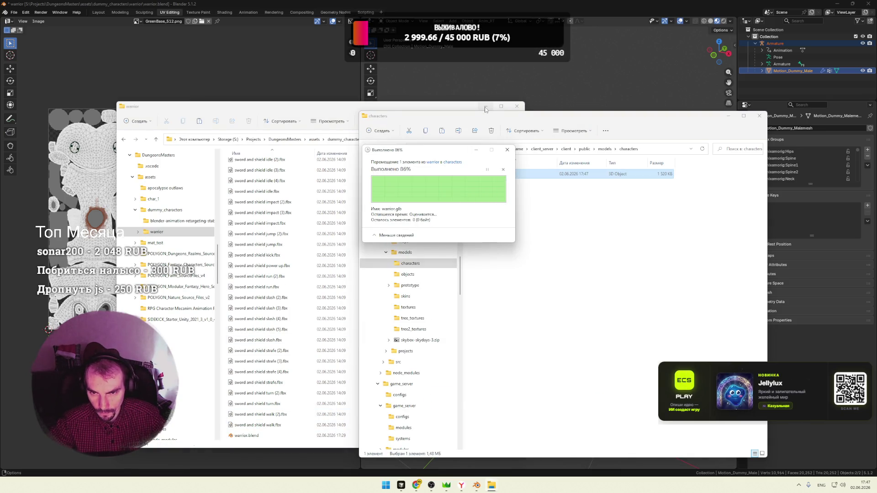
pyautogui.click(485, 106)
# Return to the BooNaN.io game window and reload the page
pyautogui.click(381, 445)
pyautogui.moveTo(417, 486)
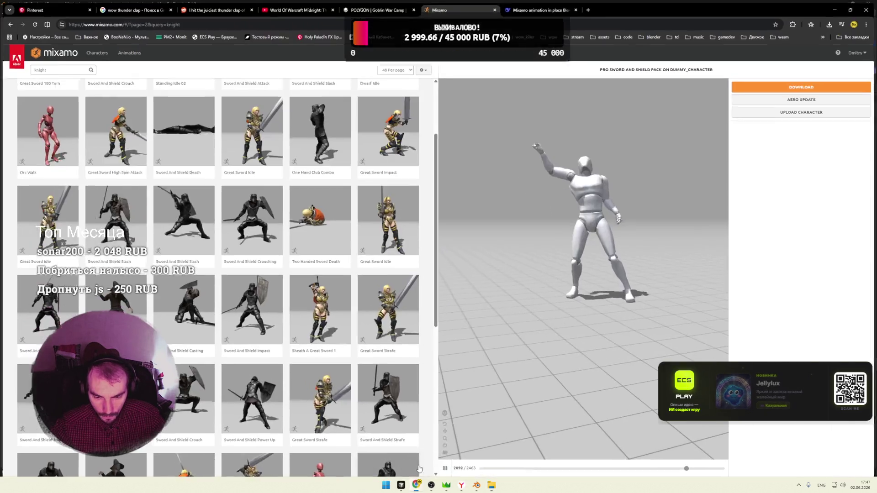
pyautogui.click(460, 452)
pyautogui.press('F5')
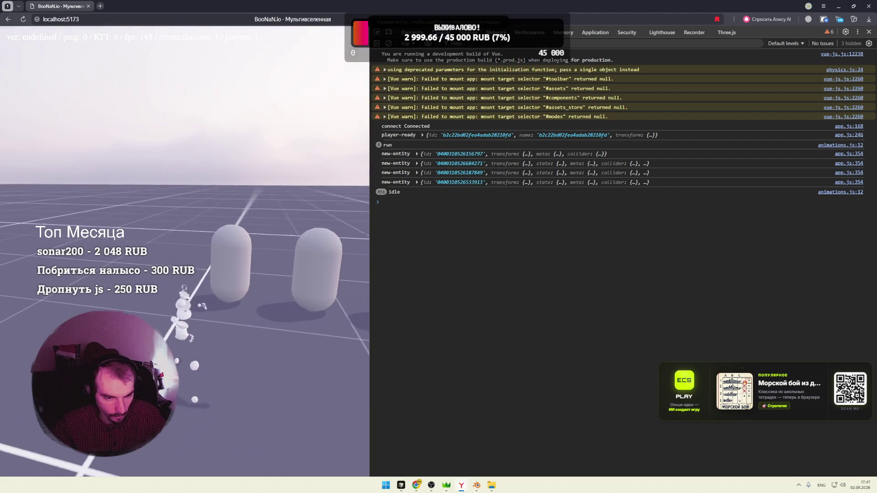
# Reload the game to pick up the model, then bring the warrior and characters folder windows forward
pyautogui.press('F5')
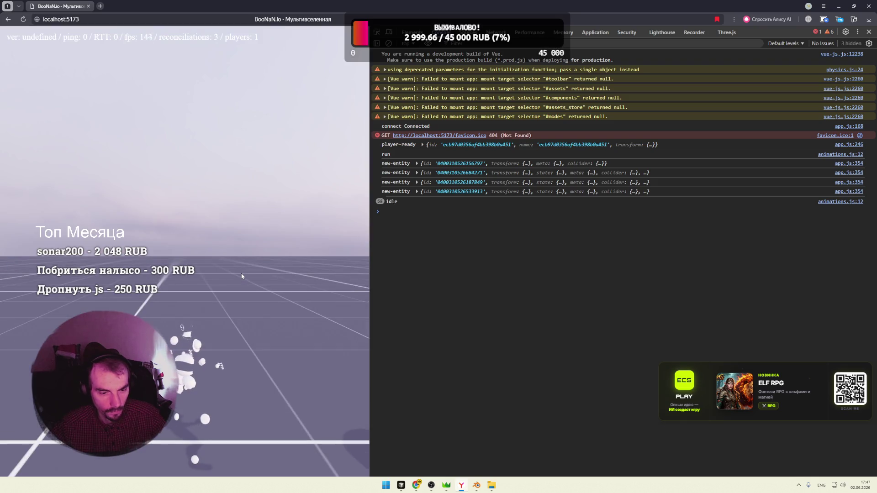
pyautogui.moveTo(491, 485)
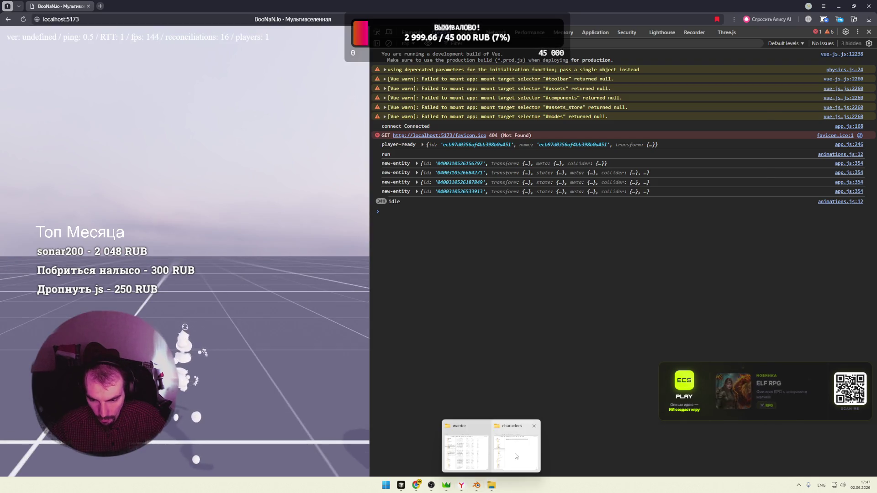
pyautogui.click(515, 449)
pyautogui.click(467, 460)
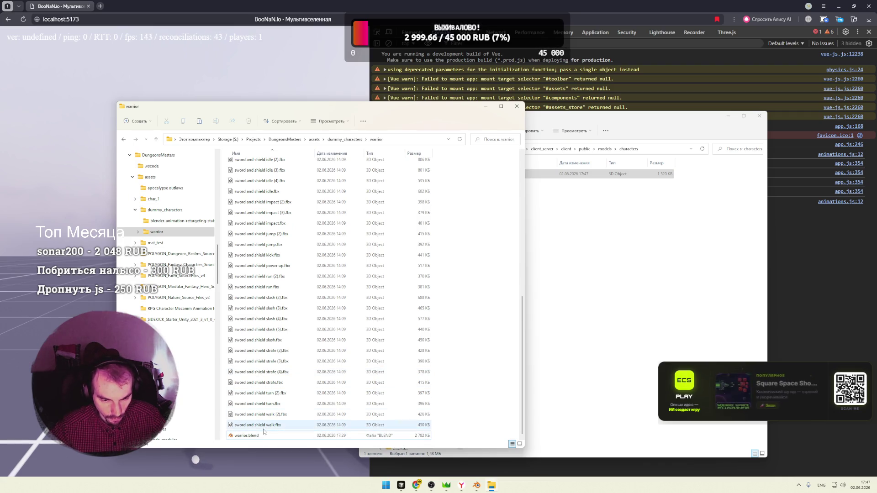
pyautogui.click(558, 327)
# Place the warrior folder window left of the characters folder and select warrior.glb there
pyautogui.click(348, 166)
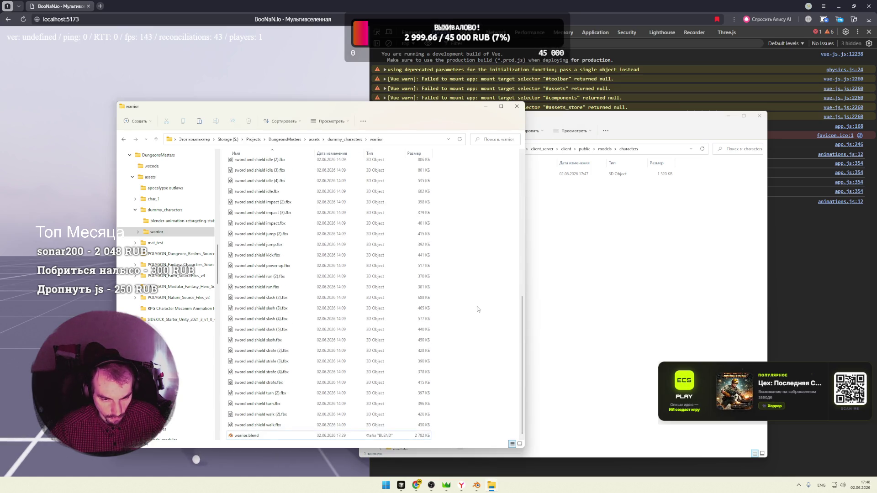
pyautogui.scroll(10, 477, 309)
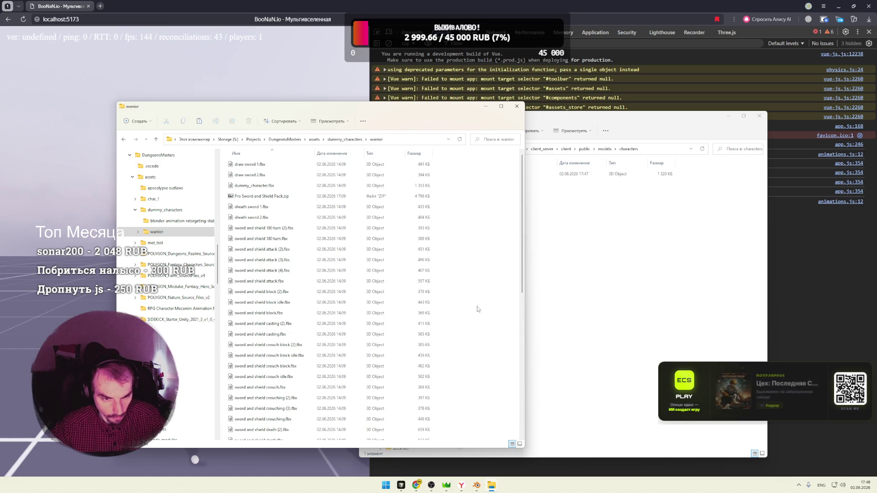
pyautogui.moveTo(409, 110); pyautogui.dragTo(349, 108)
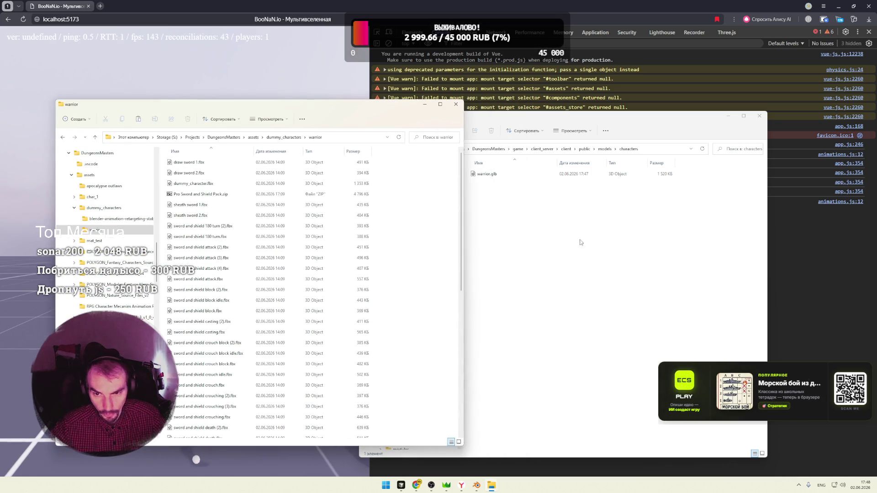
pyautogui.click(494, 182)
pyautogui.click(529, 180)
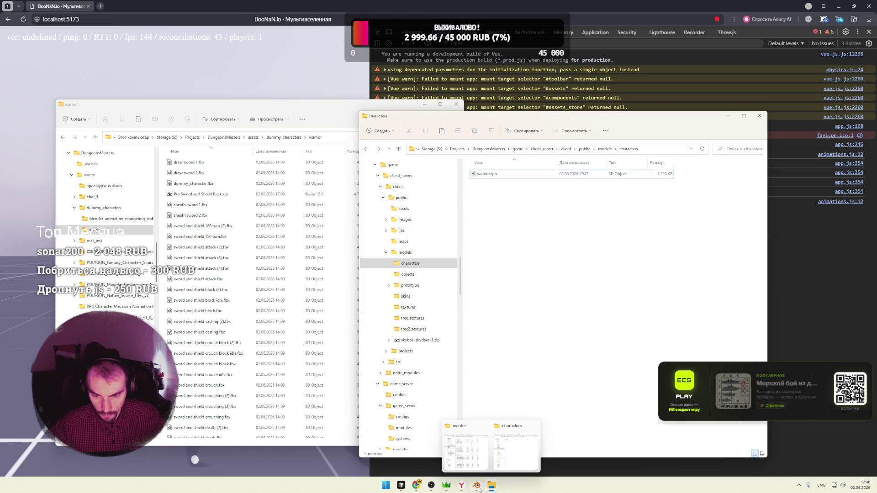
# Switch back to Blender and bring up its file commands
pyautogui.click(491, 445)
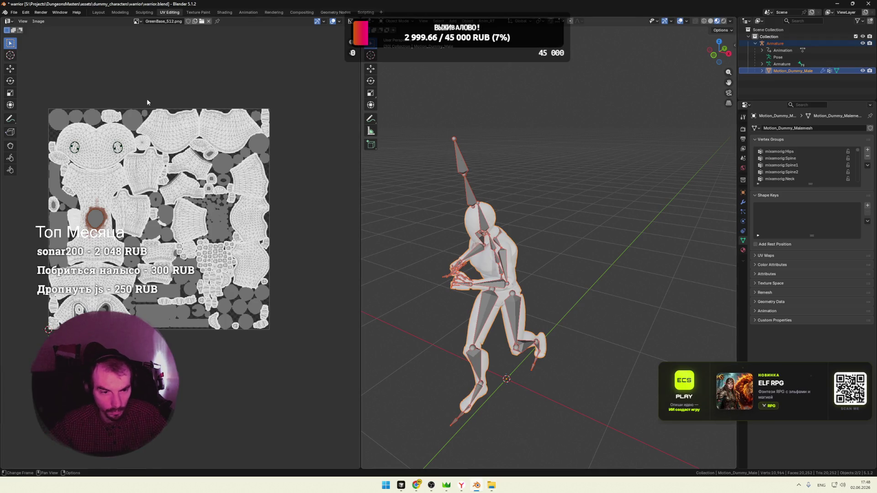
pyautogui.click(13, 13)
pyautogui.moveTo(26, 117)
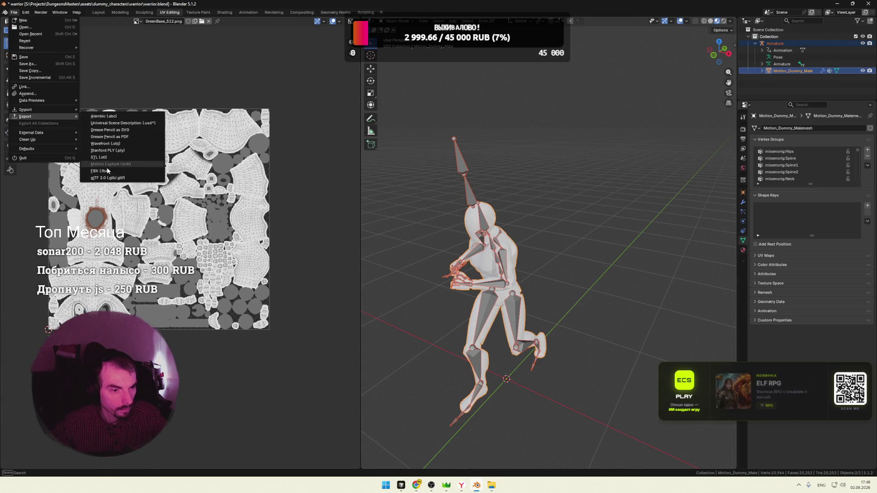
# Export the character as glTF binary warrior.glb into the warrior folder, then show that folder
pyautogui.click(102, 176)
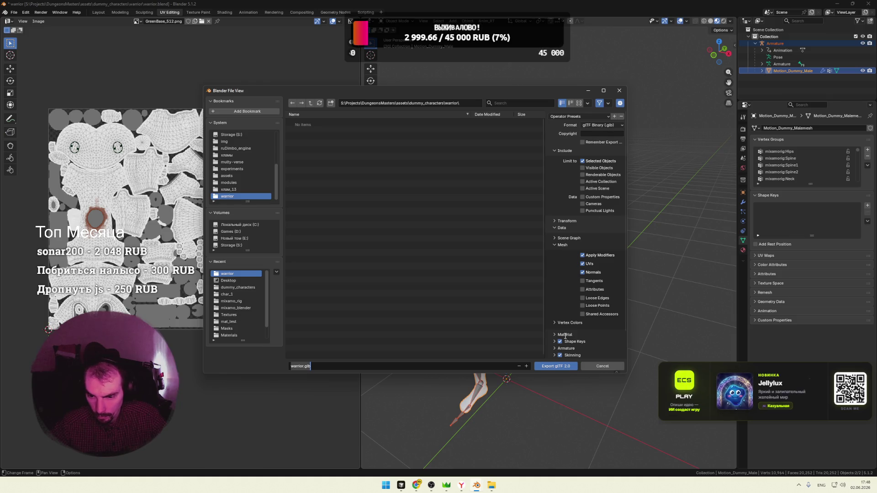
pyautogui.click(560, 367)
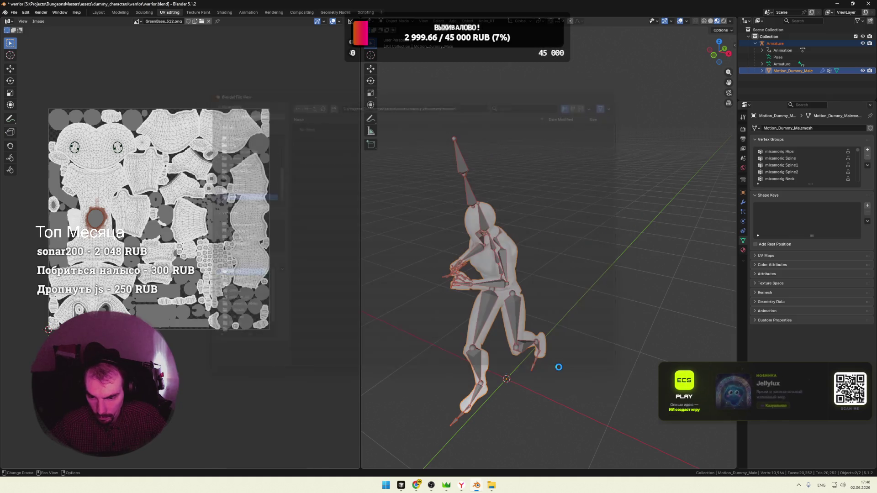
pyautogui.click(494, 459)
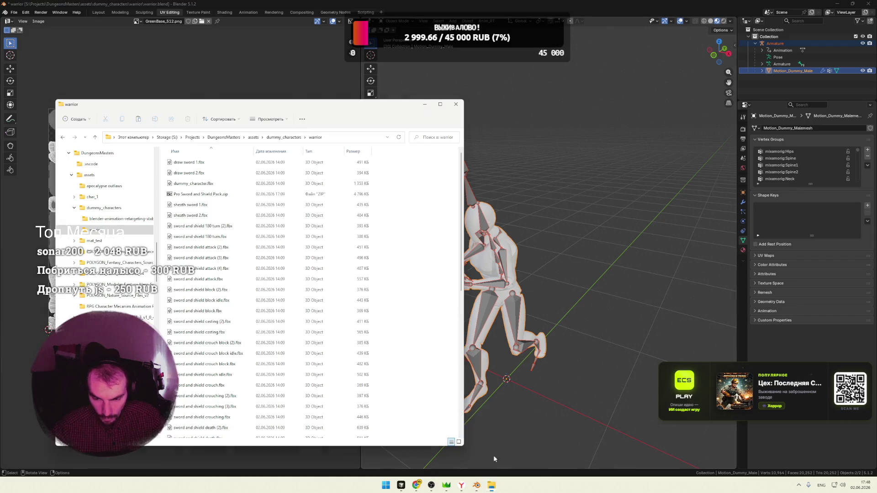
pyautogui.scroll(-10, 384, 390)
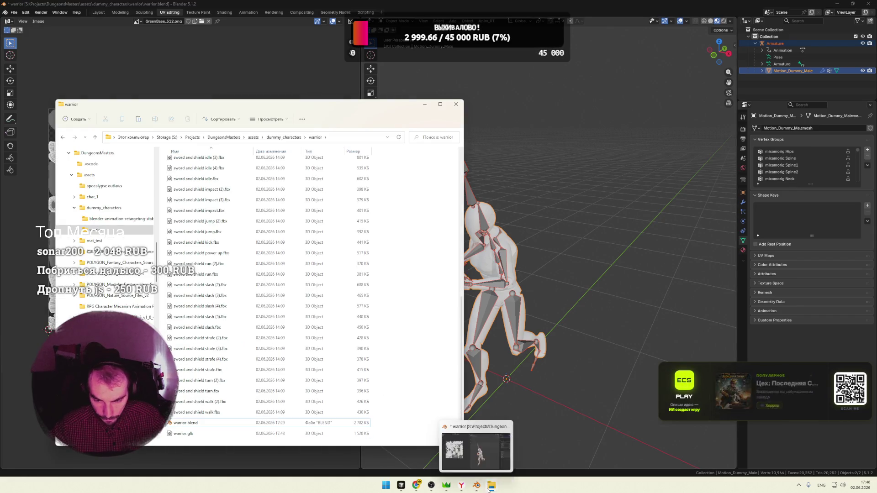
# Move the new warrior.glb into the characters folder, replacing the old copy, and return to the game
pyautogui.click(514, 445)
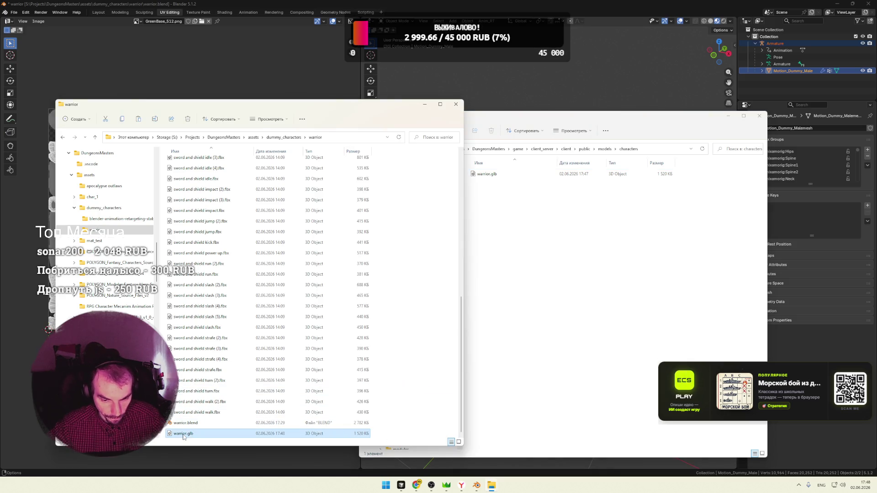
pyautogui.moveTo(184, 434); pyautogui.dragTo(504, 309)
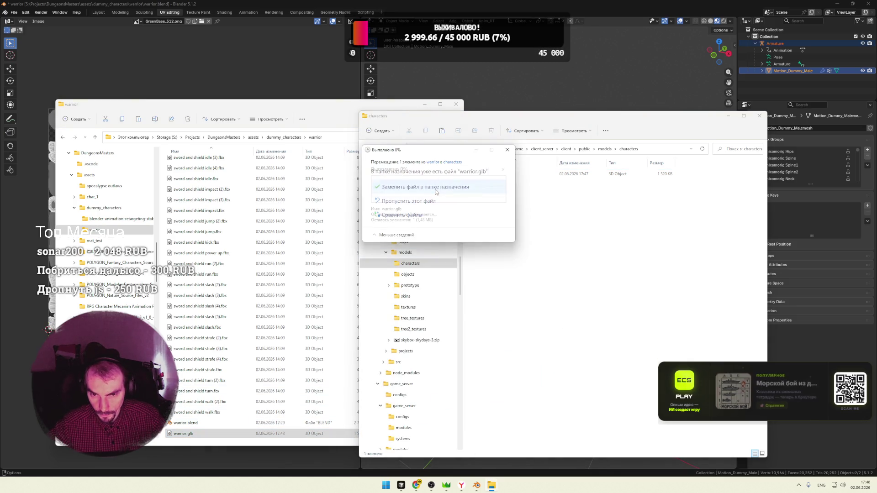
pyautogui.click(424, 187)
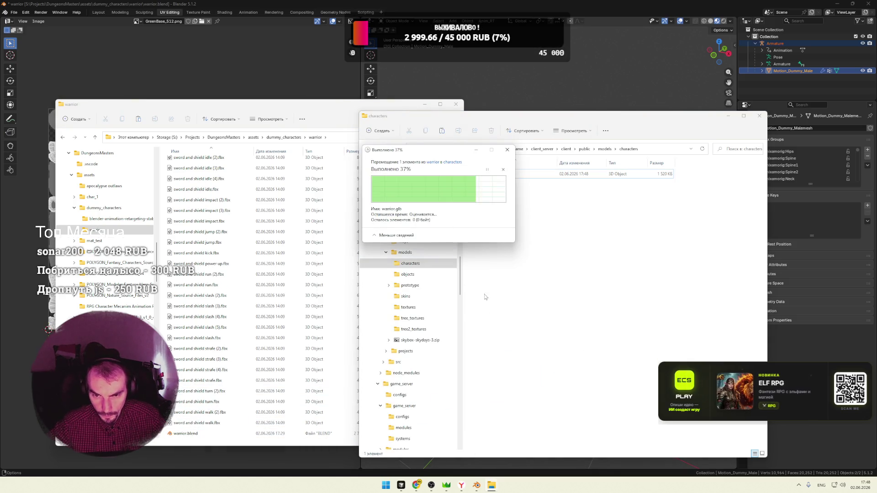
pyautogui.click(461, 485)
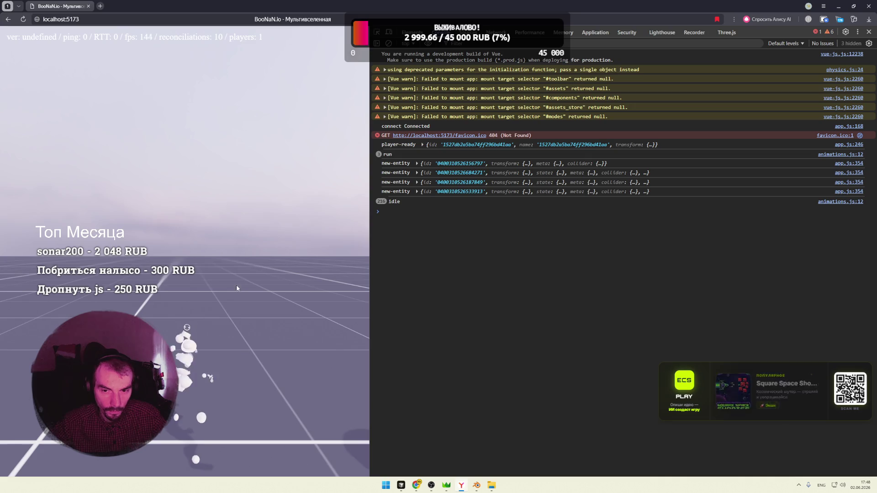
# Take control in the game and walk the warrior forward and right among the capsules
pyautogui.click(237, 288)
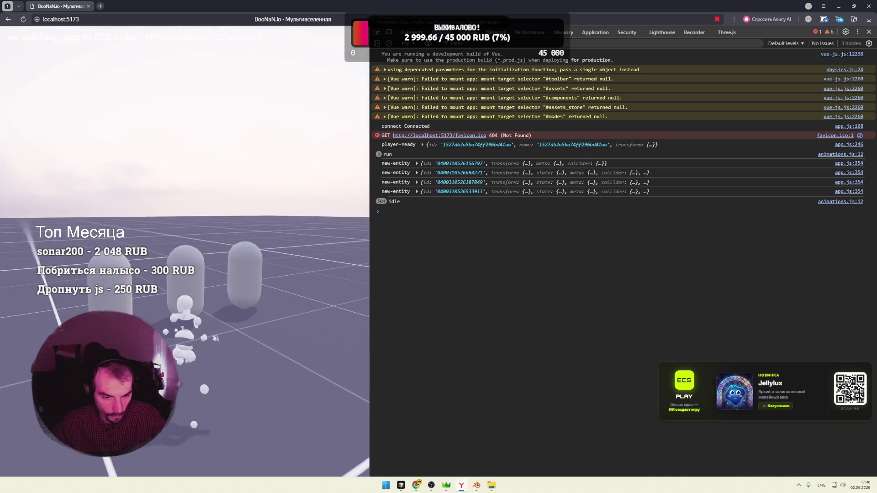
pyautogui.press('w')
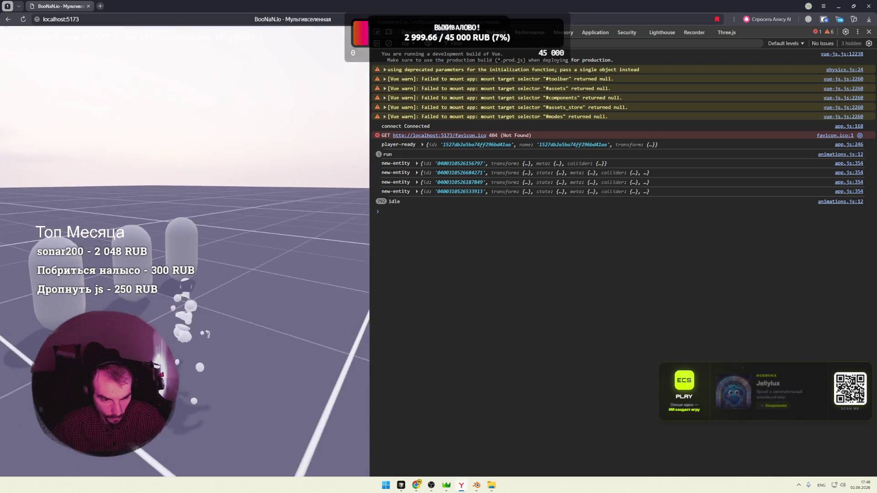
pyautogui.press('Escape')
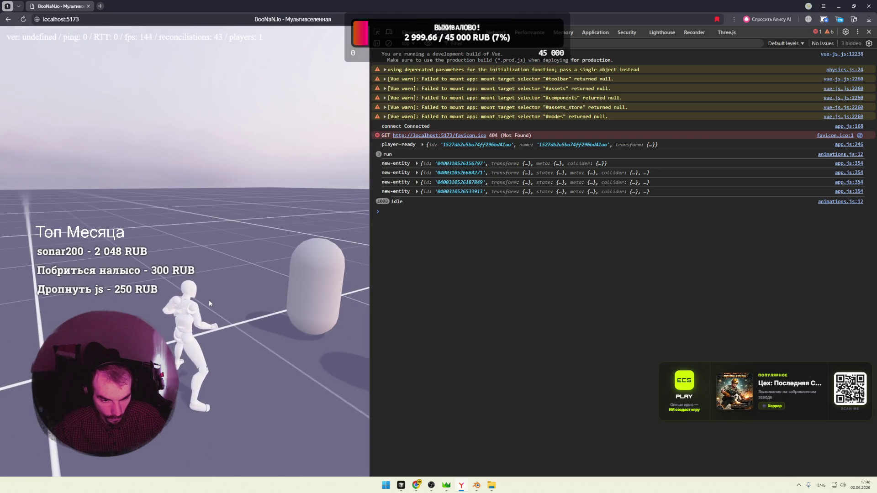
pyautogui.press('w')
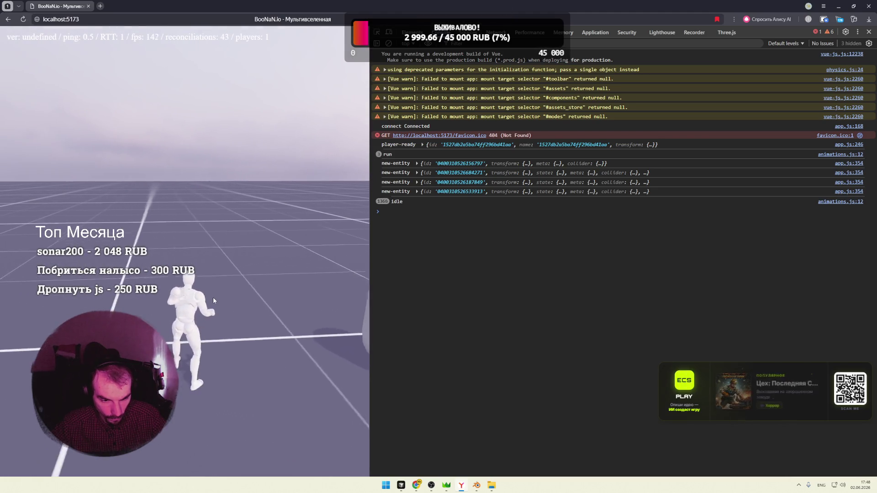
pyautogui.press('d')
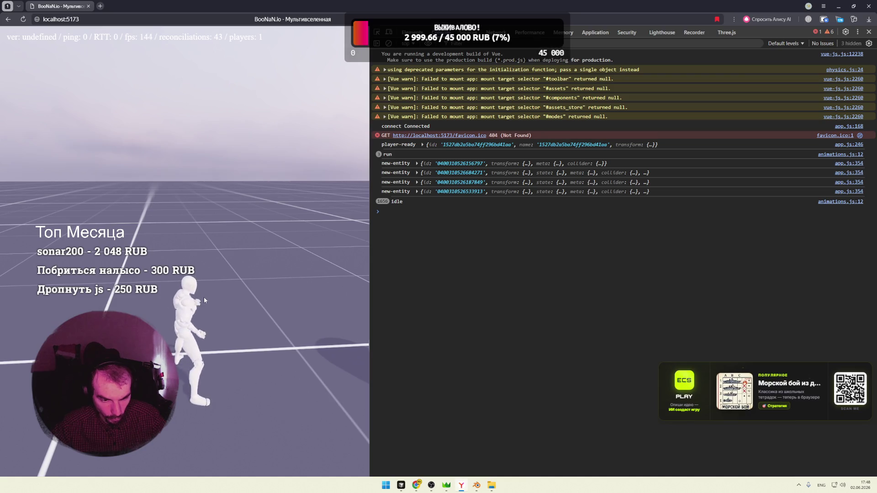
# Switch from the game back to the Blender window
pyautogui.hotkey('alt', 'Tab')
pyautogui.click(634, 159)
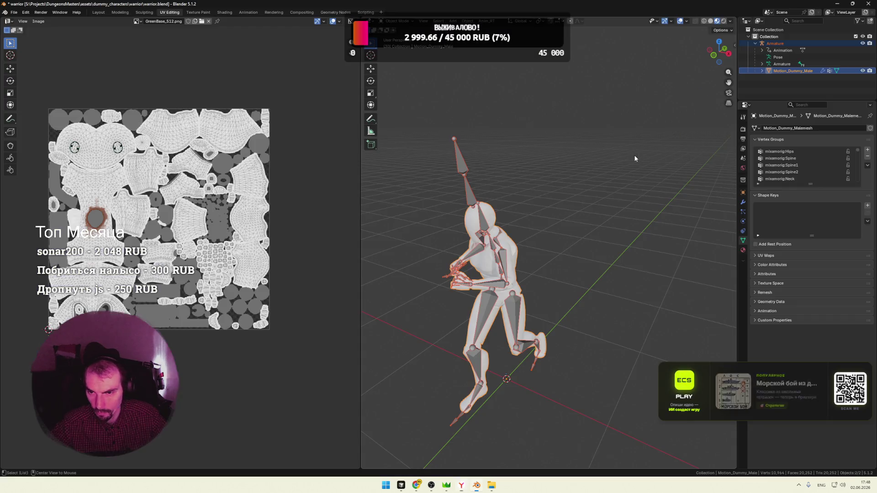
# Select the Motion_Dummy_Male mesh and show its Material.001 settings with the GreenBase_512.png texture
pyautogui.click(605, 182)
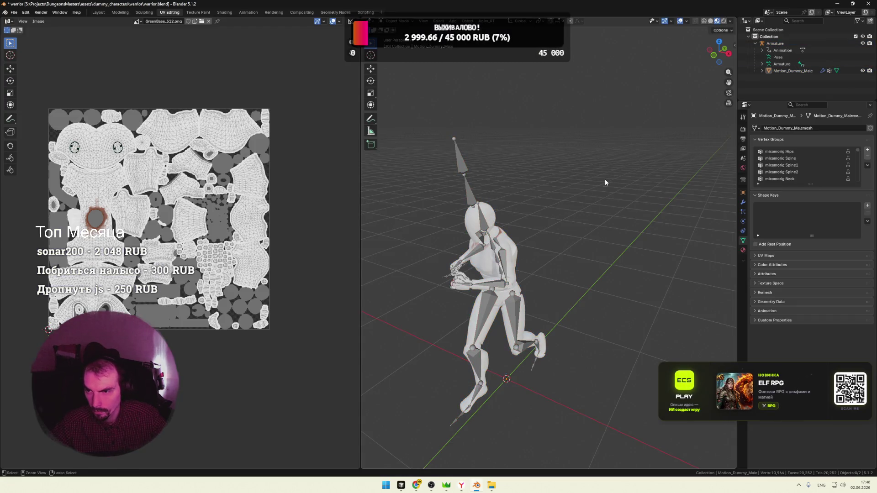
pyautogui.press('a')
pyautogui.hotkey('ctrl', 'z')
pyautogui.hotkey('ctrl', 'z')
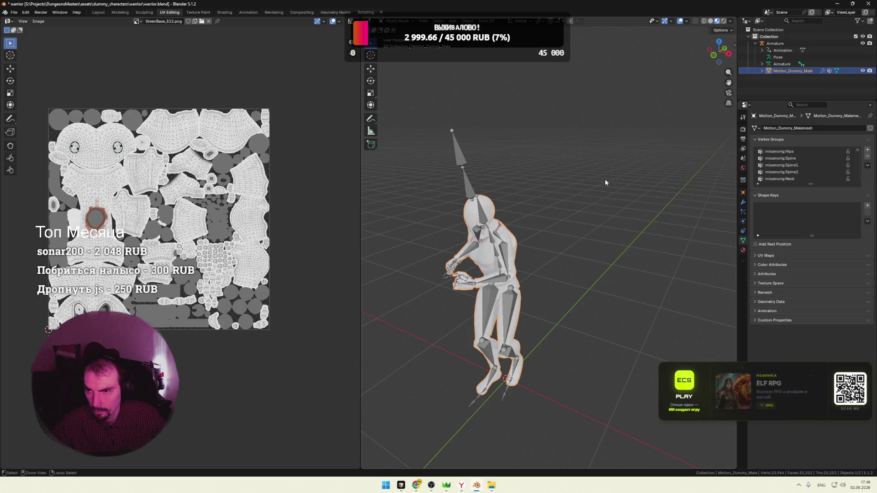
pyautogui.hotkey('ctrl', 'z')
pyautogui.moveTo(592, 187); pyautogui.dragTo(597, 199, button='middle')
pyautogui.scroll(5, 596, 199)
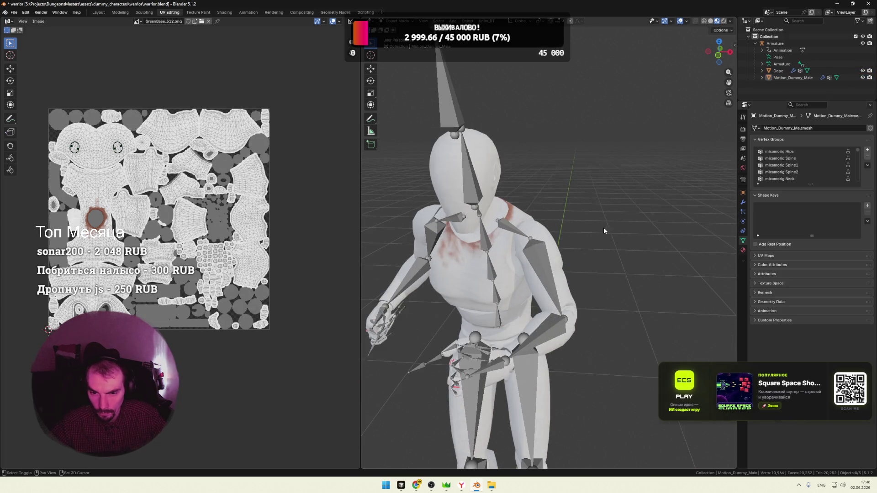
pyautogui.moveTo(604, 230); pyautogui.dragTo(655, 197, button='middle')
pyautogui.scroll(-3, 656, 196)
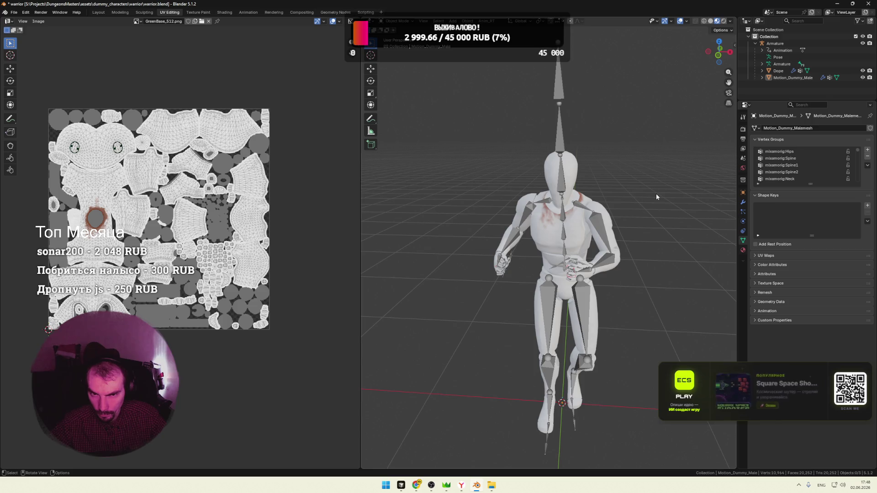
pyautogui.hotkey('ctrl', 'z')
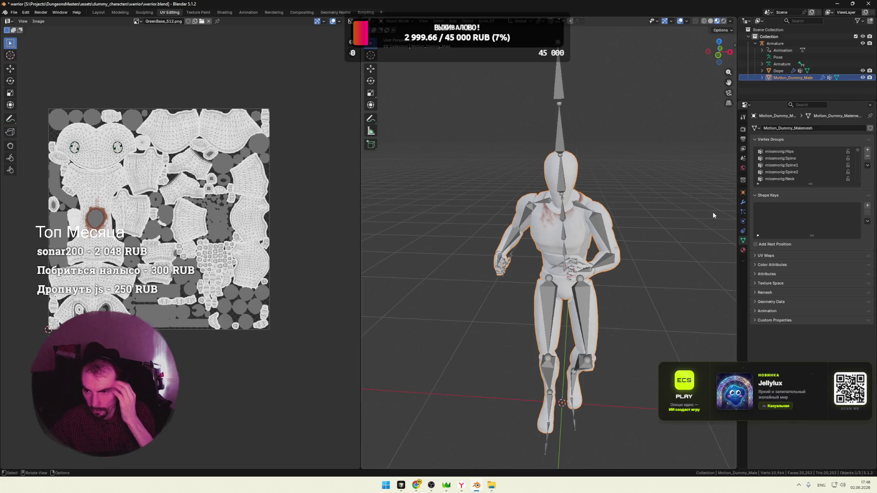
pyautogui.click(742, 250)
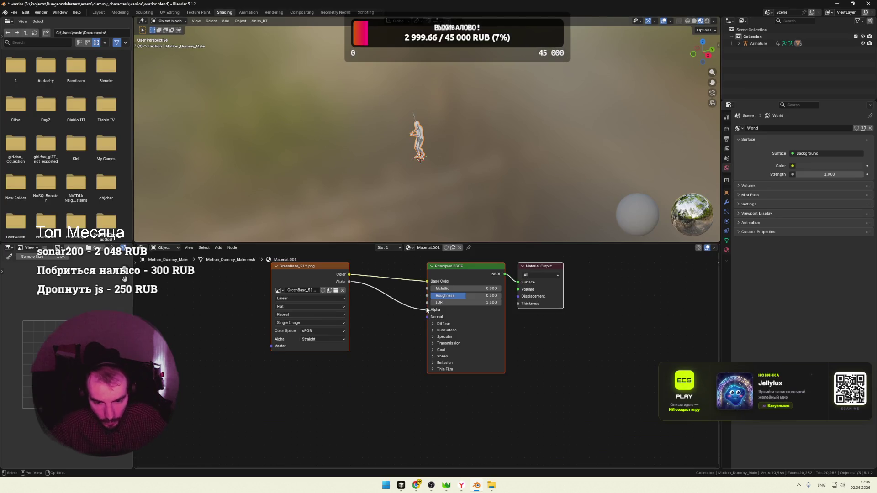
# Disconnect the texture's alpha from the Principled BSDF so only colour feeds the shader
pyautogui.press('Home')
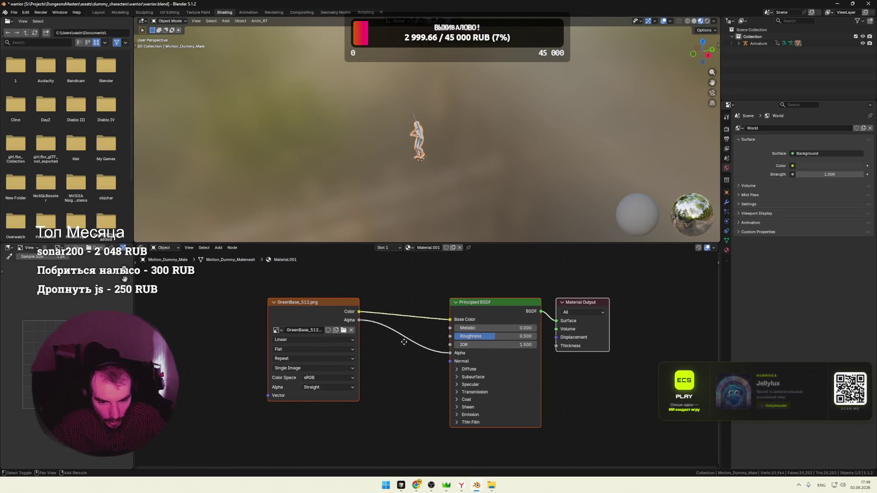
pyautogui.moveTo(446, 354); pyautogui.dragTo(409, 359)
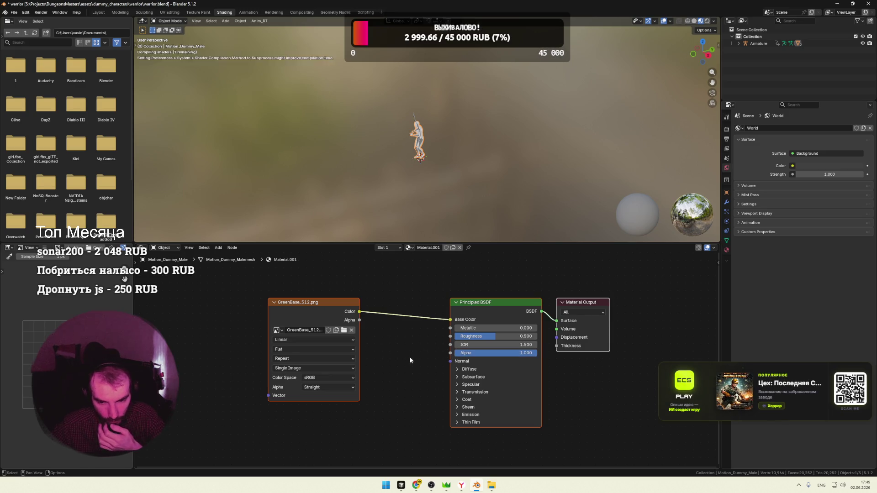
pyautogui.scroll(2, 440, 185)
pyautogui.scroll(2, 448, 189)
pyautogui.moveTo(449, 192); pyautogui.dragTo(483, 182, button='middle')
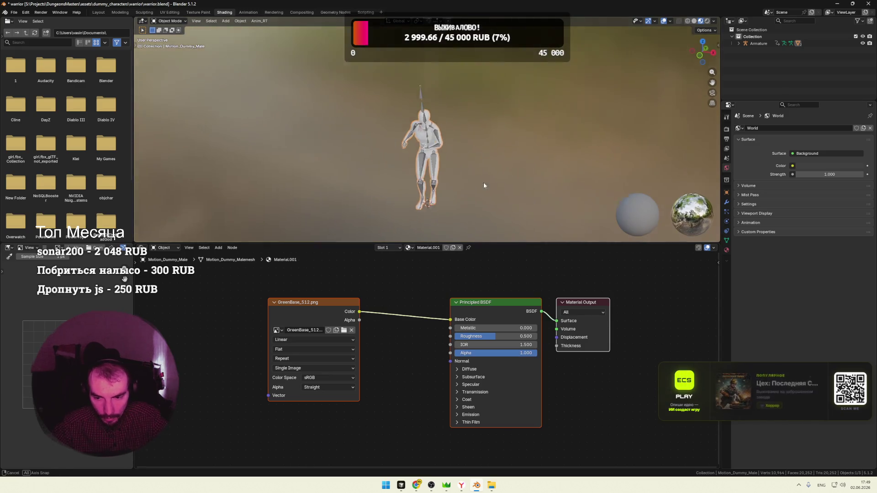
pyautogui.scroll(2, 470, 180)
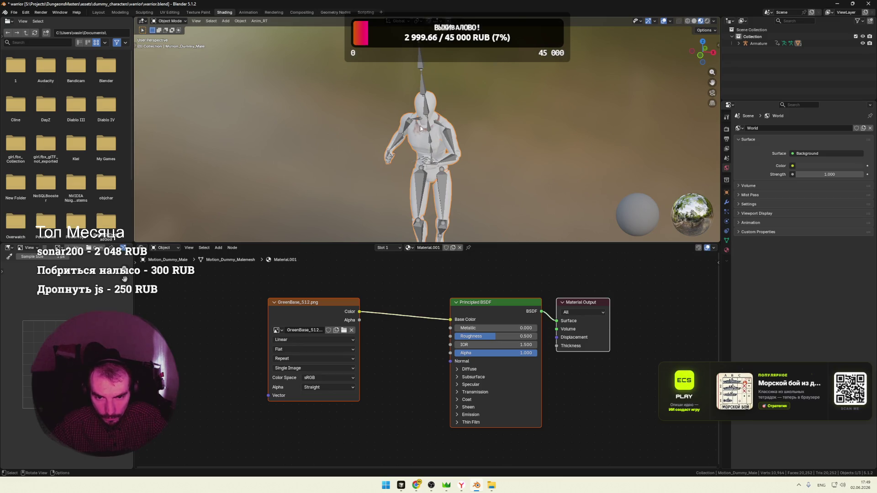
pyautogui.scroll(3, 475, 151)
pyautogui.scroll(-1, 474, 153)
# Compare the Dope and Motion_Dummy_Male meshes and assign Material.001 to the Dope mesh
pyautogui.click(459, 154)
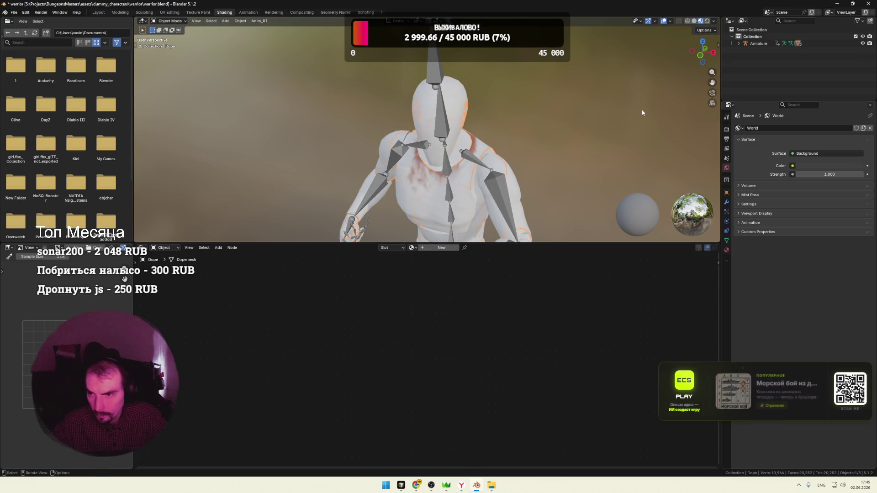
pyautogui.click(463, 149)
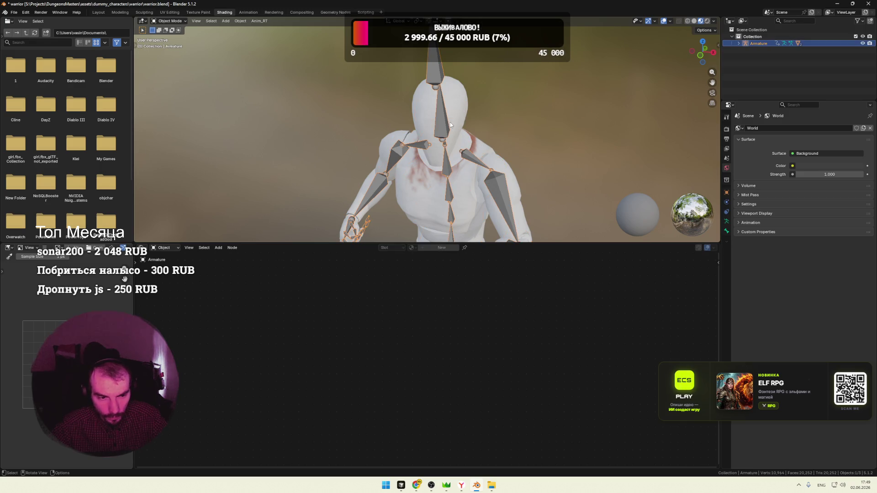
pyautogui.click(737, 44)
pyautogui.click(761, 71)
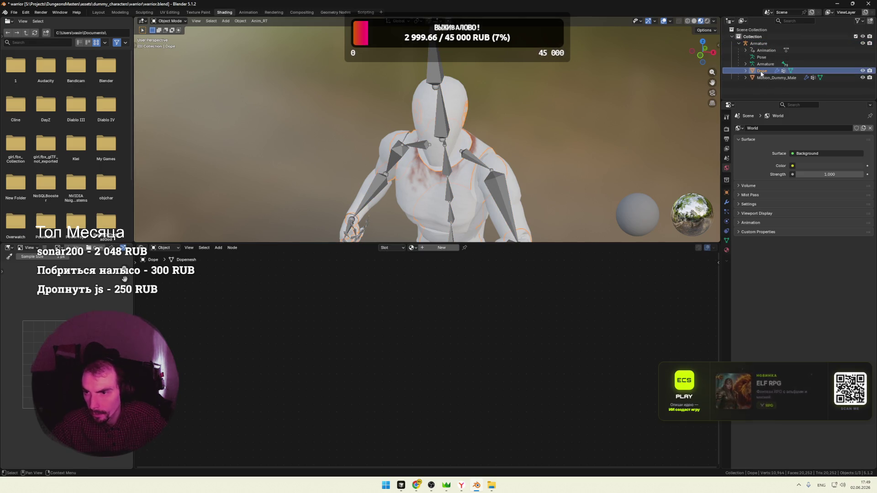
pyautogui.click(767, 78)
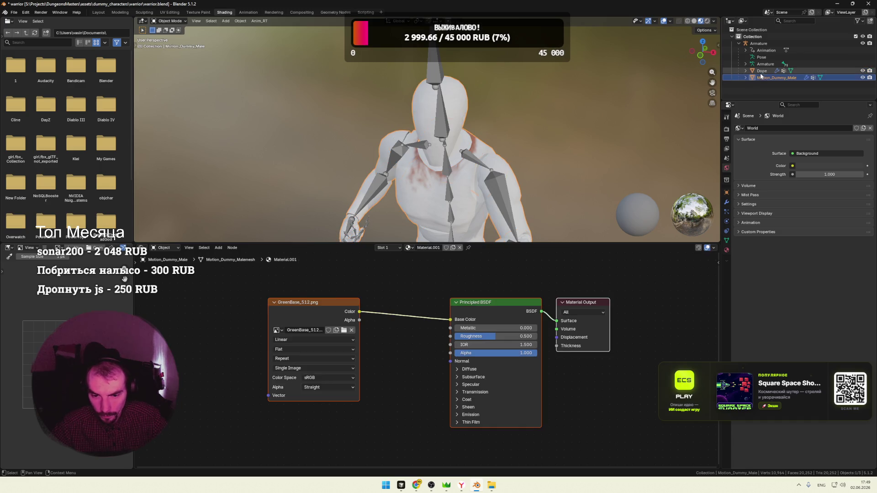
pyautogui.click(758, 71)
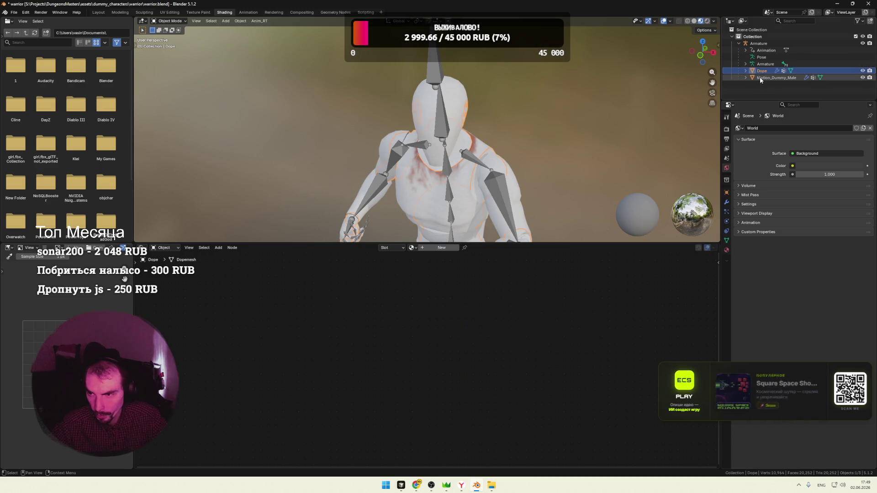
pyautogui.click(762, 78)
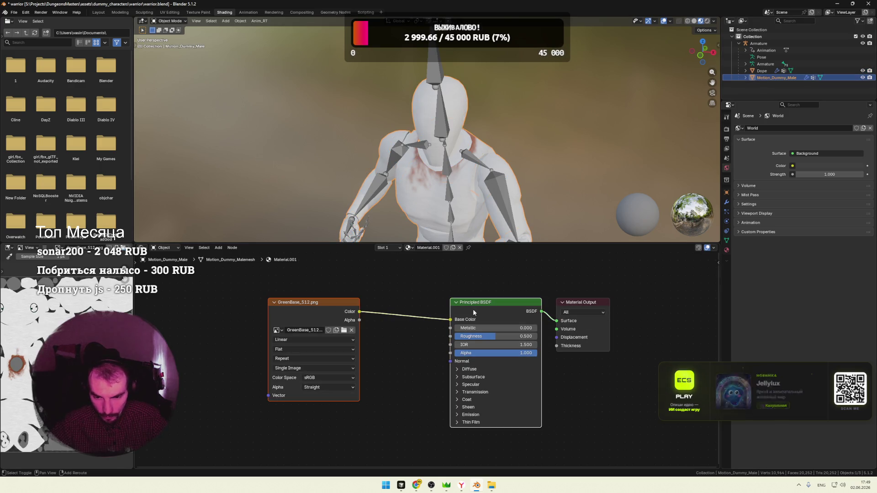
pyautogui.click(763, 70)
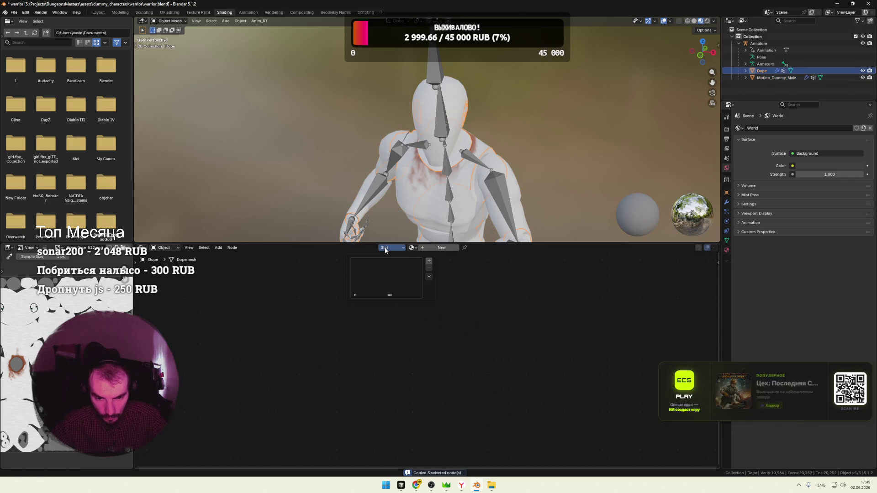
pyautogui.click(413, 247)
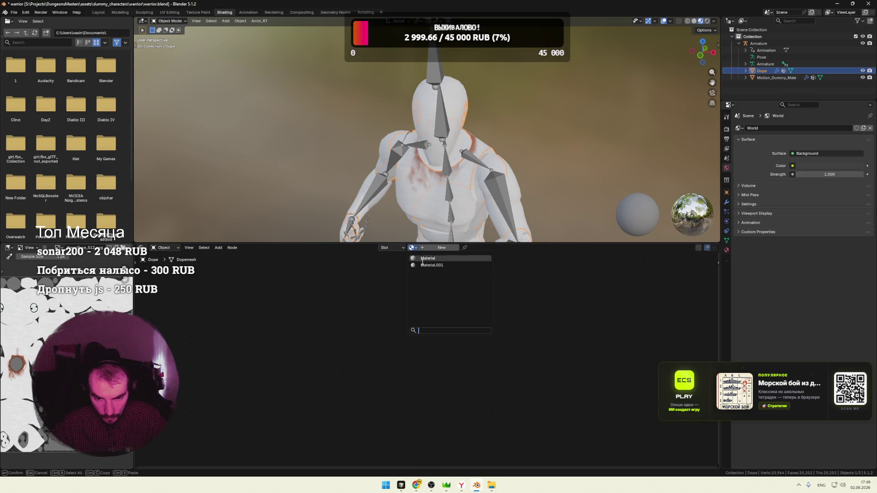
pyautogui.click(420, 265)
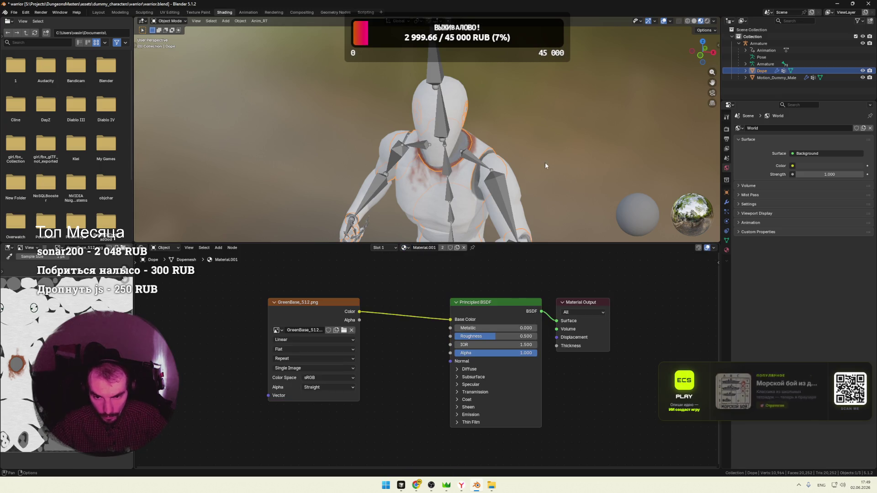
# Inspect the character from several angles and save warrior.blend
pyautogui.press('r')
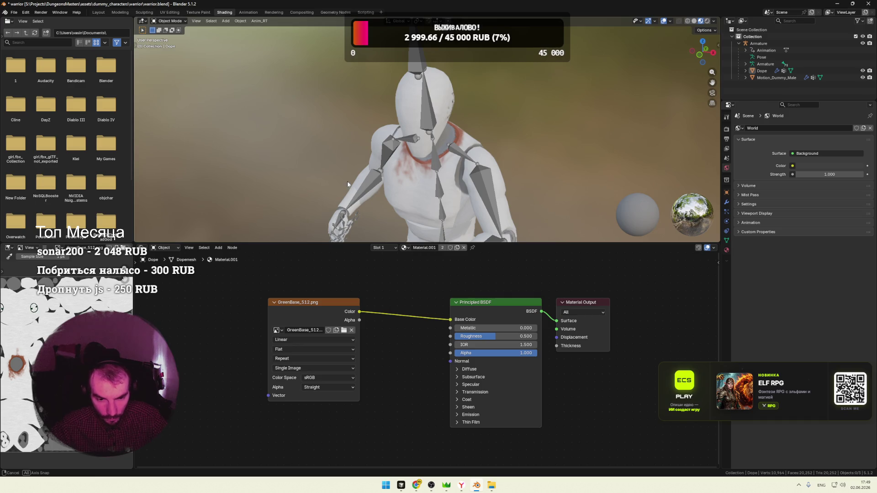
pyautogui.moveTo(533, 125); pyautogui.dragTo(501, 121, button='middle')
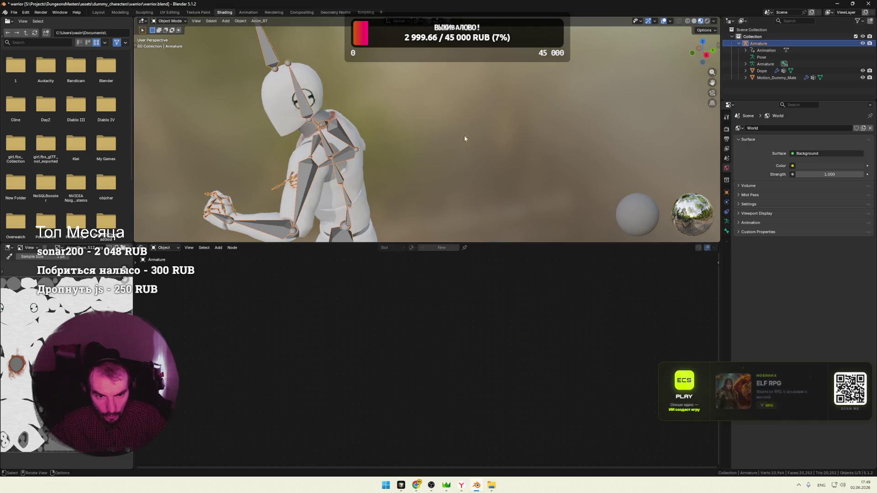
pyautogui.moveTo(431, 149)
pyautogui.mouseDown(button='middle')
pyautogui.moveTo(540, 133)
pyautogui.moveTo(565, 159)
pyautogui.moveTo(542, 153)
pyautogui.moveTo(583, 122)
pyautogui.mouseUp(button='middle')
pyautogui.click(404, 143)
pyautogui.scroll(1, 529, 157)
pyautogui.scroll(2, 528, 157)
pyautogui.scroll(-3, 529, 157)
pyautogui.hotkey('ctrl', 's')
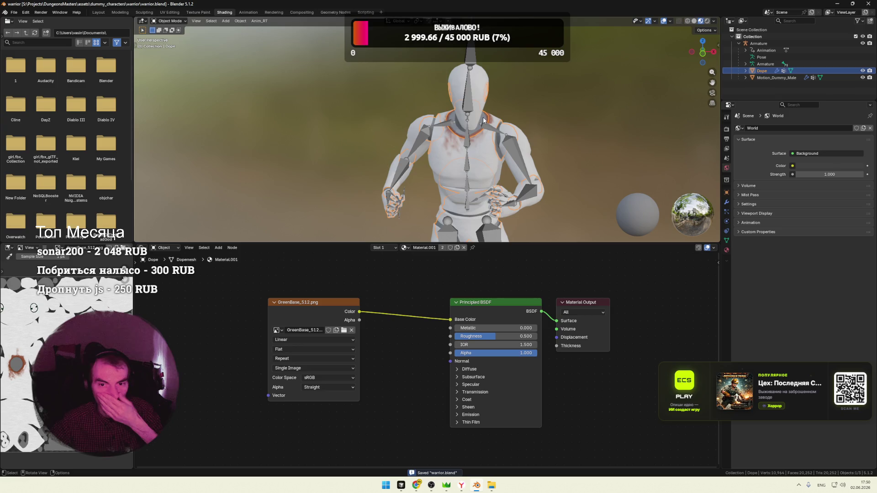
pyautogui.scroll(-2, 384, 100)
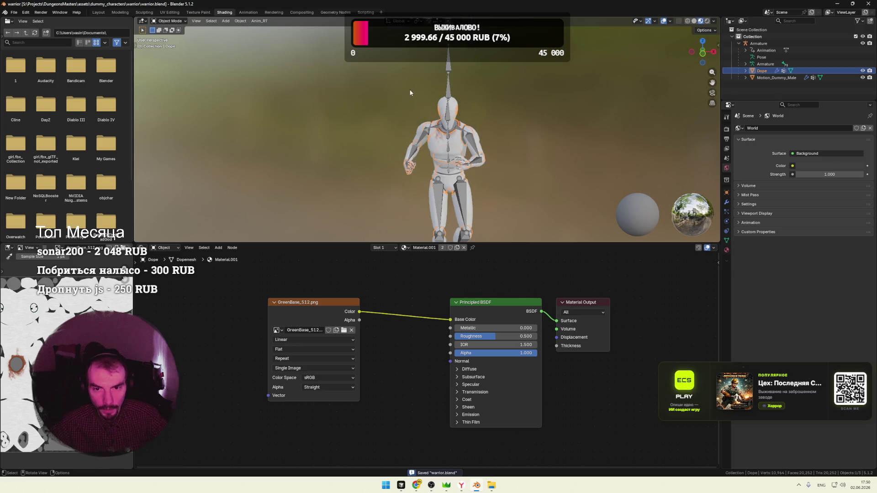
# Export the character again as glTF warrior.glb, then bring up the game's characters folder
pyautogui.click(15, 12)
pyautogui.click(118, 178)
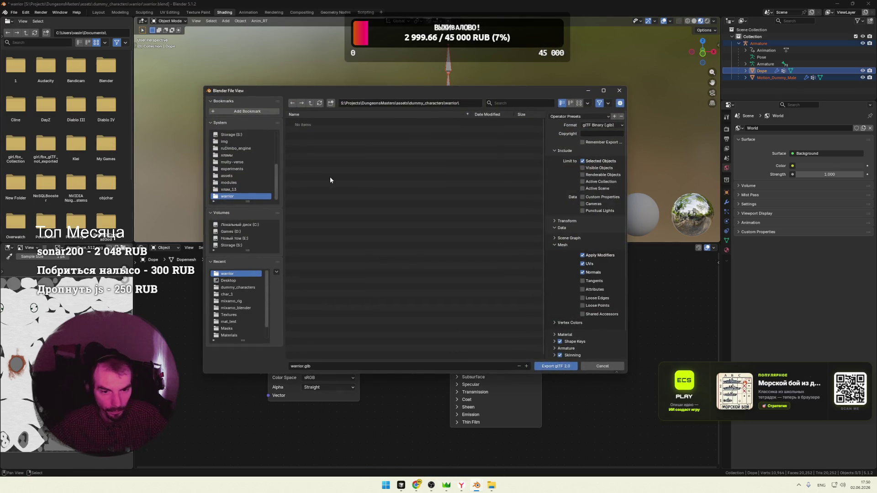
pyautogui.click(550, 368)
pyautogui.moveTo(491, 485)
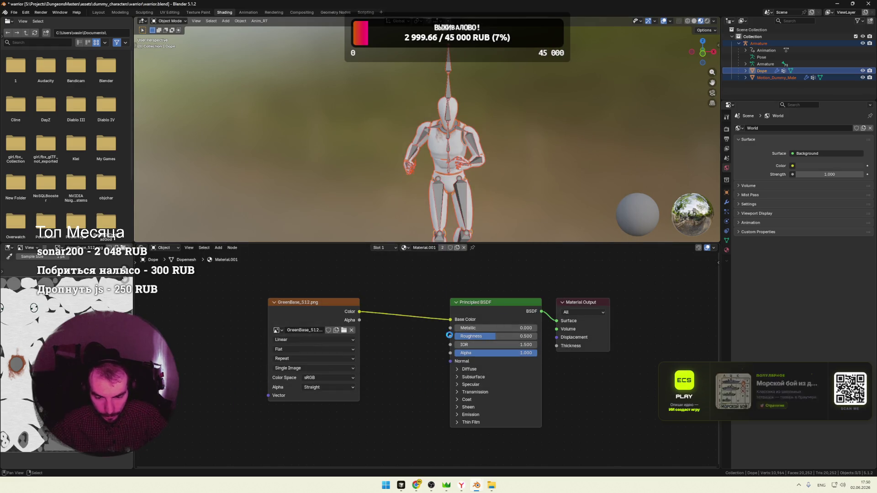
pyautogui.click(513, 459)
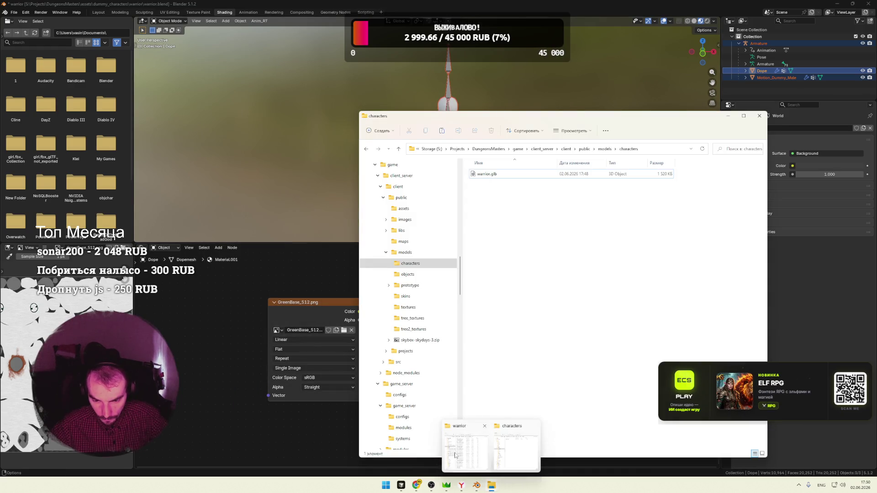
# Copy the new warrior.glb from the warrior folder into characters, replacing the existing file, and return to the game
pyautogui.click(466, 446)
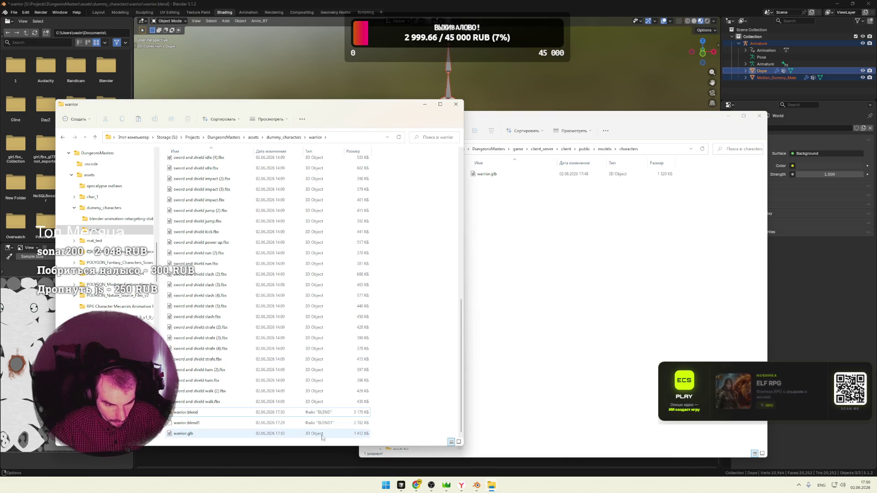
pyautogui.click(246, 434)
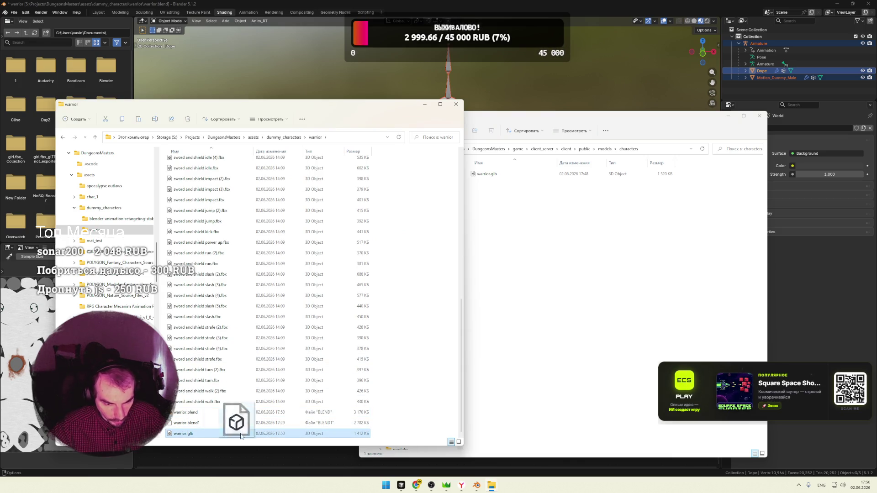
pyautogui.moveTo(219, 437); pyautogui.dragTo(567, 323)
pyautogui.click(432, 189)
pyautogui.moveTo(416, 485)
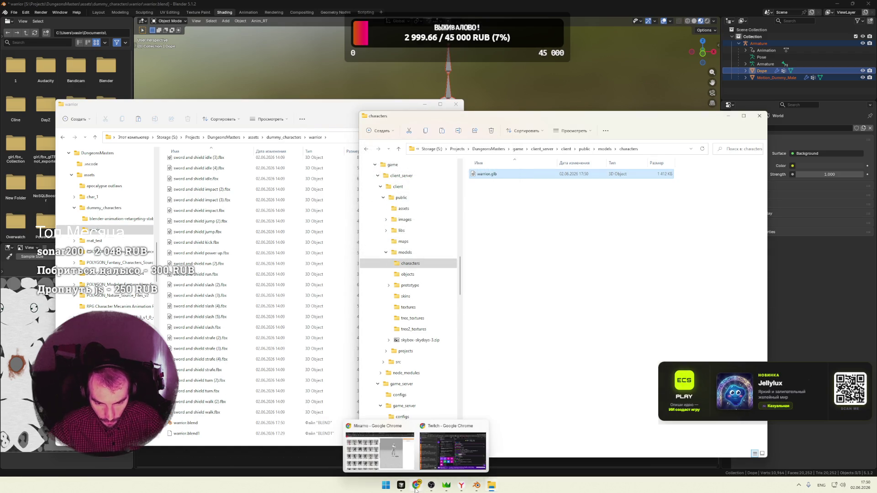
pyautogui.click(461, 485)
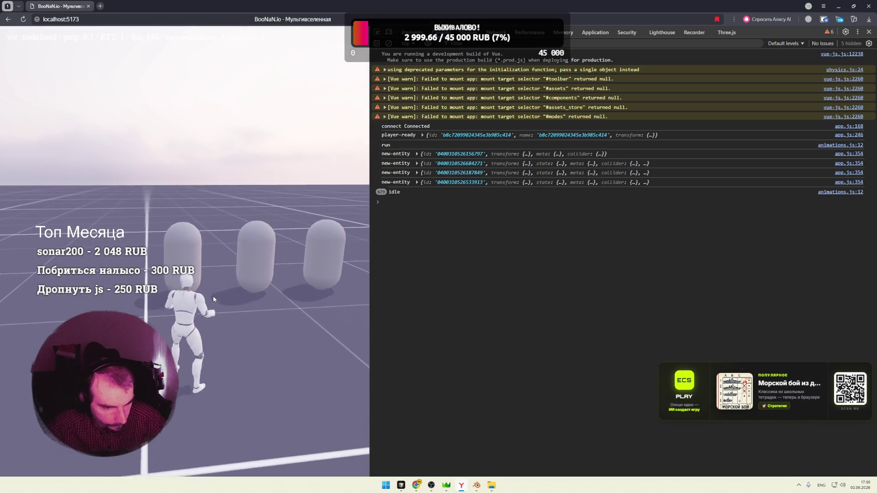
# Trigger the warrior's auto-attack repeatedly on the training dummy to check the animation
pyautogui.click(254, 303)
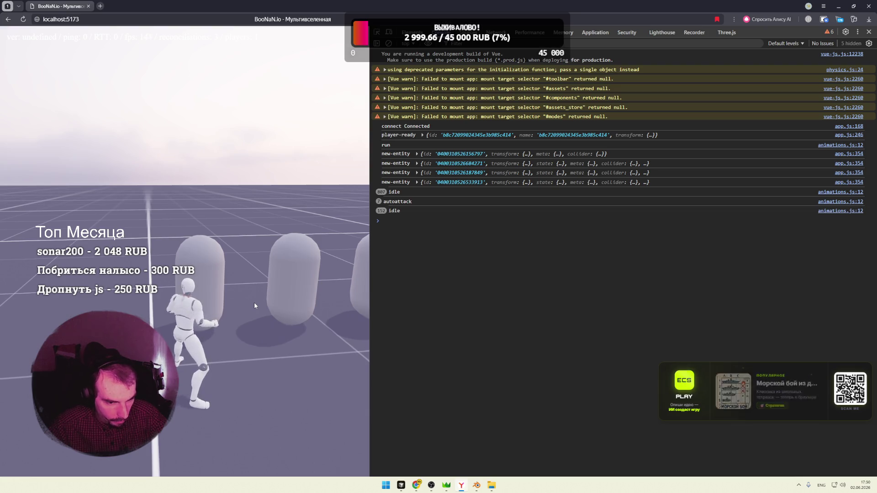
pyautogui.click(255, 302)
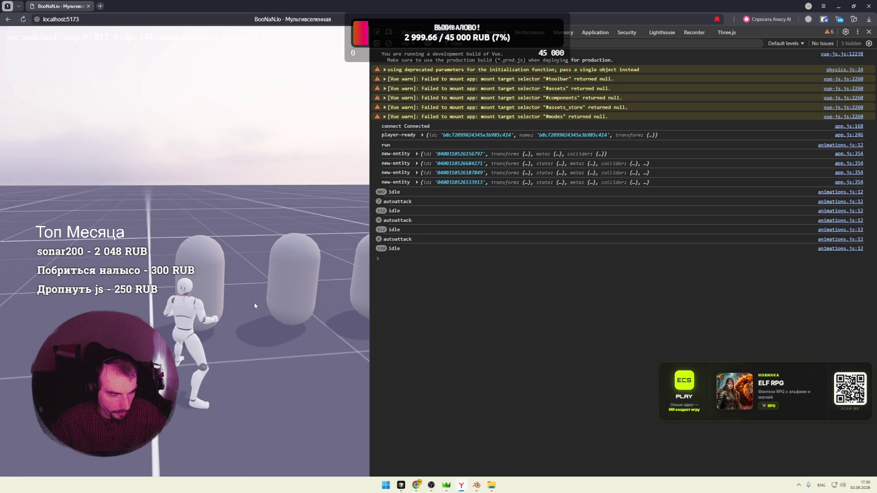
pyautogui.click(254, 302)
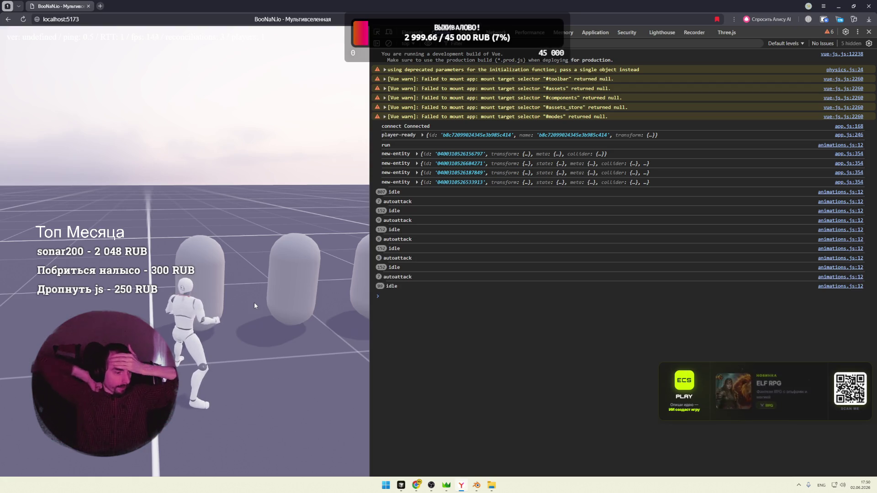
pyautogui.click(255, 302)
pyautogui.click(254, 302)
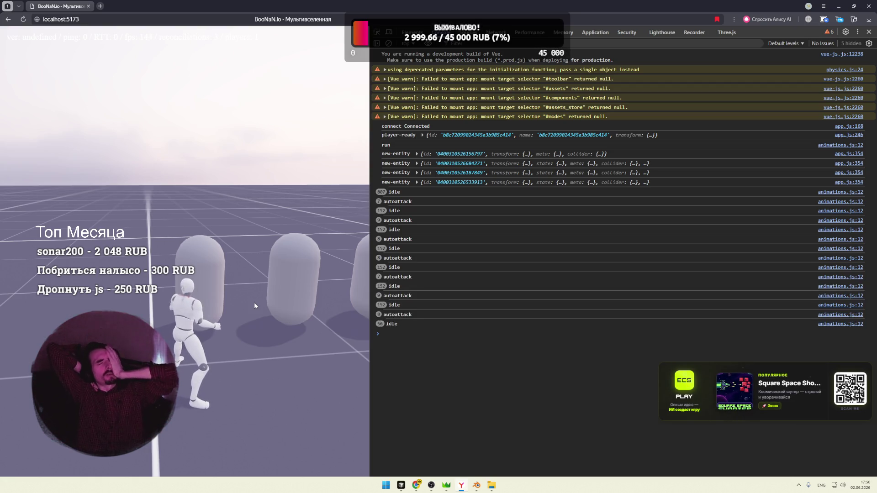
pyautogui.click(255, 302)
pyautogui.click(254, 303)
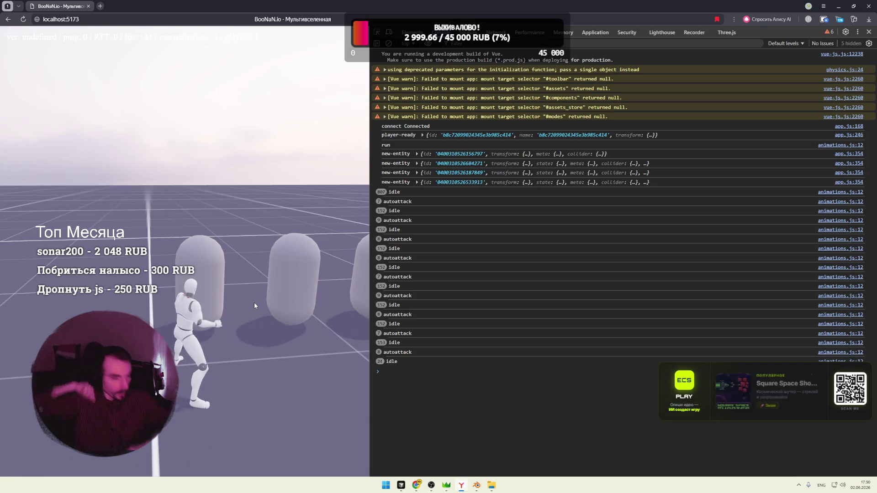
pyautogui.click(254, 302)
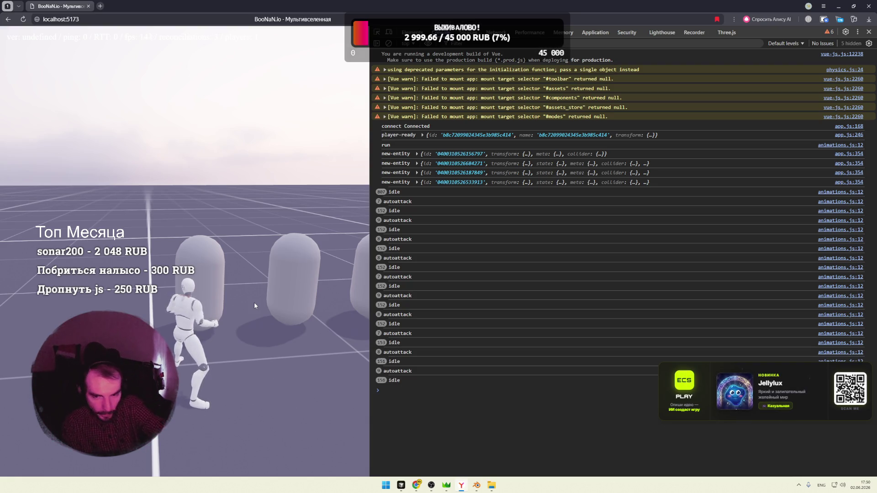
pyautogui.click(255, 302)
pyautogui.click(254, 303)
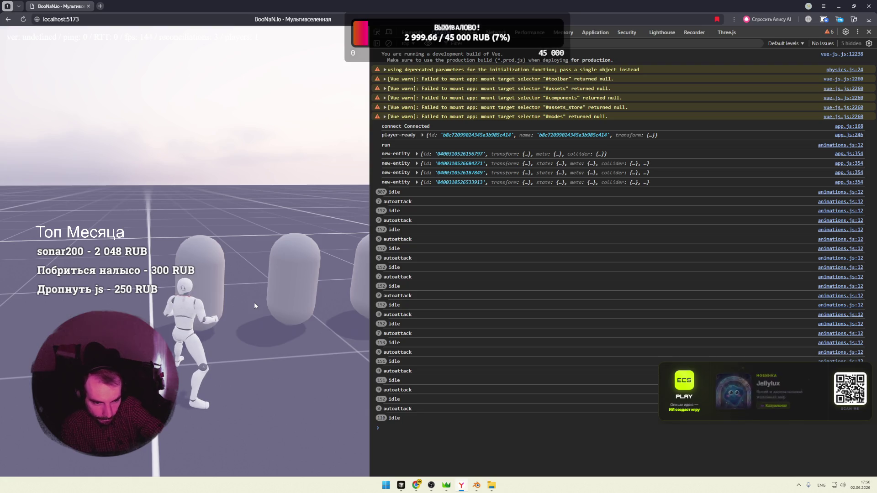
pyautogui.click(254, 302)
pyautogui.click(254, 302)
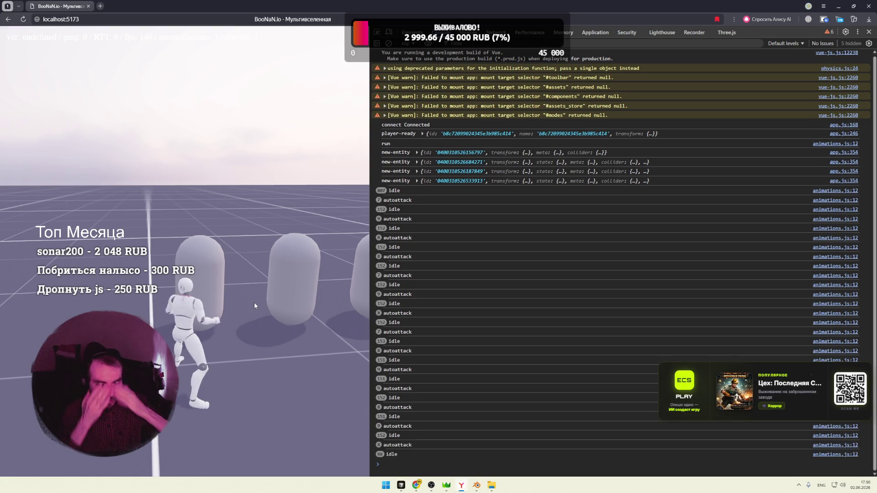
pyautogui.click(262, 279)
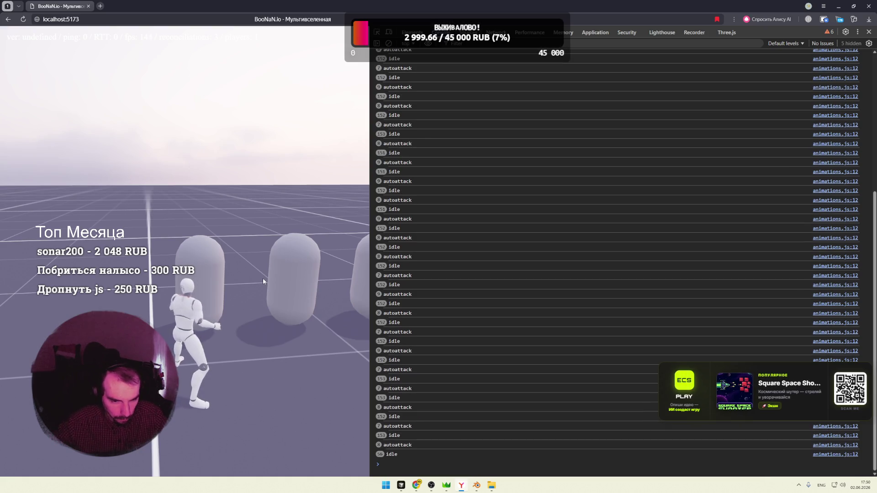
# Orbit the camera around the warrior, glance at the Cursor editor and return to the game
pyautogui.click(263, 279)
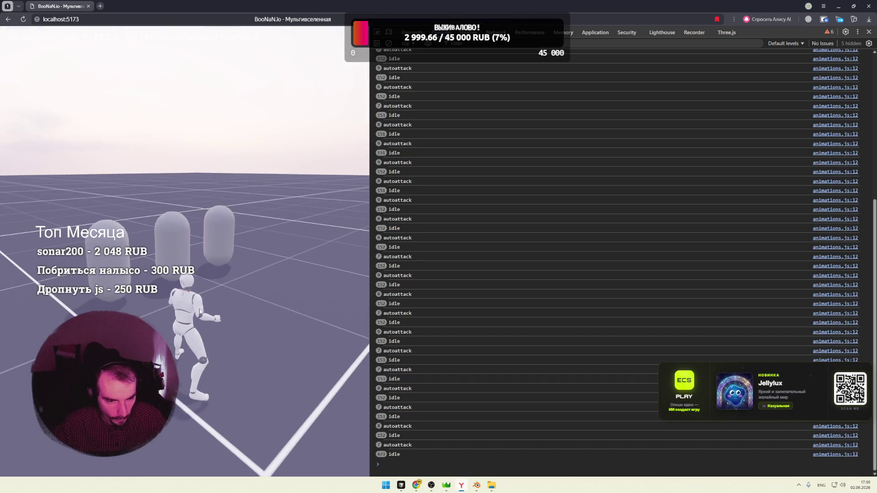
pyautogui.moveTo(227, 298); pyautogui.dragTo(247, 299)
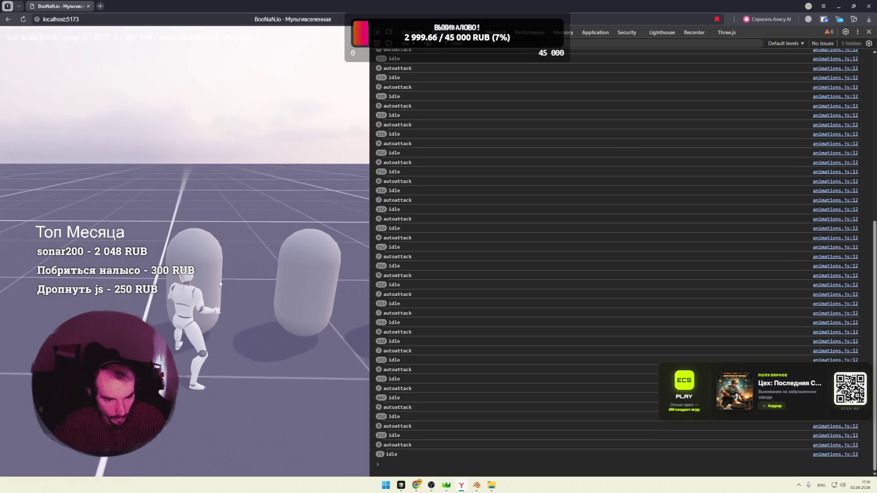
pyautogui.hotkey('alt', 'Tab')
pyautogui.click(436, 225)
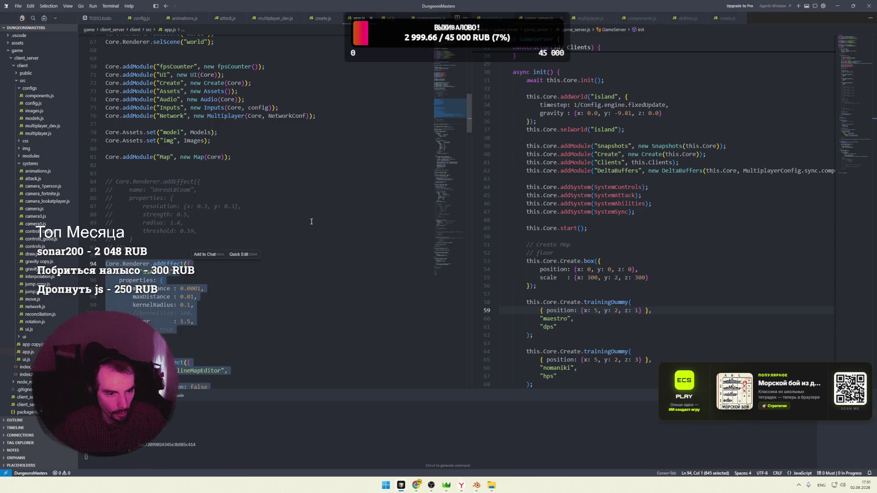
pyautogui.hotkey('alt', 'Tab')
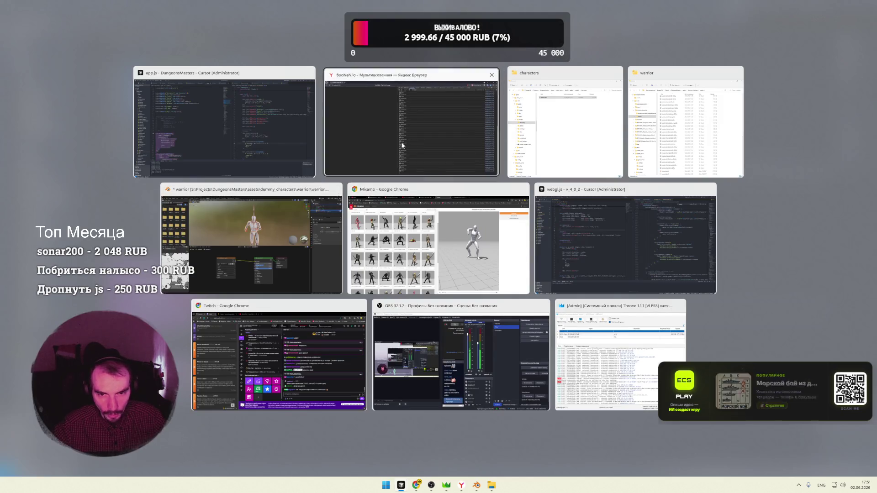
pyautogui.click(402, 145)
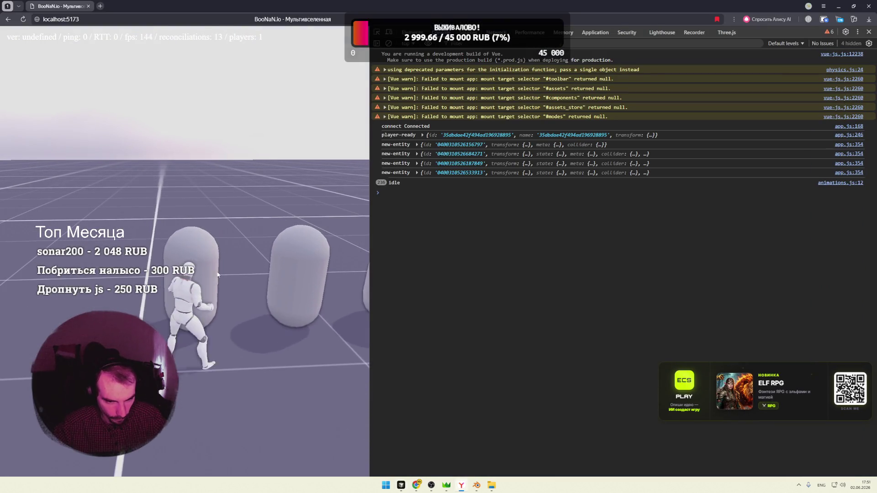
# Attack the nearest capsule dummy, watch the autoattack-idle log, then switch to Cursor
pyautogui.click(216, 274)
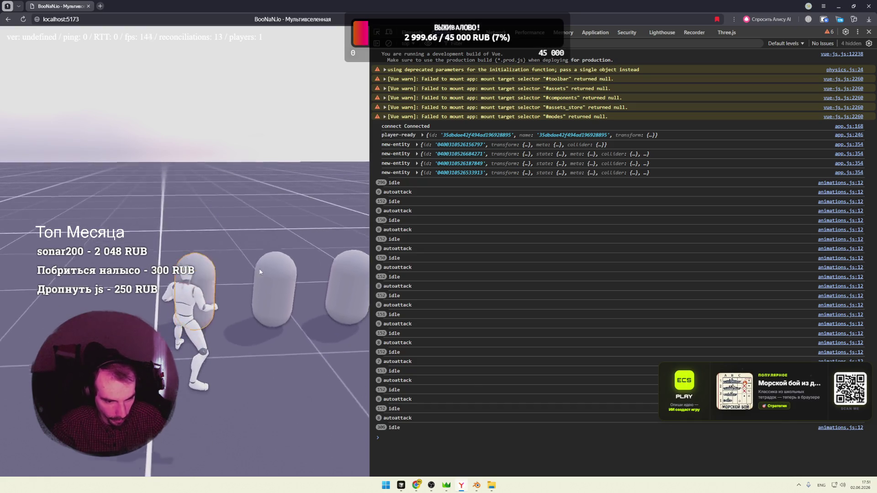
pyautogui.hotkey('alt', 'Tab')
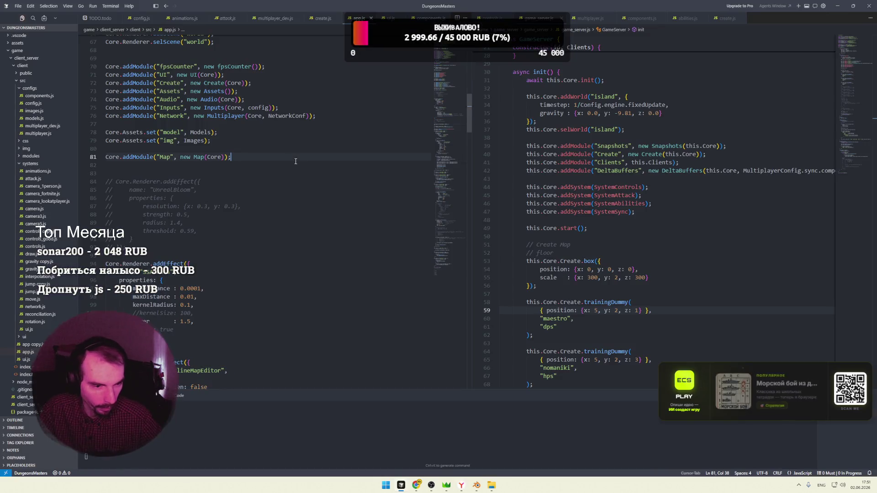
# Inspect the entity.player check, idle/walk branch and autoattack speed-1 branch in animations.js, then return to the browser
pyautogui.hotkey('ctrl', 'Tab')
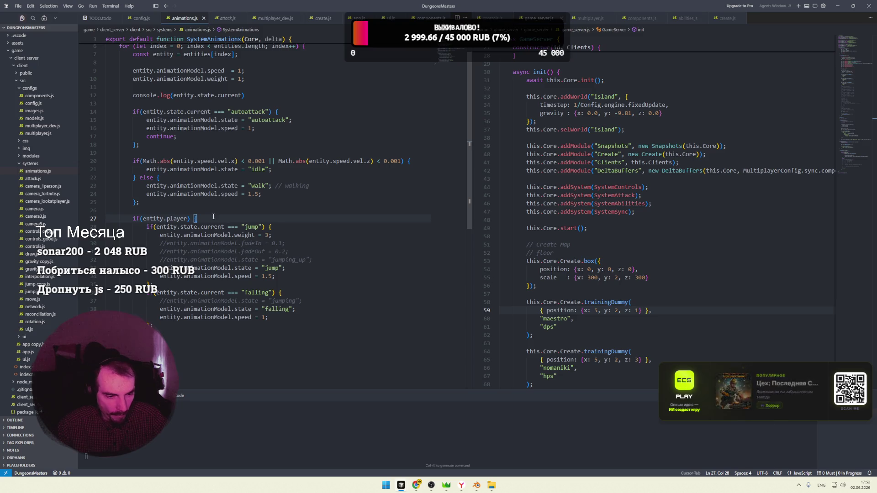
pyautogui.click(173, 218)
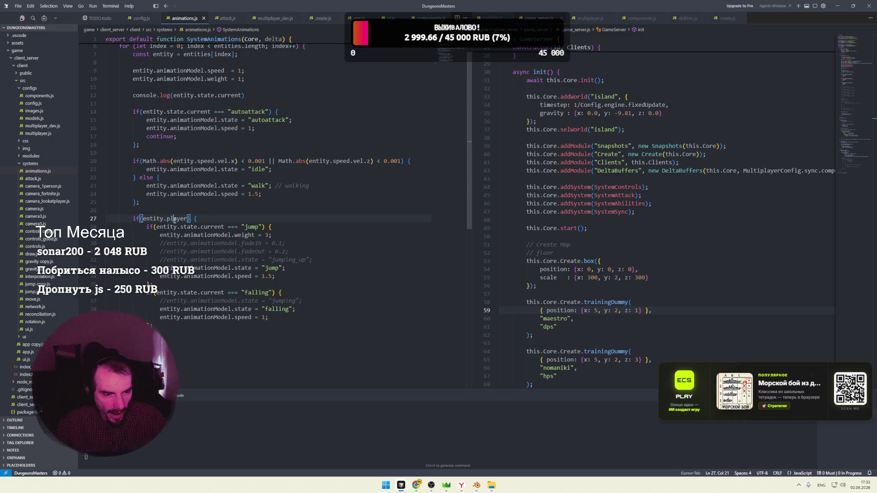
pyautogui.scroll(1, 204, 219)
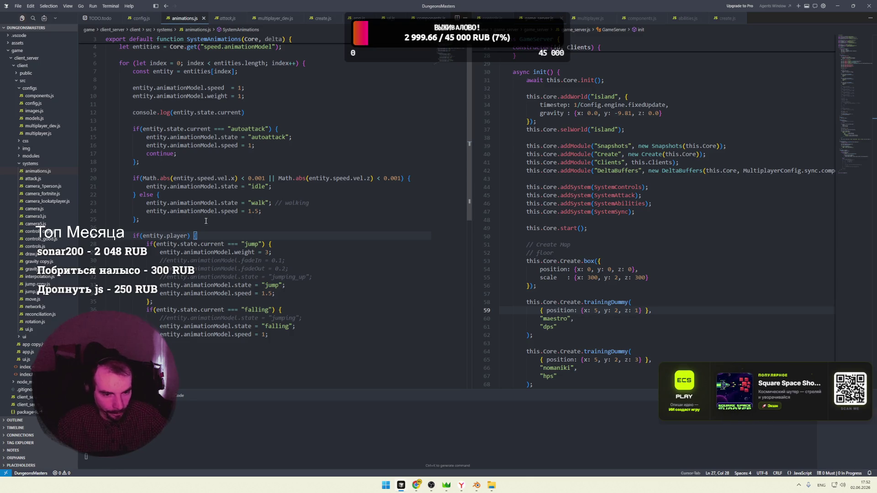
pyautogui.click(277, 198)
pyautogui.scroll(1, 279, 198)
pyautogui.click(268, 164)
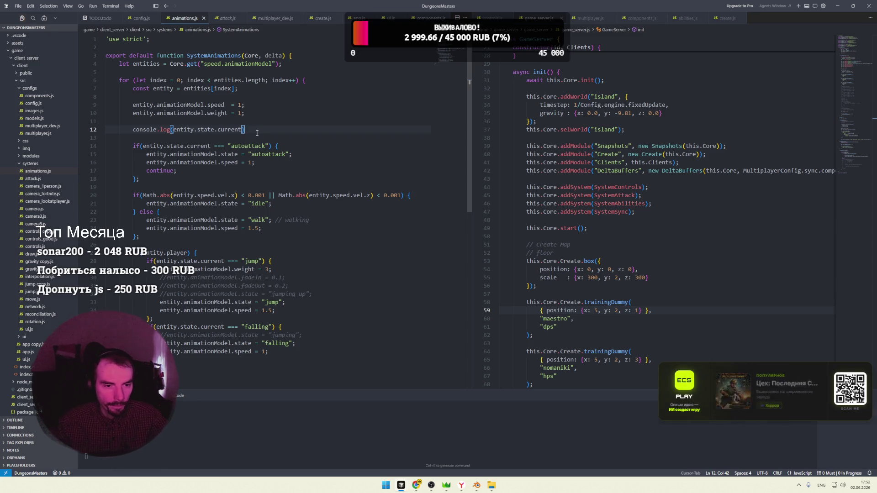
pyautogui.hotkey('alt', 'Tab')
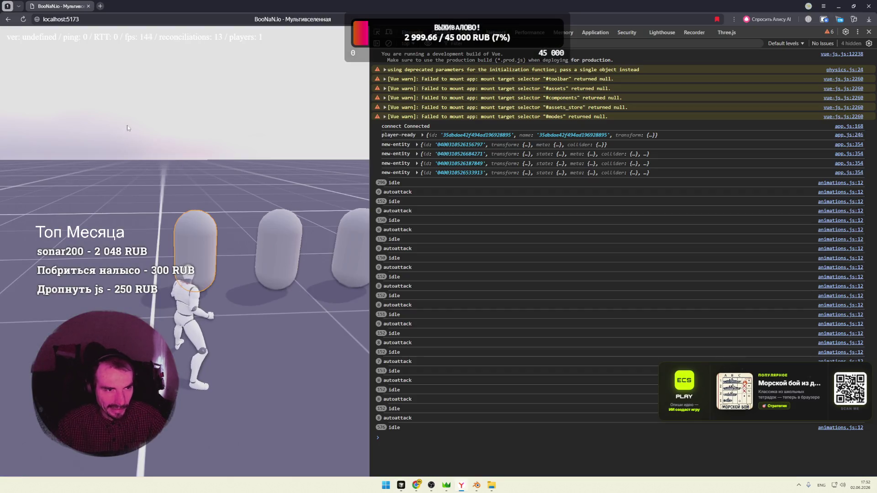
# Load localhost:5173 in a second window, snap it right and the first left, hiding the dev console
pyautogui.click(123, 19)
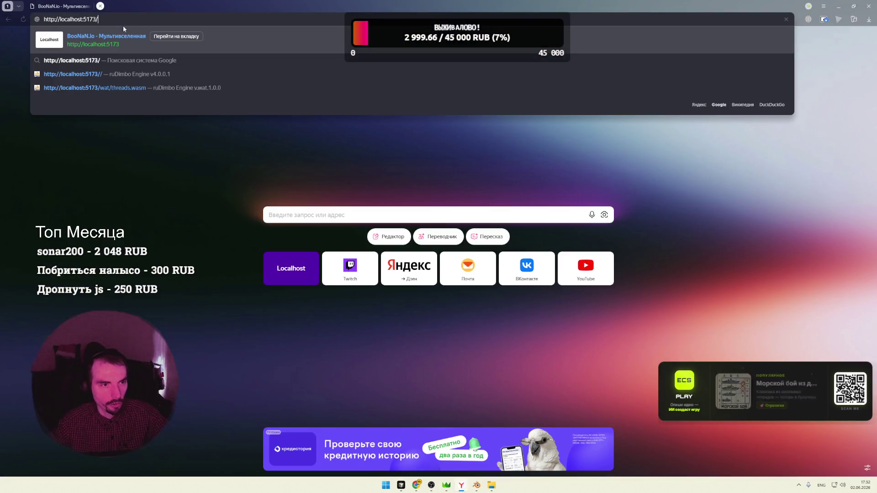
pyautogui.press('Return')
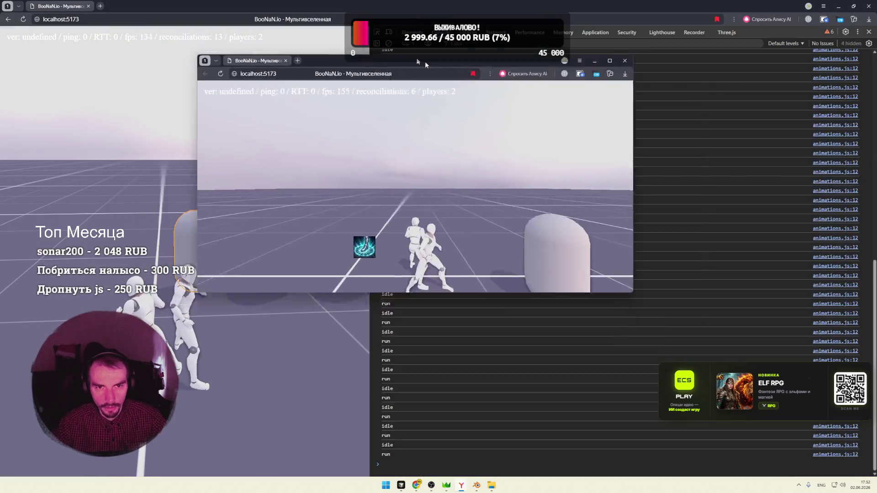
pyautogui.moveTo(425, 61); pyautogui.dragTo(876, 144)
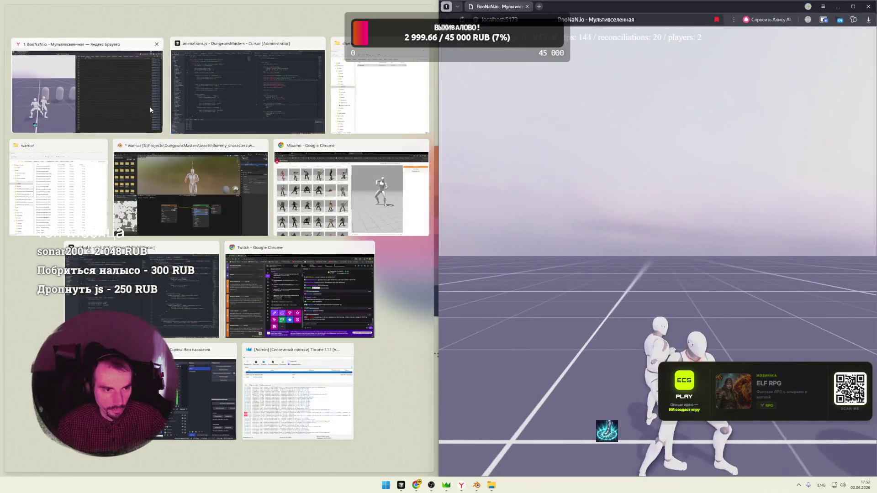
pyautogui.click(150, 106)
pyautogui.press('F12')
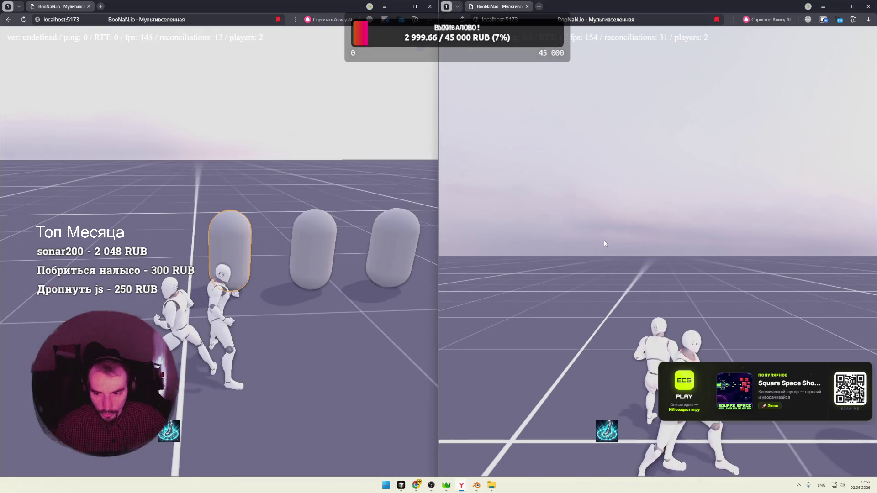
# Take control of the second player and move it with W and A toward the dummies
pyautogui.click(604, 242)
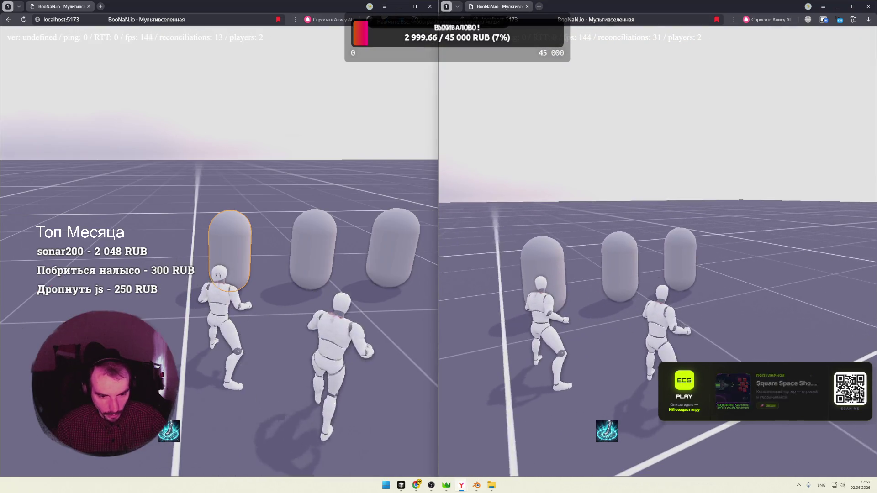
pyautogui.press('w')
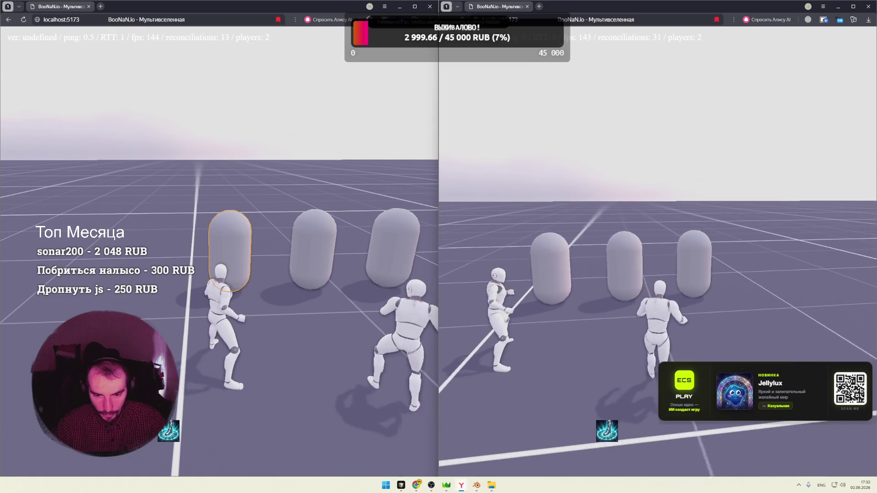
pyautogui.press('a')
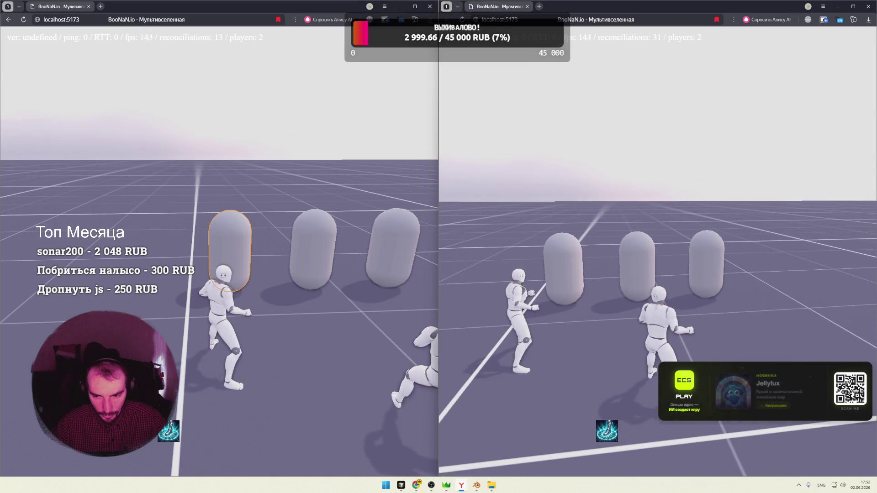
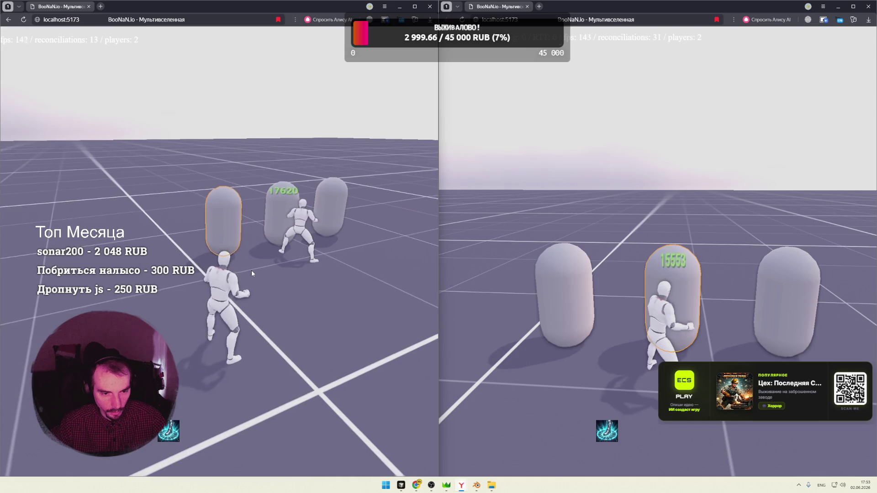
# Switch away from the game windows and bring the Cursor editor to the front
pyautogui.press('super+Tab')
pyautogui.click(439, 151)
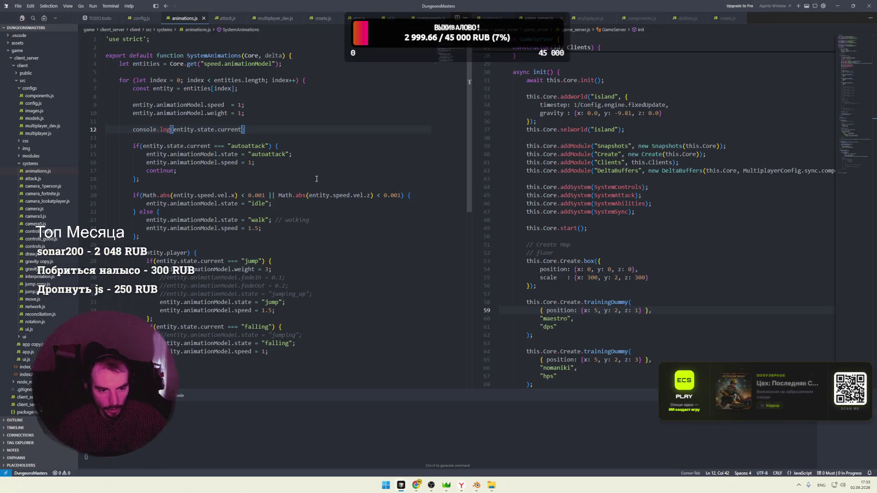
# Close the attack.js preview and get abilities.js showing beside animations.js
pyautogui.click(439, 151)
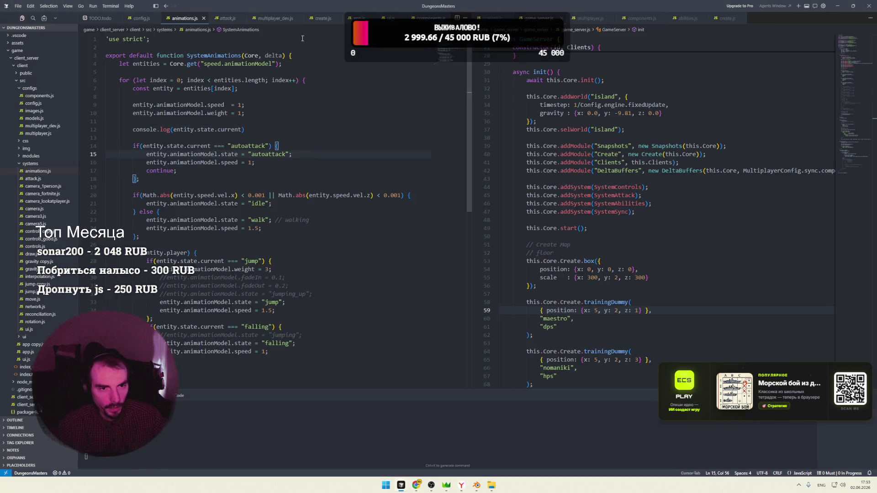
pyautogui.click(226, 18)
pyautogui.hotkey('ctrl', 'w')
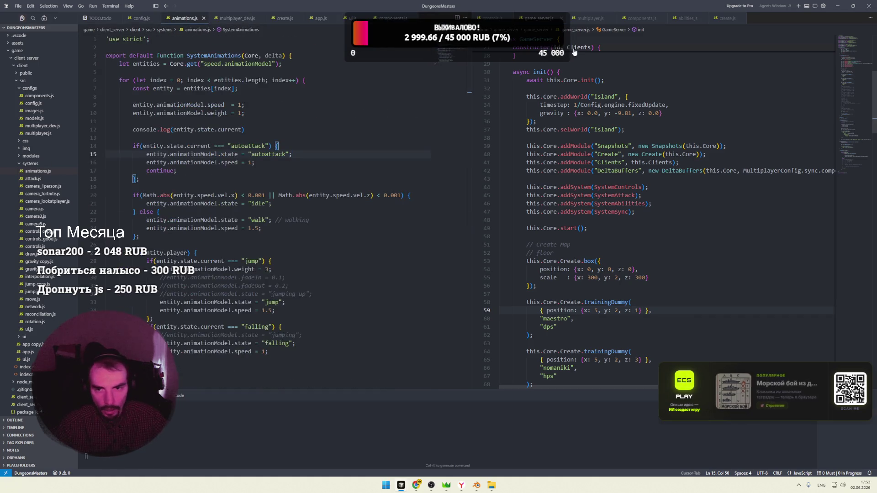
pyautogui.click(638, 128)
pyautogui.click(503, 22)
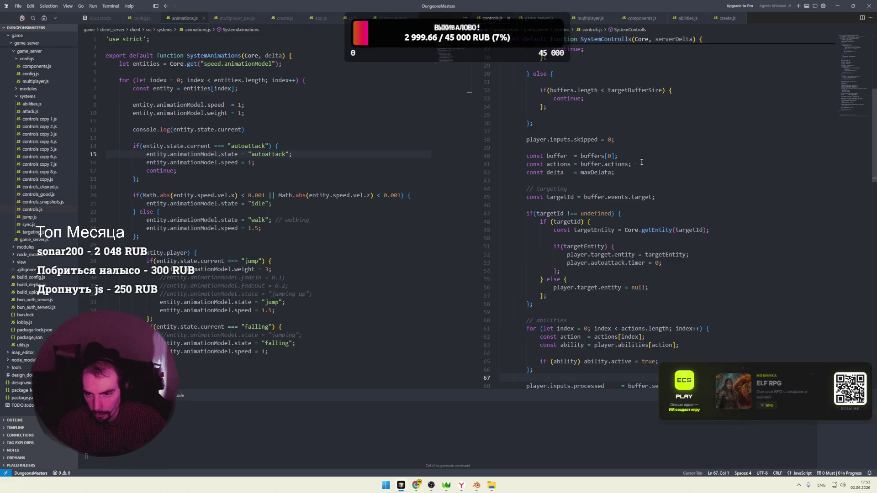
pyautogui.click(687, 18)
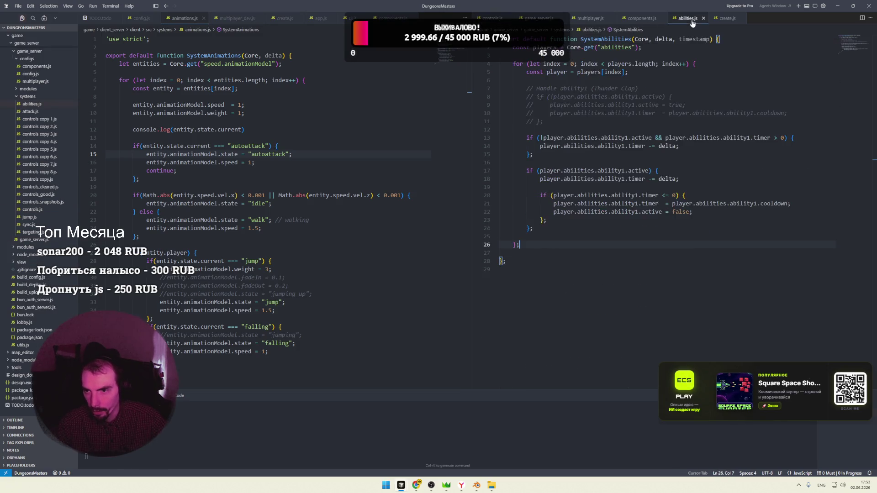
# Review the ability handling loop, the commented Thunder Clap block and the timer checks
pyautogui.click(682, 99)
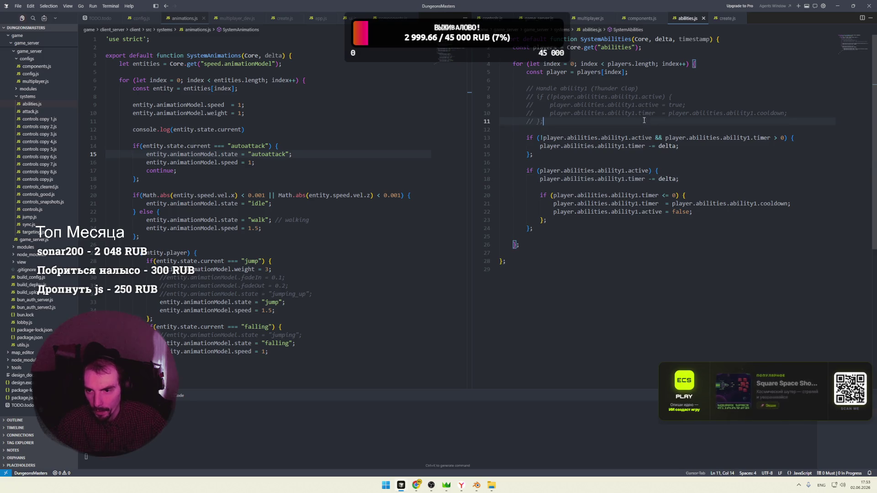
pyautogui.moveTo(542, 93); pyautogui.dragTo(579, 122)
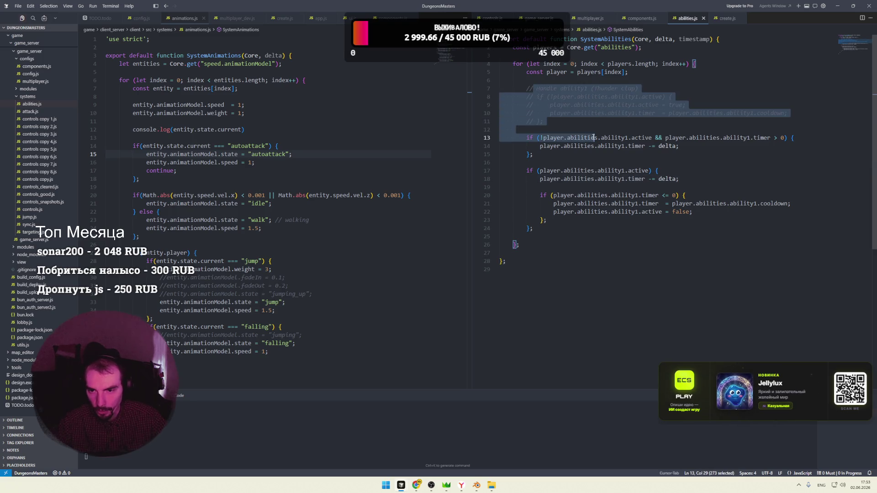
pyautogui.click(579, 122)
pyautogui.click(665, 158)
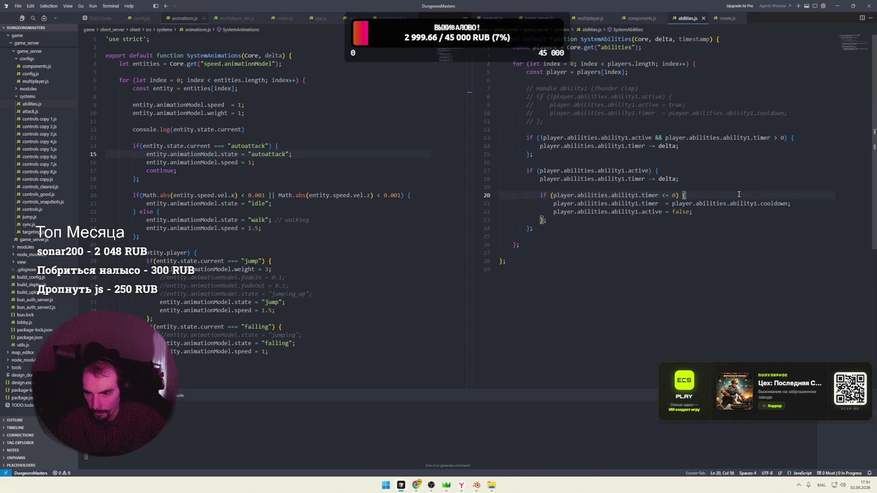
pyautogui.press('Up')
pyautogui.press('Up')
pyautogui.press('Up')
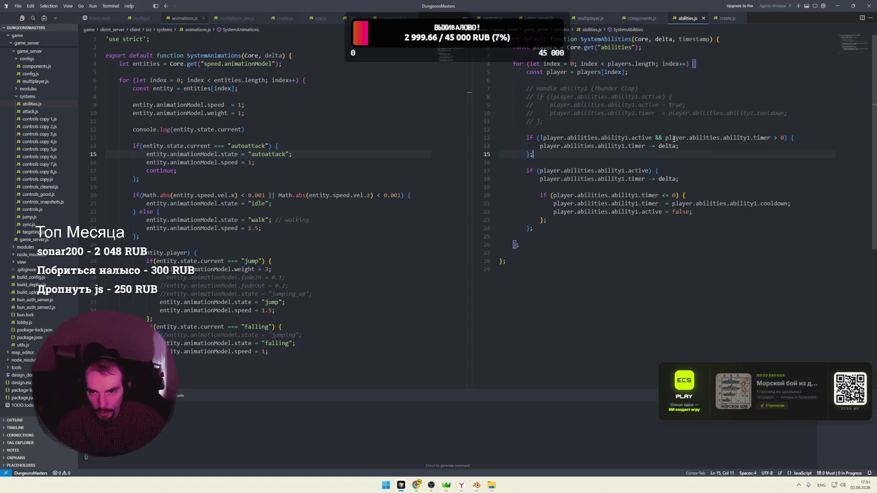
pyautogui.doubleClick(556, 72)
pyautogui.click(663, 172)
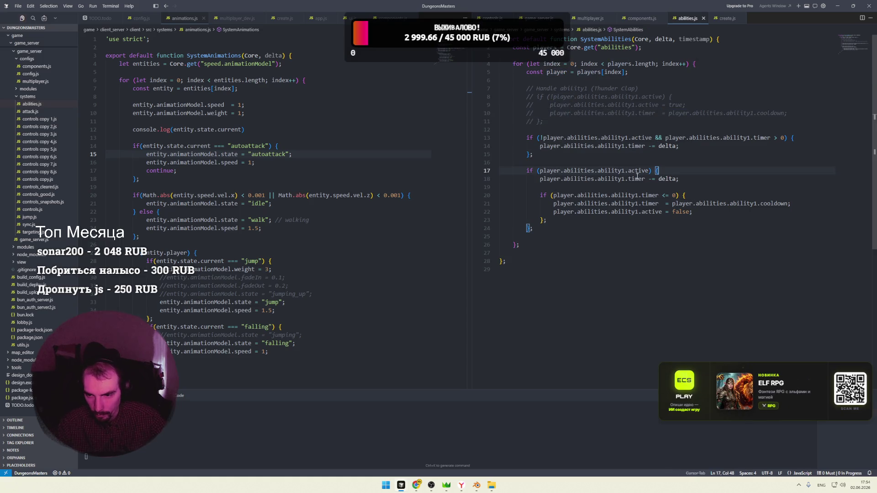
# Add player.state.current = "thunder_clap" after the deactivation line in the timer <= 0 block
pyautogui.moveTo(656, 181); pyautogui.dragTo(528, 174)
pyautogui.moveTo(705, 199); pyautogui.dragTo(708, 213)
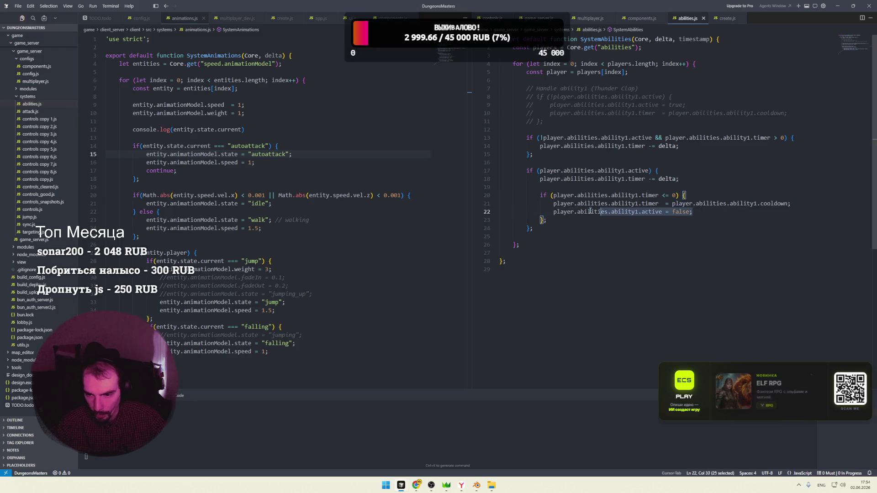
pyautogui.click(708, 213)
pyautogui.write('player')
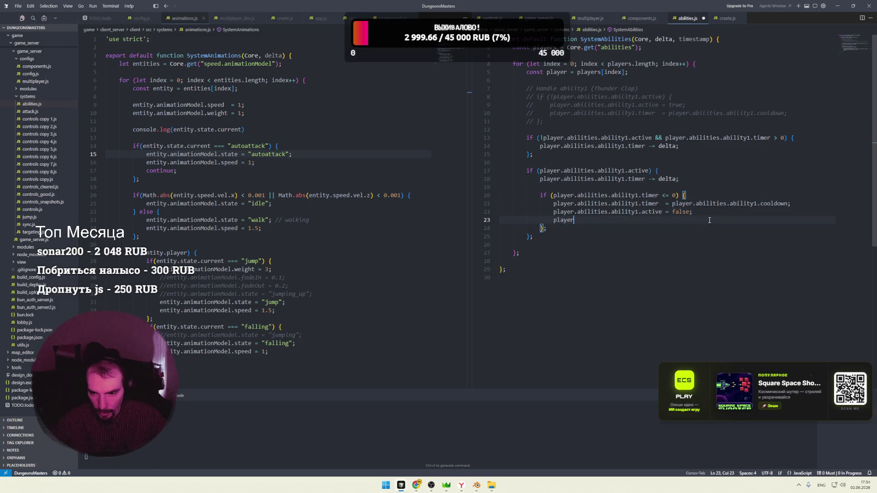
pyautogui.write('.state')
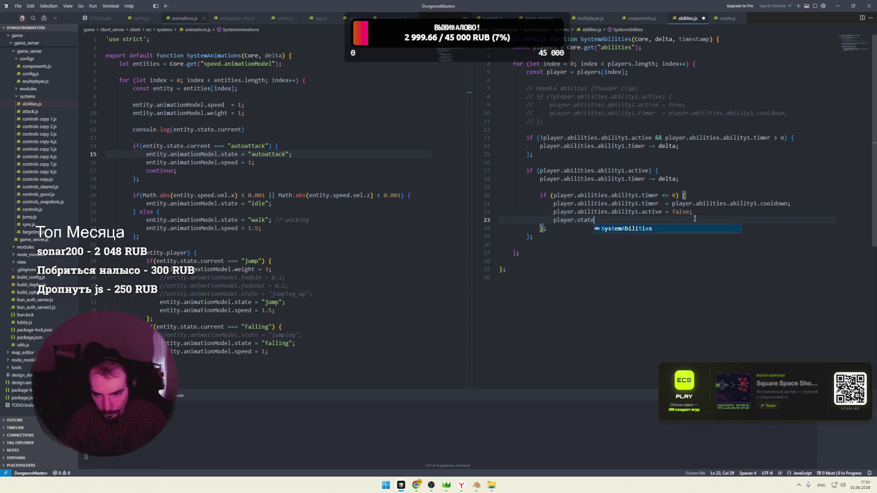
pyautogui.write('.current')
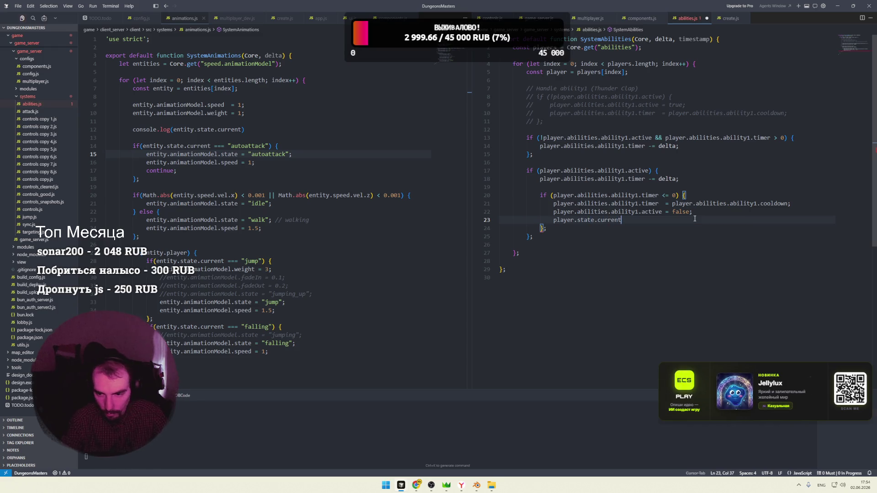
pyautogui.write(' = "th')
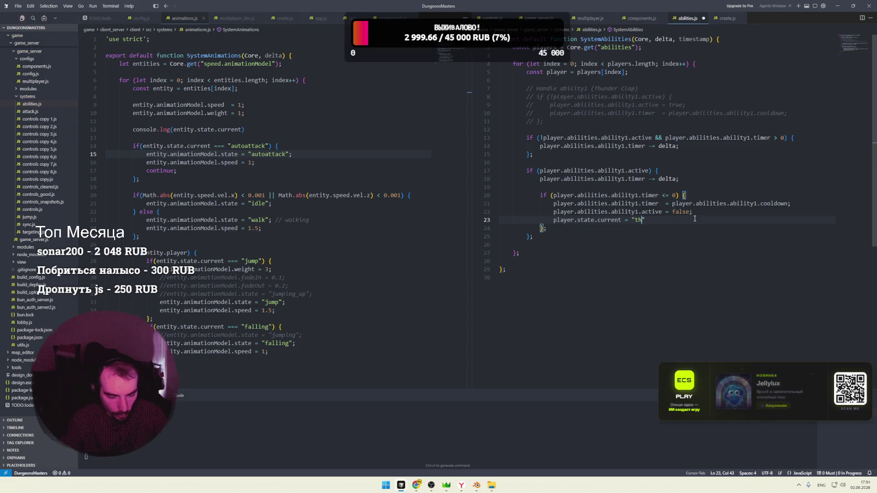
pyautogui.write('under_clap')
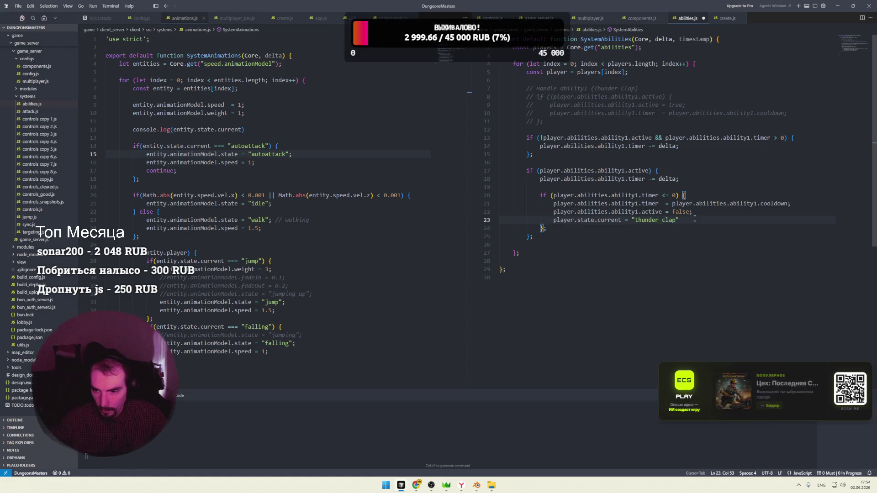
pyautogui.write('";')
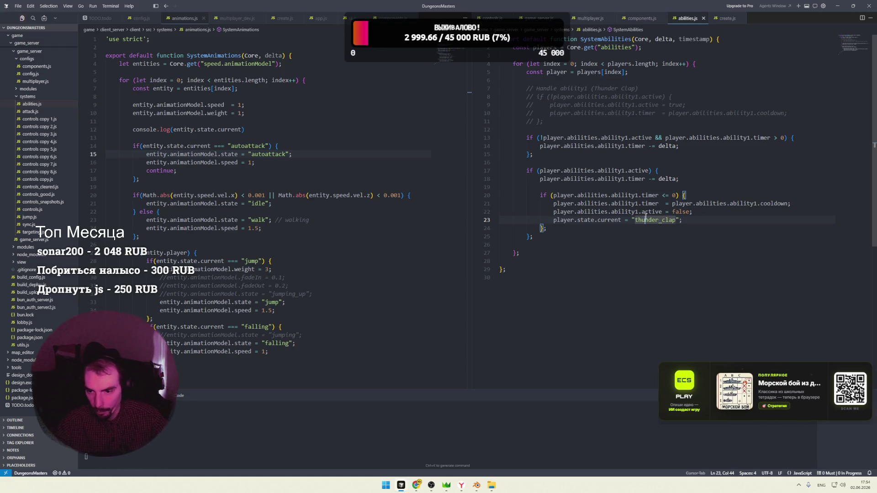
pyautogui.doubleClick(656, 220)
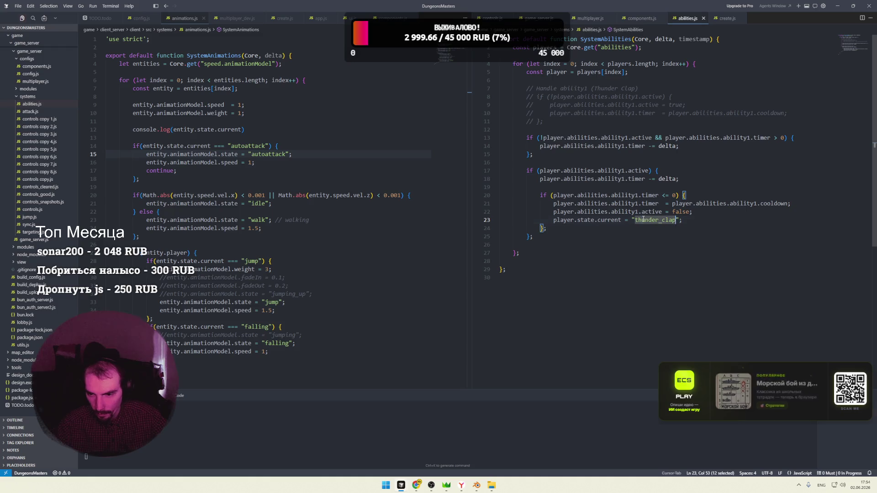
pyautogui.moveTo(277, 180); pyautogui.dragTo(150, 179)
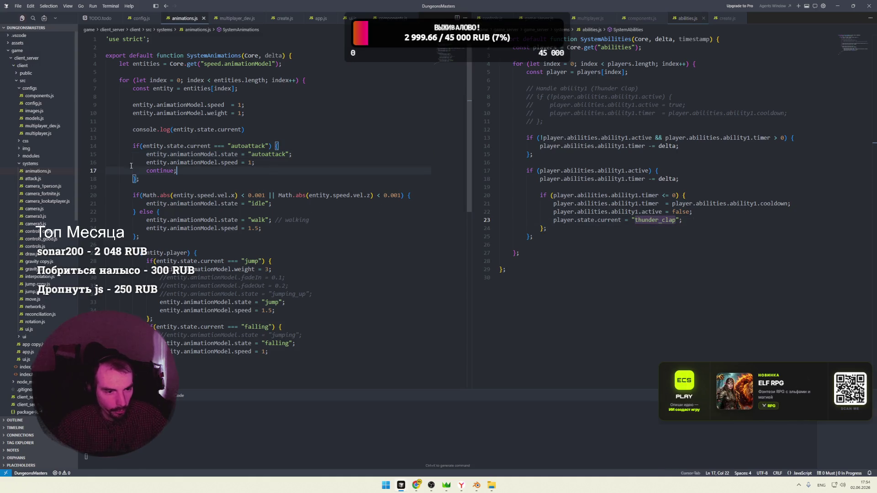
# Duplicate the autoattack if-block in animations.js and rename its strings to thunder_clap
pyautogui.write('if(entity.state.current === "autoattack") {             entity.animationModel.state = "autoattack";             entity.animationModel.speed = 1;             continue;         };')
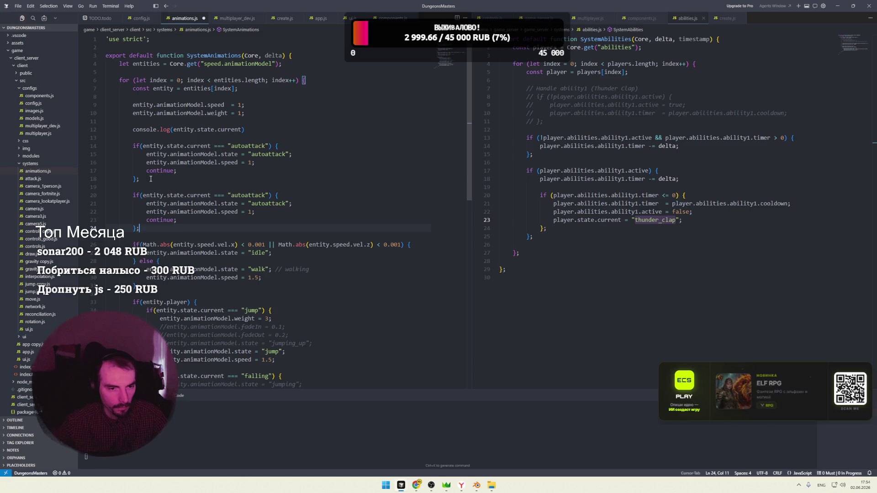
pyautogui.doubleClick(648, 220)
pyautogui.hotkey('ctrl', 'c')
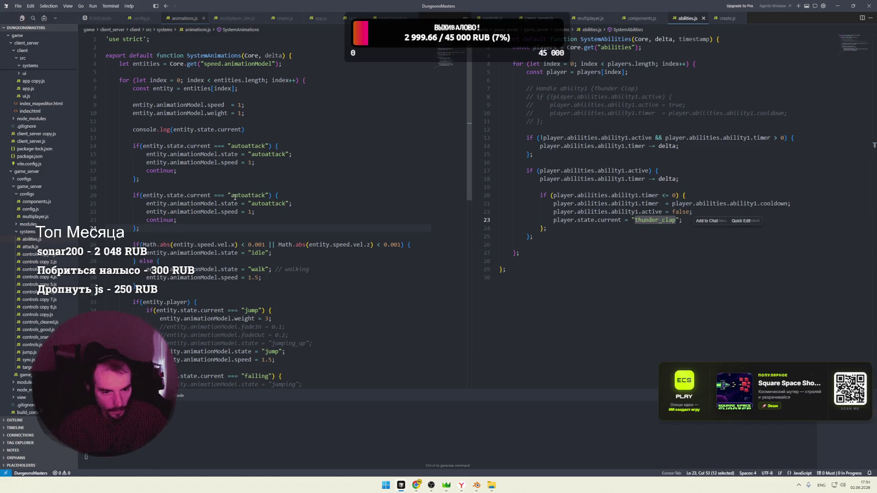
pyautogui.doubleClick(248, 195)
pyautogui.hotkey('ctrl', 'v')
pyautogui.hotkey('ctrl', 'v')
pyautogui.click(298, 195)
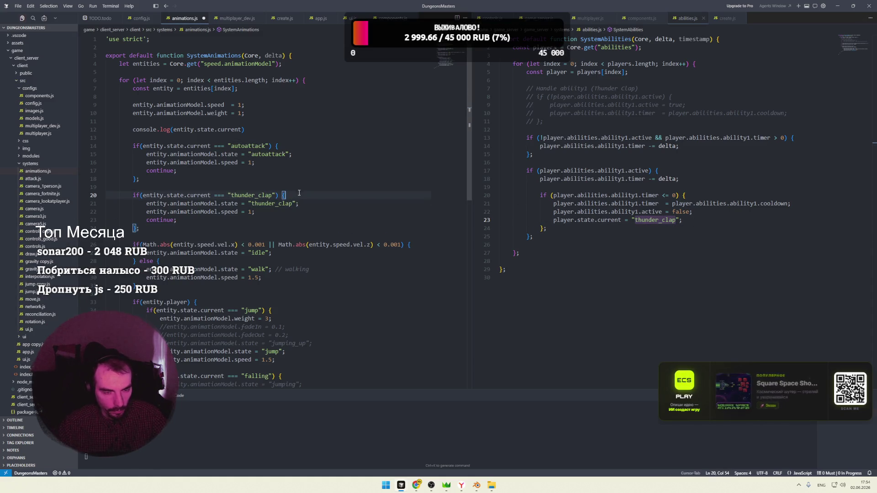
pyautogui.click(264, 212)
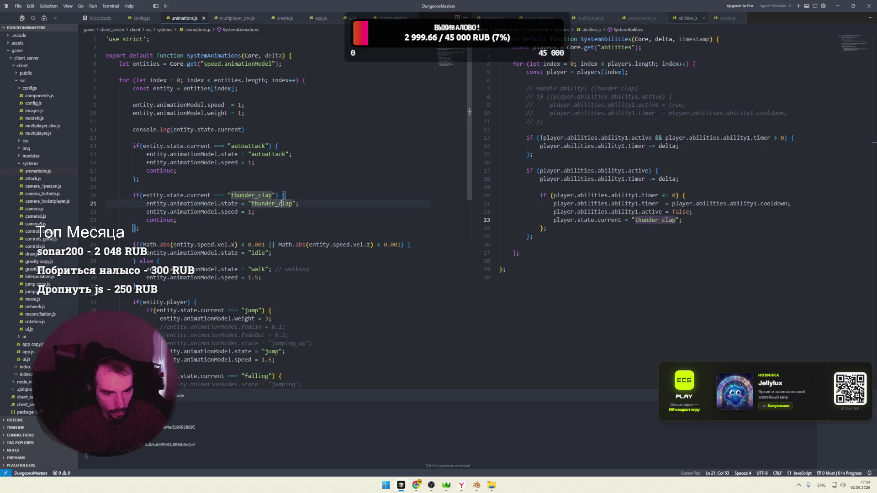
# Run npm run dev, read the 'already been declared' error and jump to the gcd class in components.js
pyautogui.click(541, 236)
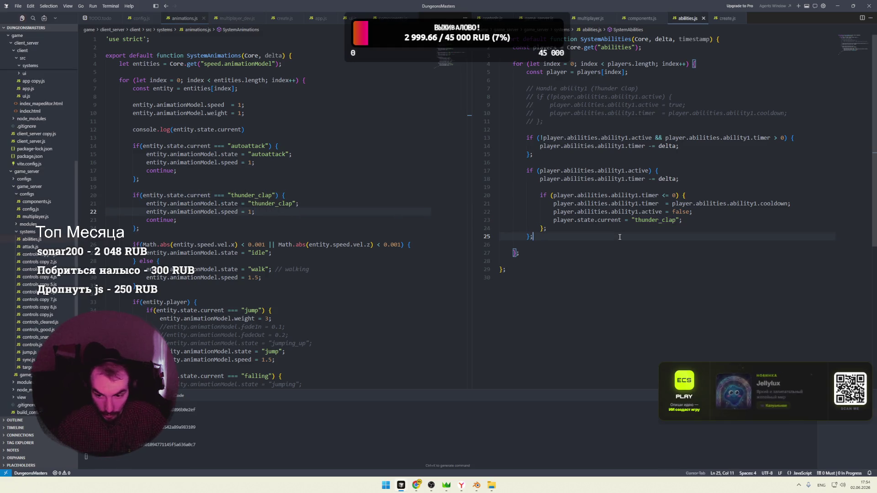
pyautogui.press('Return')
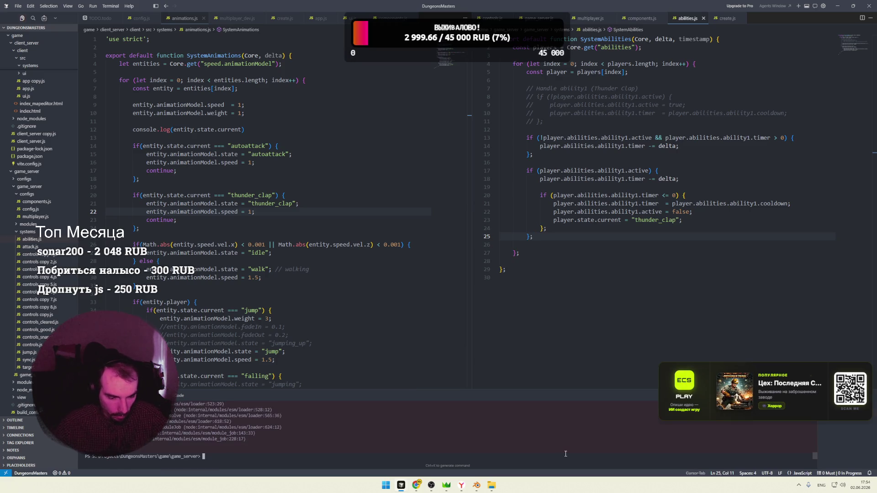
pyautogui.moveTo(418, 389); pyautogui.dragTo(418, 325)
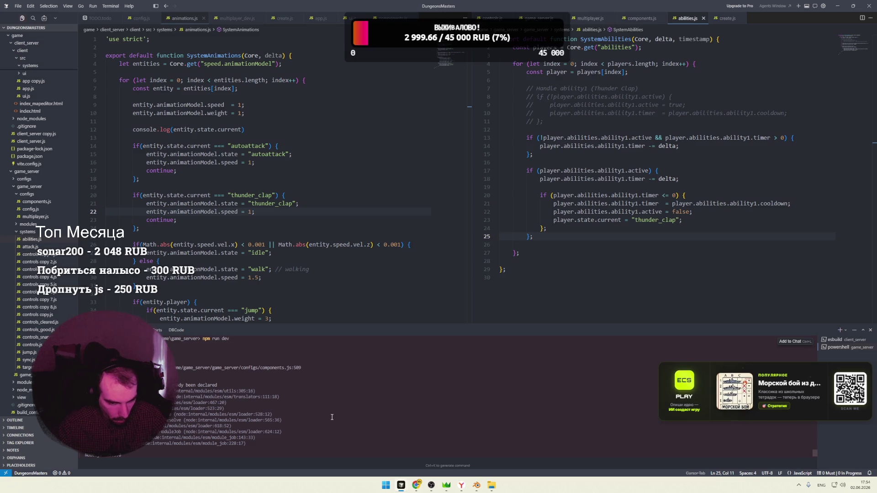
pyautogui.keyDown('ctrl'); pyautogui.click(288, 368); pyautogui.keyUp('ctrl')
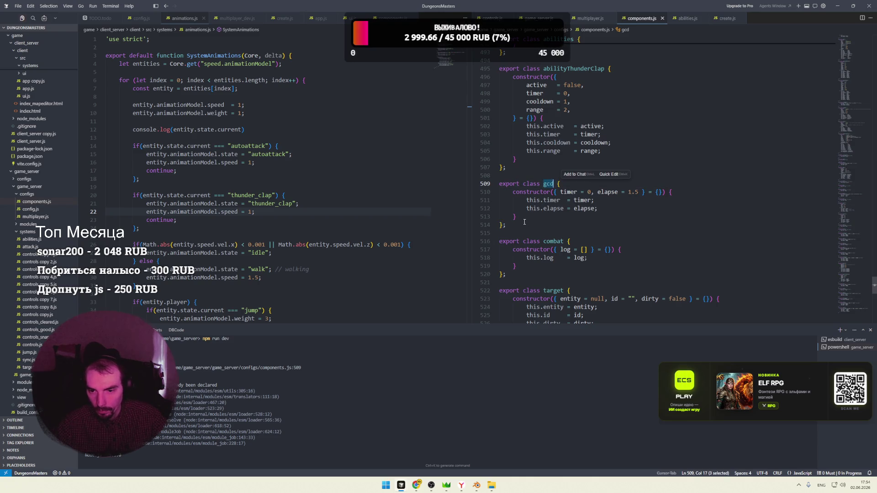
# Find the duplicate gcd class in components.js and delete the whole class
pyautogui.moveTo(524, 221); pyautogui.dragTo(495, 190)
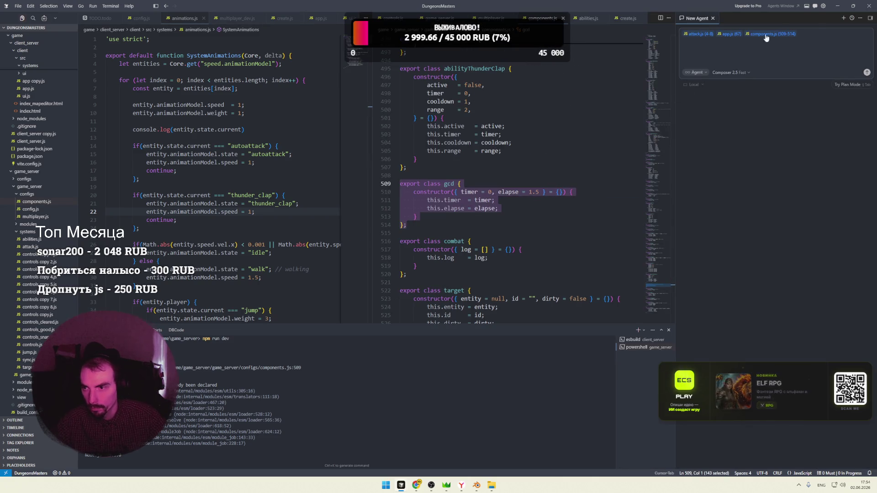
pyautogui.click(553, 186)
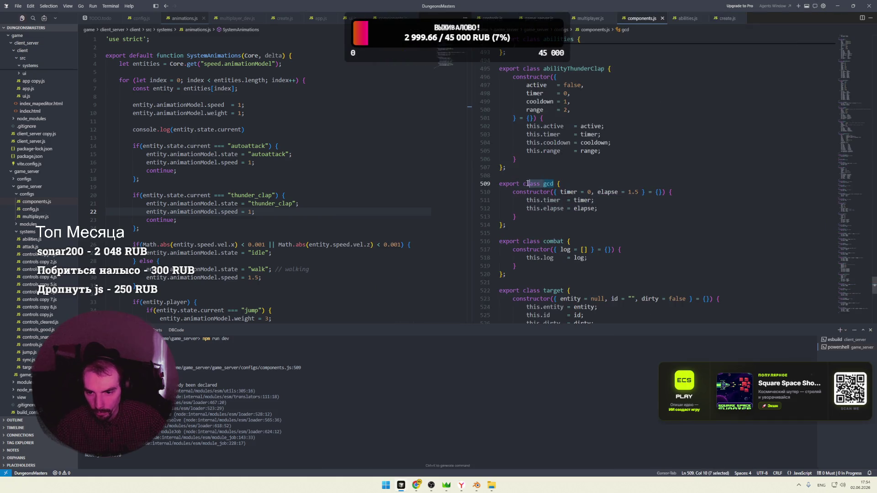
pyautogui.hotkey('ctrl', 'f')
pyautogui.press('Return')
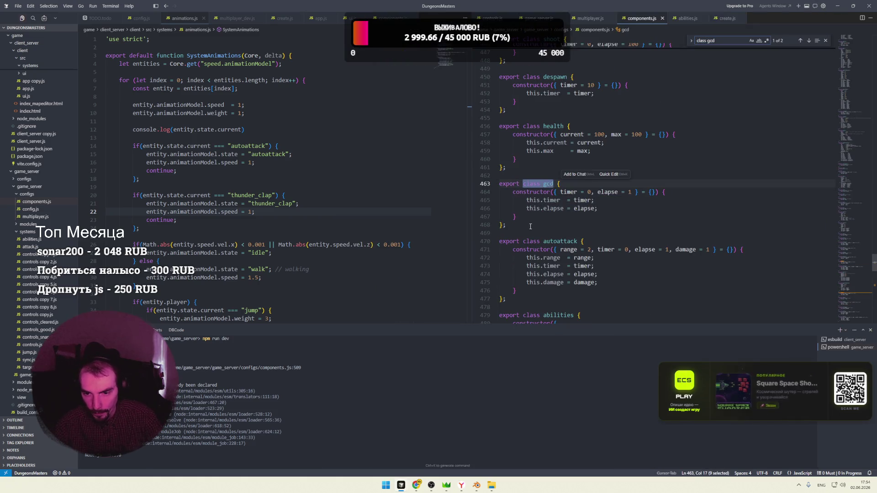
pyautogui.moveTo(506, 225); pyautogui.dragTo(493, 185)
pyautogui.press('Delete')
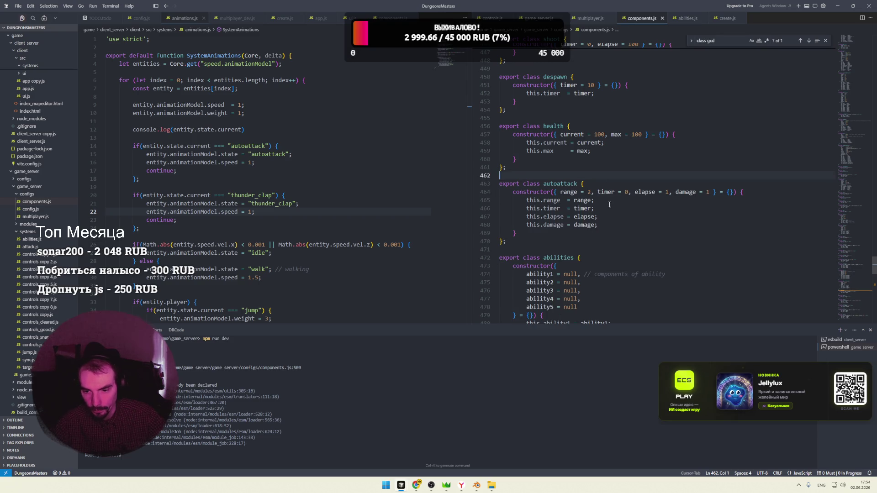
# Stop and restart the game server, then bring the game windows forward
pyautogui.hotkey('ctrl', 'c')
pyautogui.press('Return')
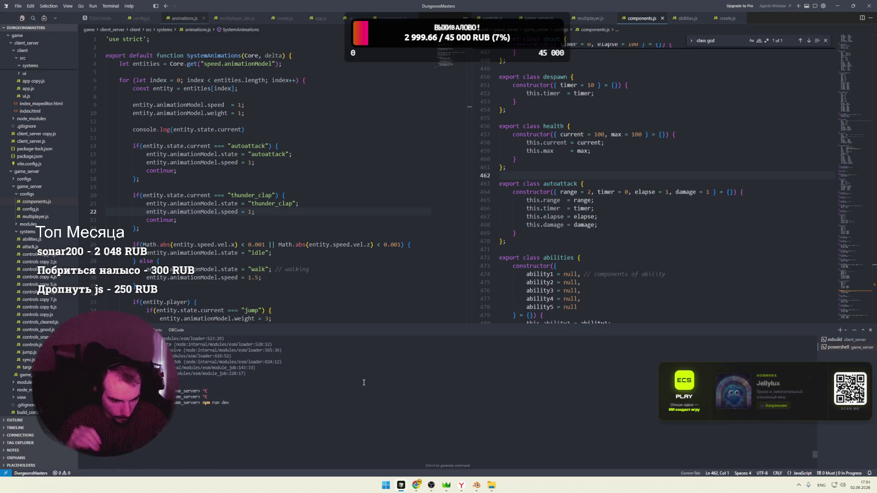
pyautogui.moveTo(417, 485)
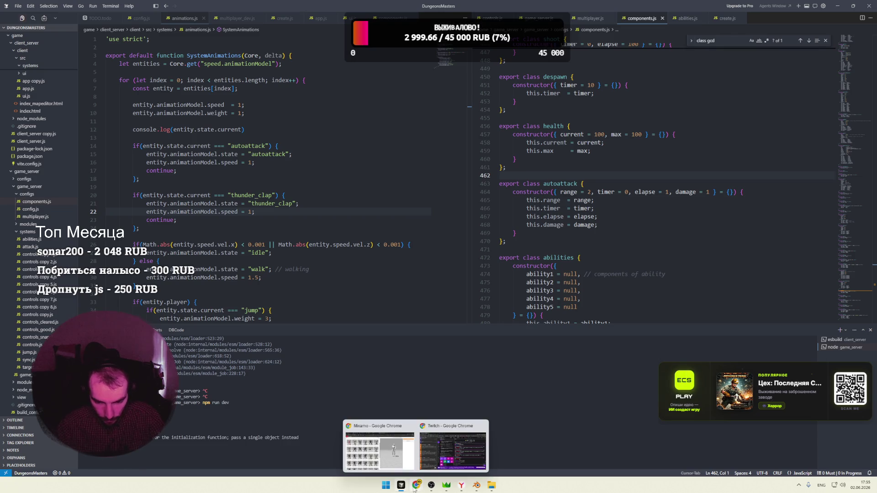
pyautogui.click(500, 449)
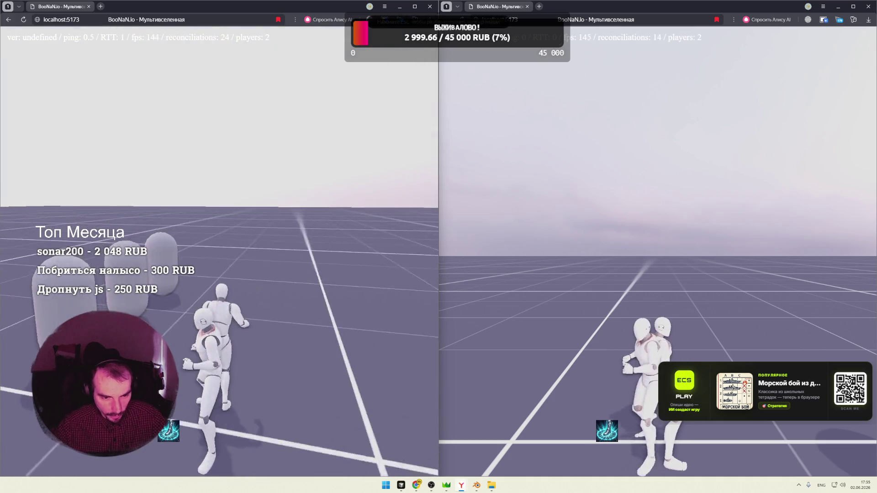
# Move the character and swing the camera, then show the DevTools console narrowed beside the game
pyautogui.press('w')
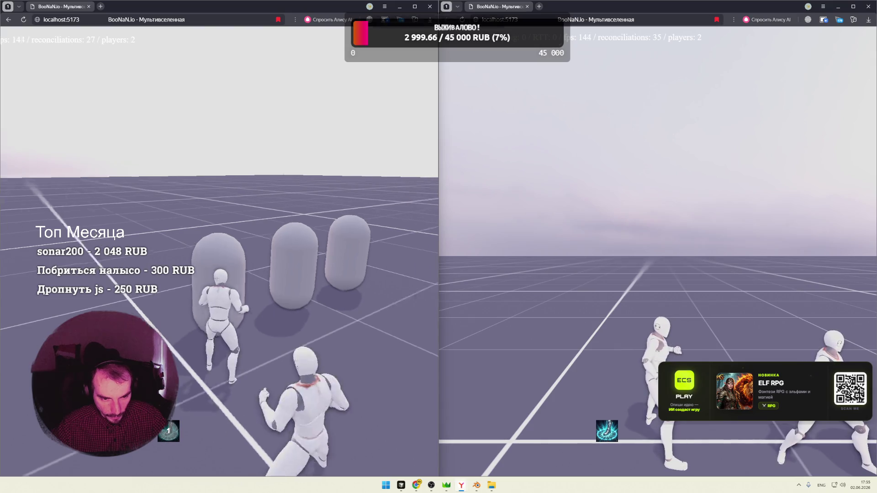
pyautogui.moveTo(272, 319)
pyautogui.mouseDown()
pyautogui.moveTo(280, 298)
pyautogui.moveTo(300, 298)
pyautogui.mouseUp()
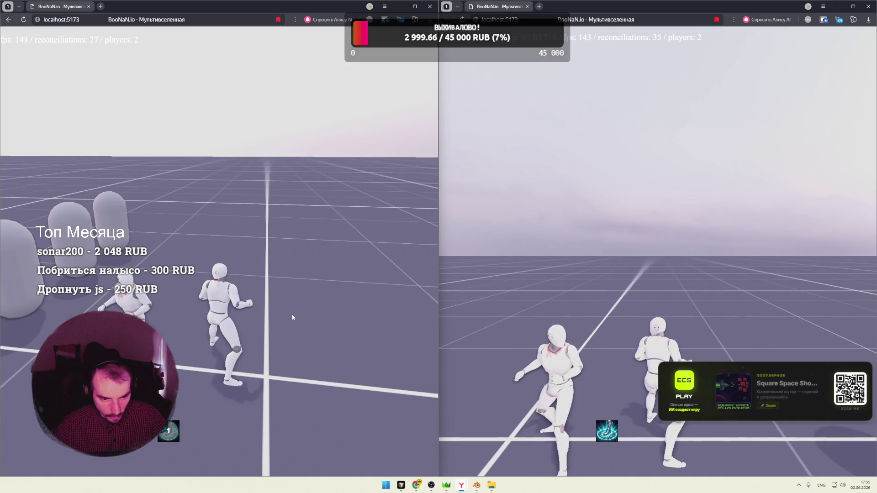
pyautogui.press('super+Tab')
pyautogui.press('Escape')
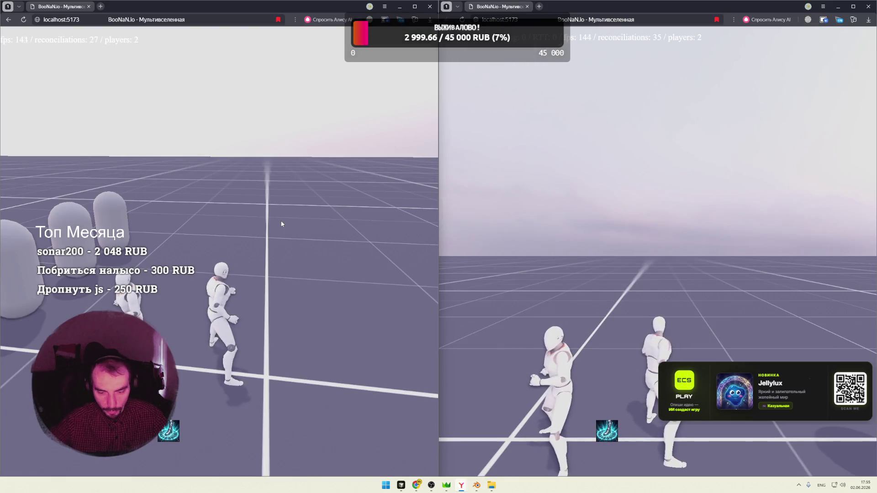
pyautogui.press('F12')
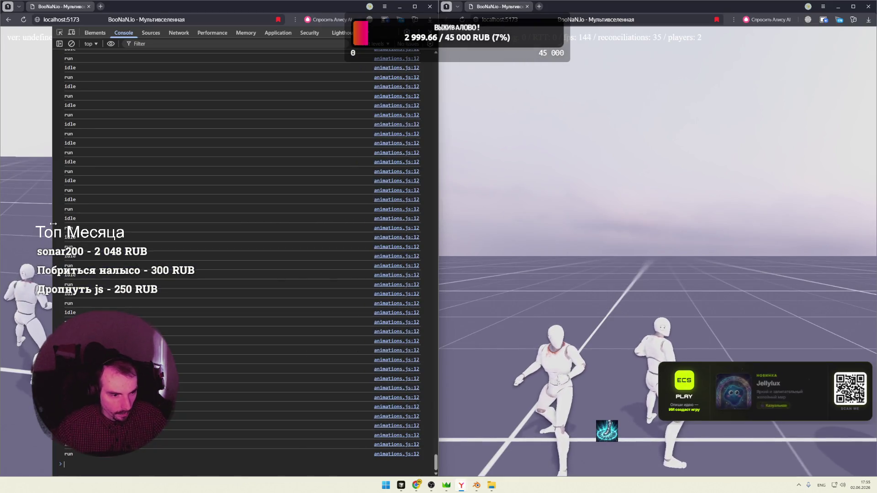
pyautogui.moveTo(52, 231); pyautogui.dragTo(251, 231)
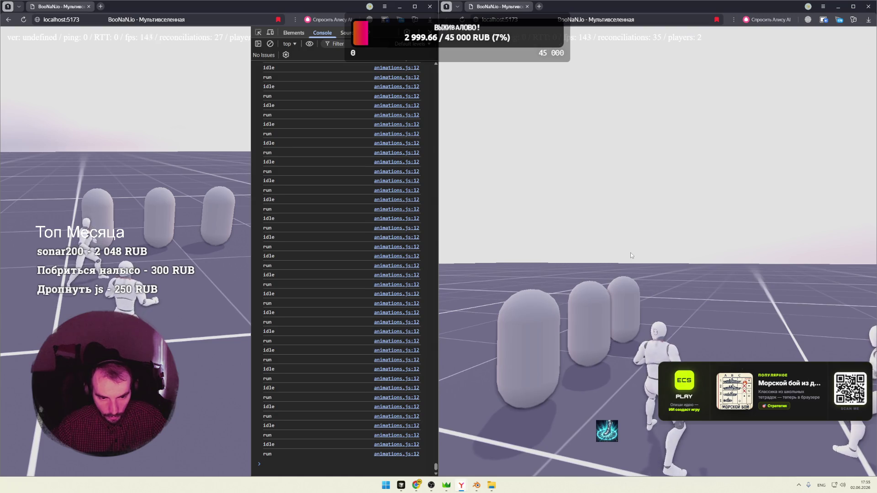
# Trigger the thunder_clap attack to check the console logging, then switch back to Cursor
pyautogui.click(234, 248)
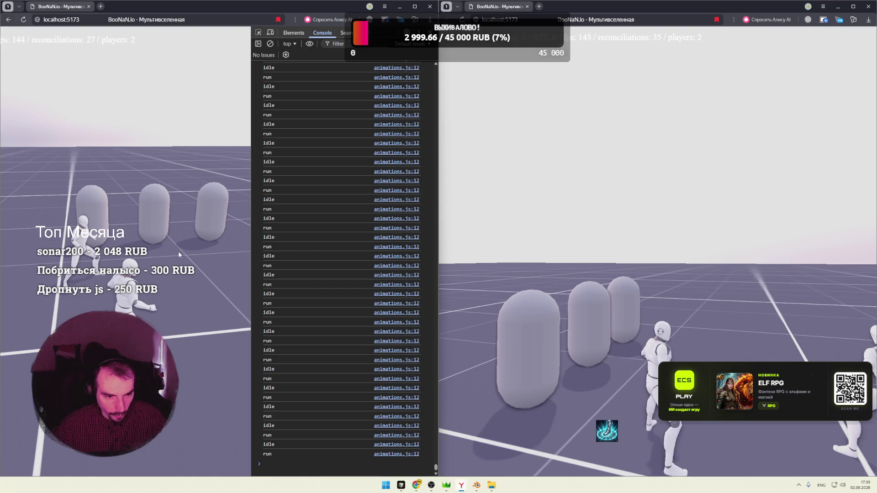
pyautogui.hotkey('alt', 'Tab')
pyautogui.click(445, 168)
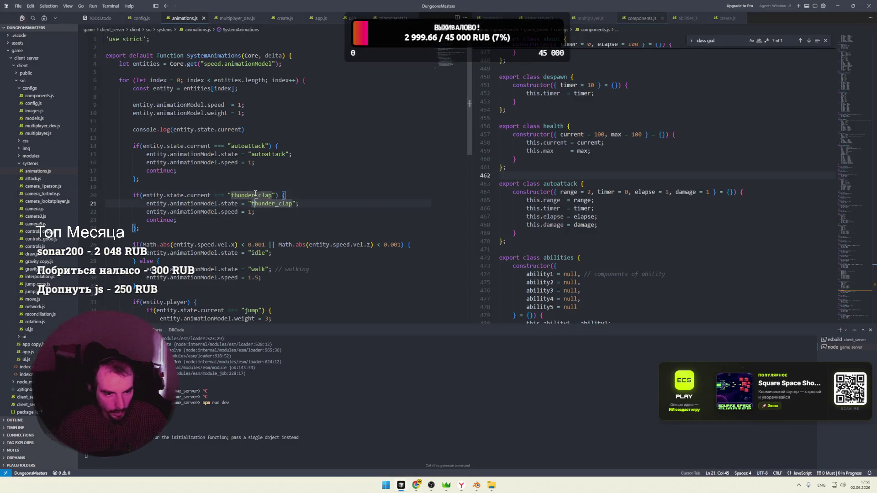
# Check the thunder_clap speed line in animations.js, then switch to the warrior Blender project
pyautogui.click(252, 212)
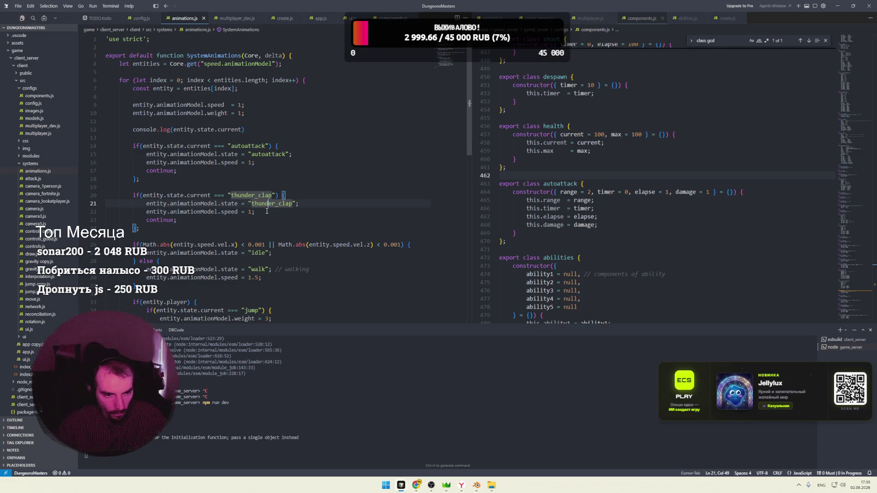
pyautogui.click(476, 485)
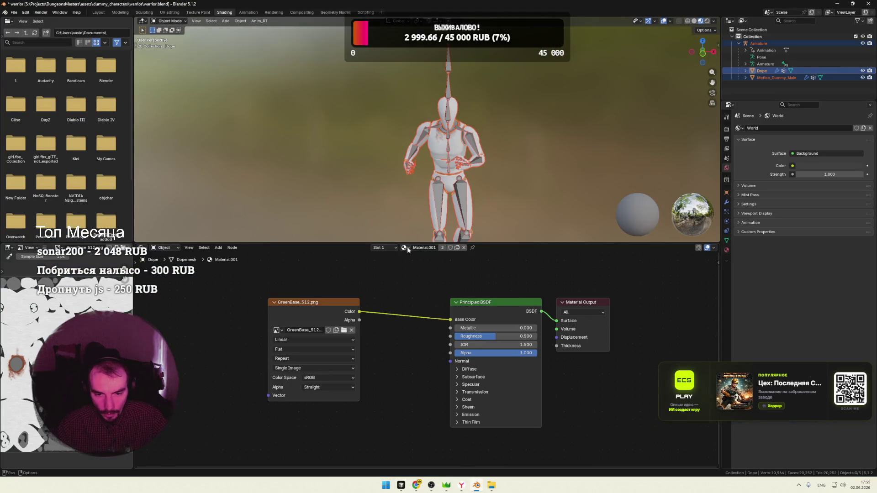
# In the Animation workspace assign the thunder_clap action to Dope and scrub its keyframes
pyautogui.click(248, 12)
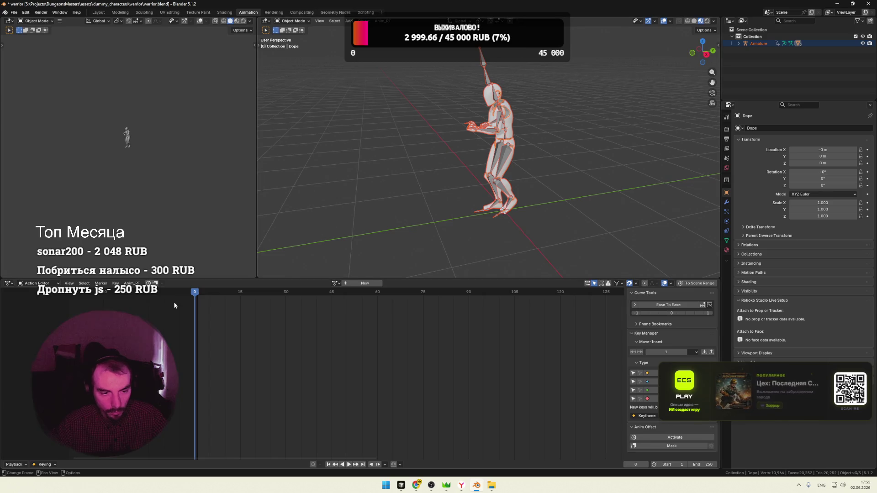
pyautogui.click(335, 283)
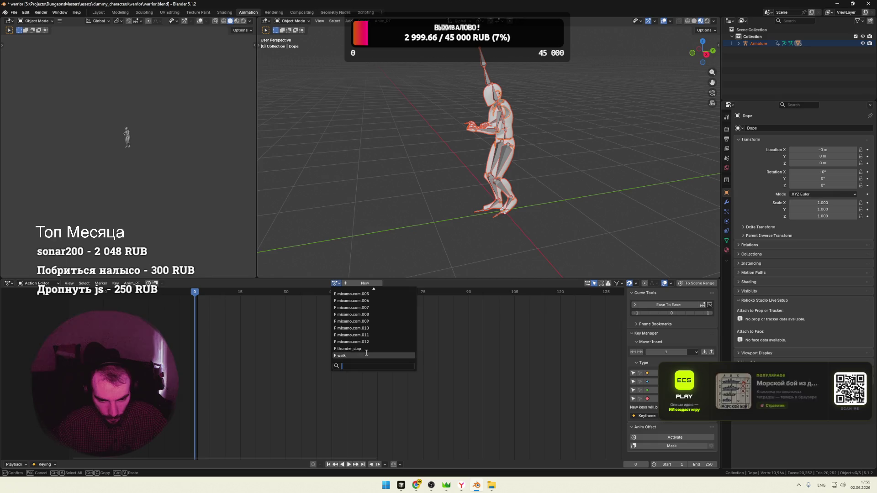
pyautogui.click(358, 348)
pyautogui.moveTo(196, 294); pyautogui.dragTo(317, 296)
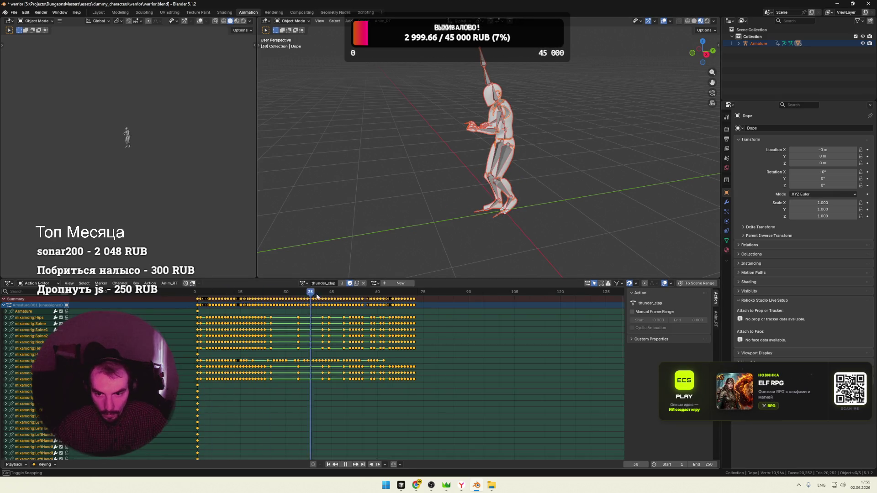
pyautogui.click(375, 283)
pyautogui.moveTo(266, 297); pyautogui.dragTo(335, 293)
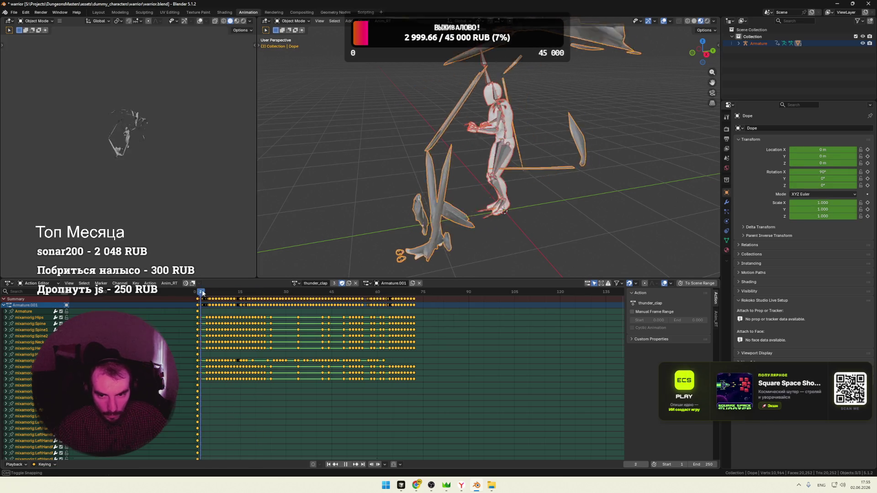
# Orbit around the character, toggle select-all and stop playback back at frame 1
pyautogui.moveTo(201, 289); pyautogui.dragTo(198, 291)
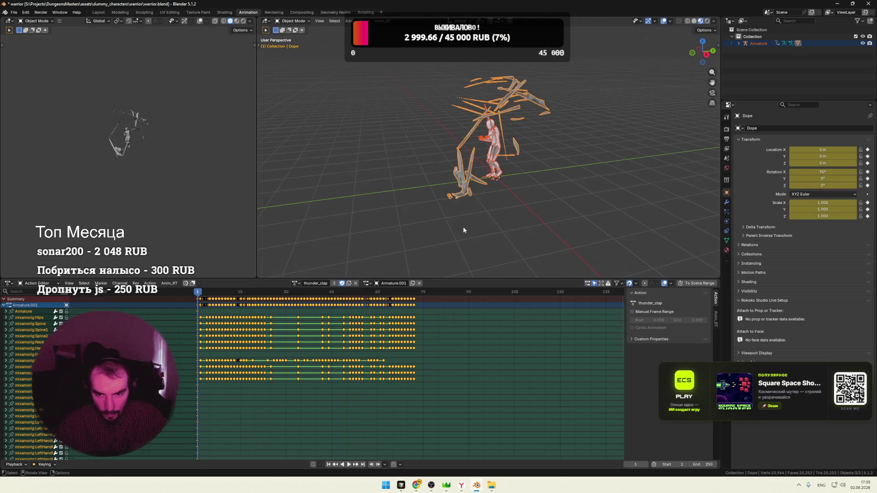
pyautogui.click(537, 190)
pyautogui.moveTo(535, 193)
pyautogui.mouseDown(button='middle')
pyautogui.moveTo(490, 198)
pyautogui.moveTo(517, 201)
pyautogui.mouseUp(button='middle')
pyautogui.press('a')
pyautogui.hotkey('alt', 'a')
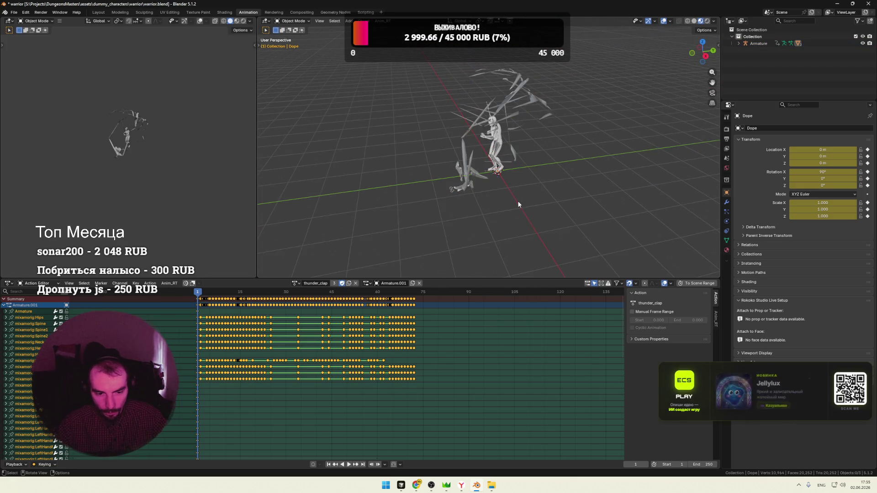
pyautogui.scroll(3, 484, 224)
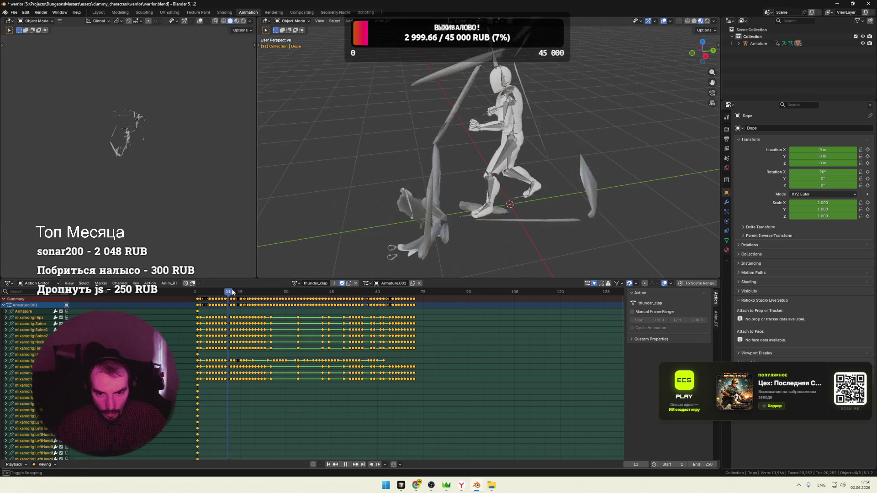
pyautogui.press('Escape')
pyautogui.scroll(-4, 562, 166)
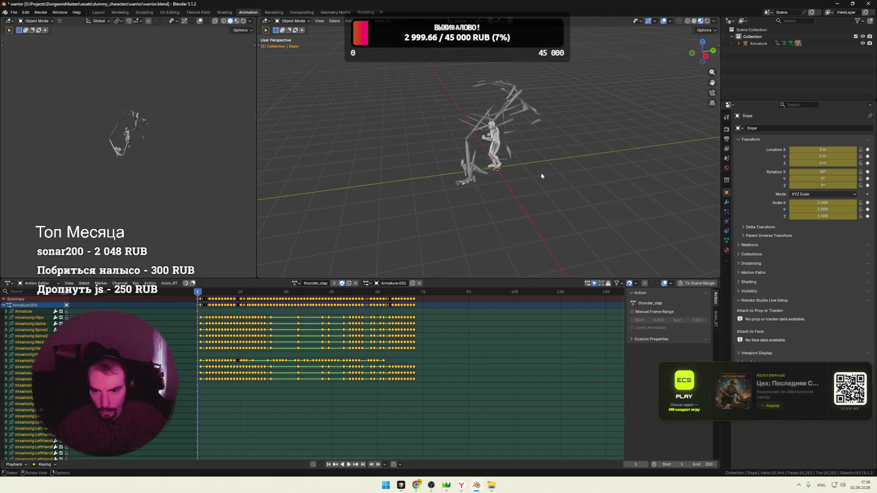
# Undo back through Armature and Motion_Dummy_Male, select the dummy mesh and move to Shading
pyautogui.hotkey('ctrl', 'z')
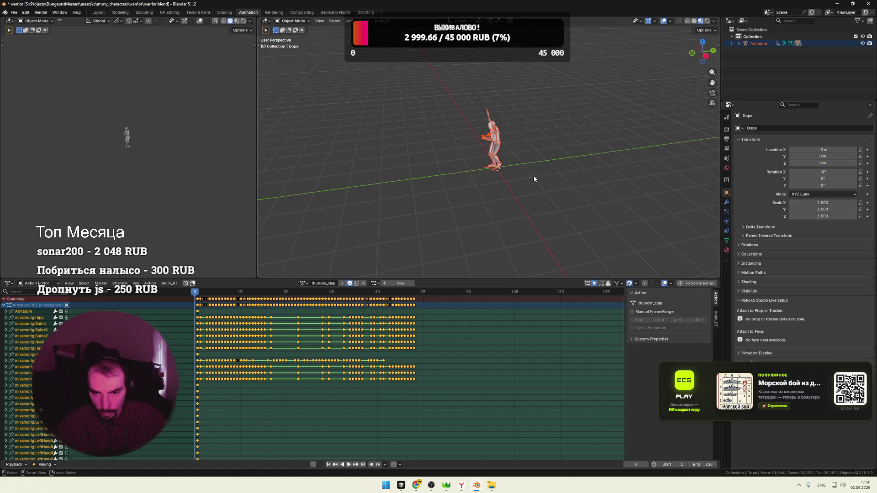
pyautogui.hotkey('ctrl', 'z')
pyautogui.hotkey('ctrl', 'z')
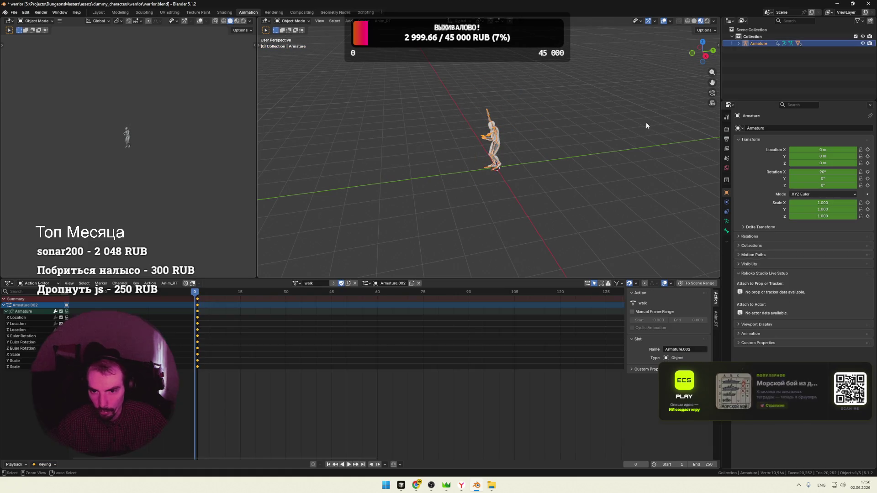
pyautogui.hotkey('ctrl', 'z')
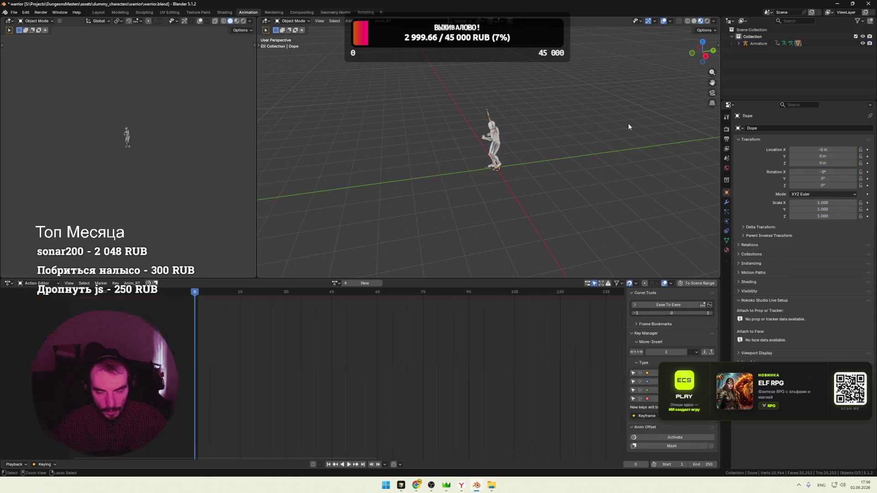
pyautogui.hotkey('ctrl', 'z')
pyautogui.hotkey('ctrl', 'z')
pyautogui.click(738, 43)
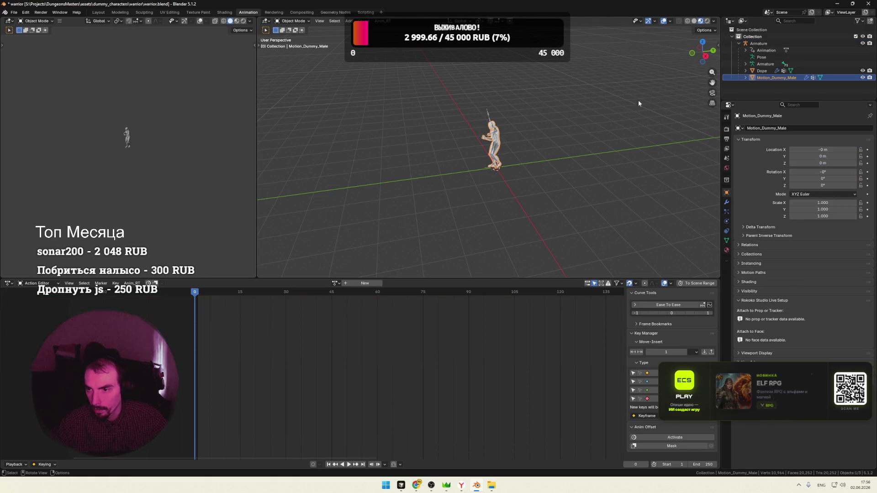
pyautogui.scroll(3, 551, 138)
pyautogui.moveTo(551, 138)
pyautogui.mouseDown(button='middle')
pyautogui.moveTo(576, 128)
pyautogui.moveTo(559, 126)
pyautogui.mouseUp(button='middle')
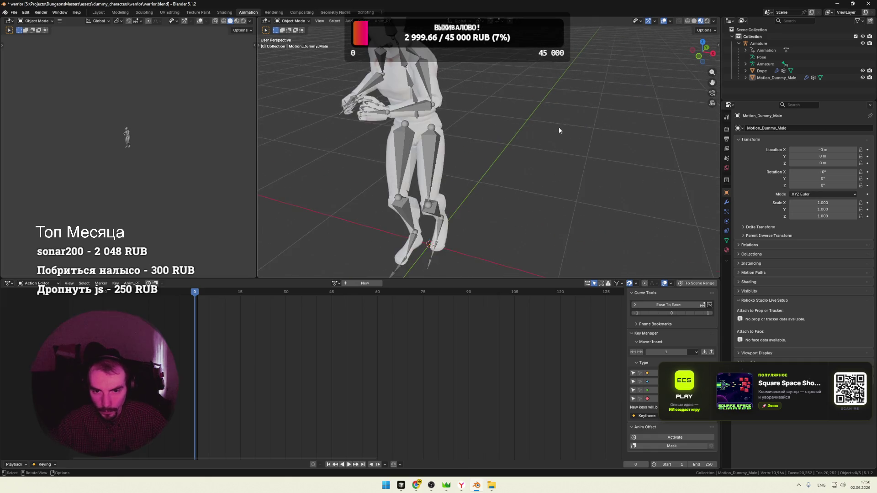
pyautogui.scroll(2, 558, 127)
pyautogui.click(447, 114)
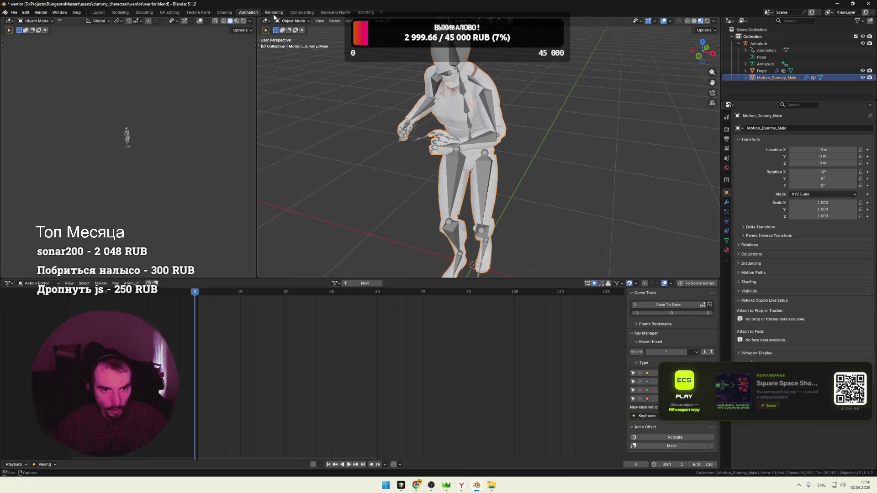
pyautogui.hotkey('ctrl', 'pageup')
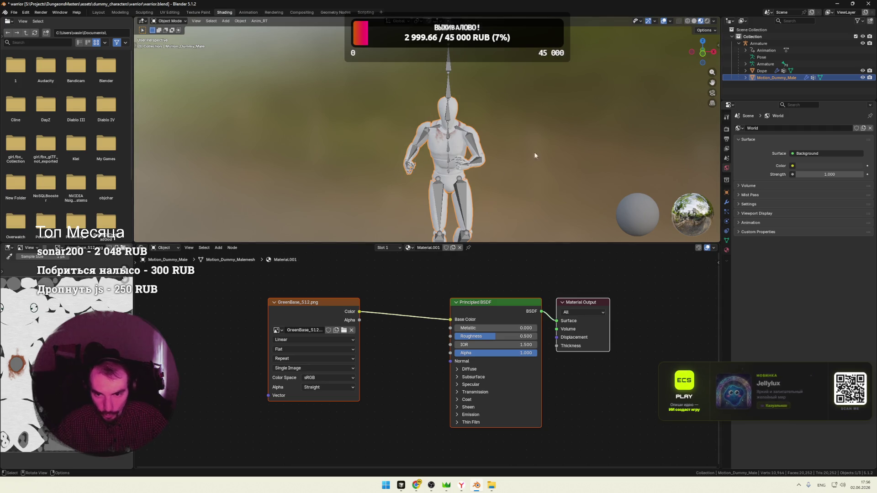
# Copy Motion_Dummy_Male's material nodes and select the Dope object
pyautogui.click(424, 164)
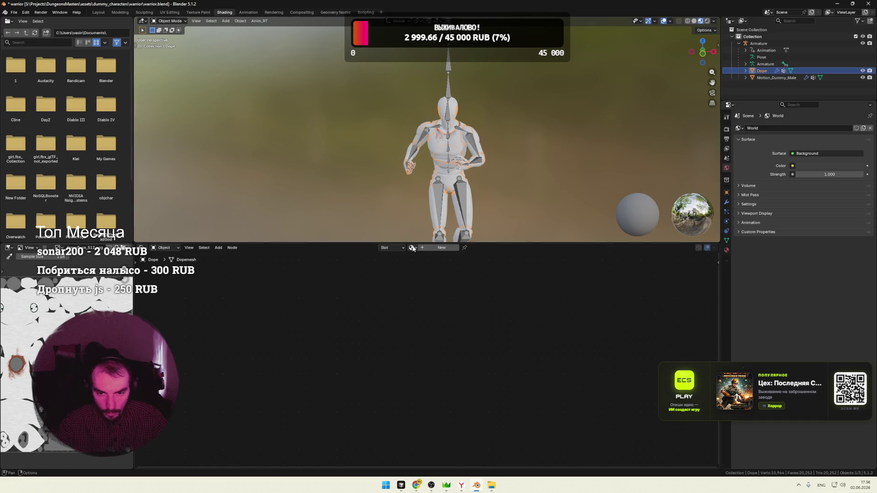
pyautogui.click(776, 78)
pyautogui.moveTo(624, 272); pyautogui.dragTo(368, 412)
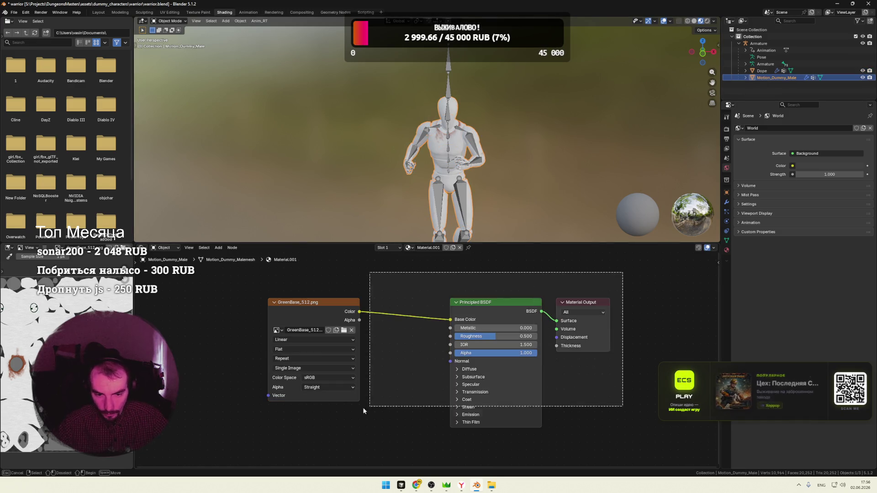
pyautogui.hotkey('ctrl', 'c')
pyautogui.click(761, 71)
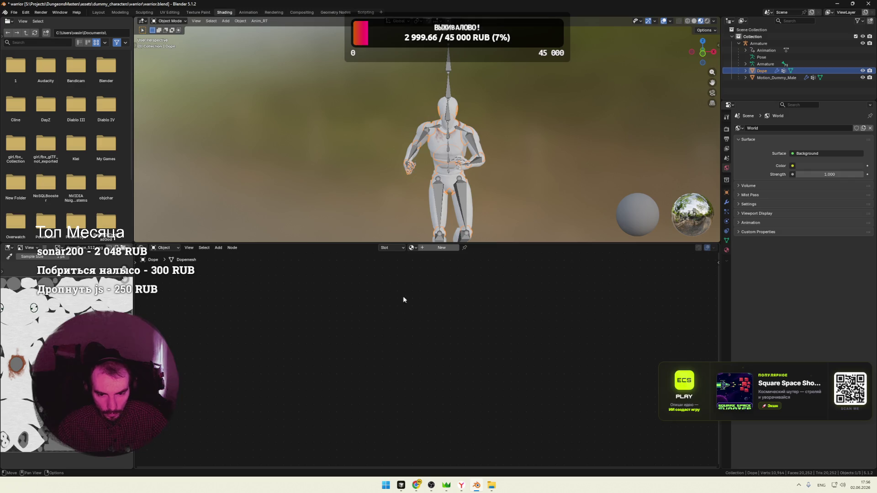
# Assign Material.001 to the Dope mesh, orbit to check it, and return to the Animation workspace
pyautogui.click(415, 249)
pyautogui.click(446, 265)
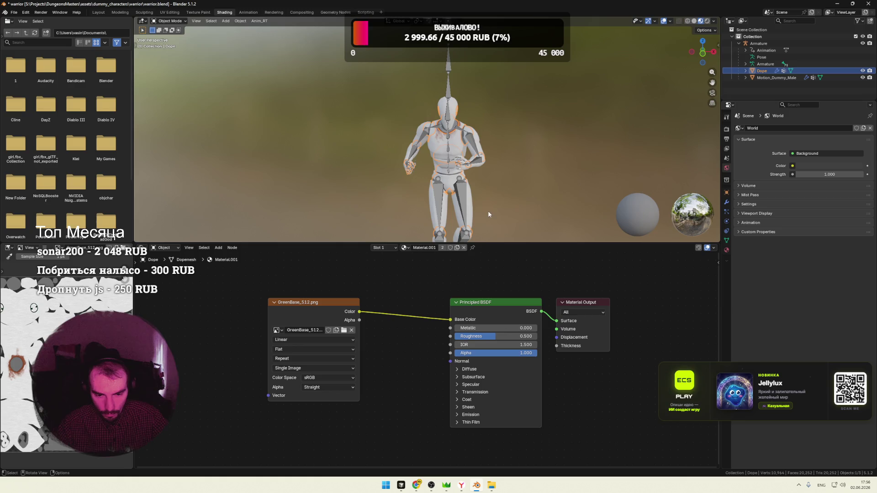
pyautogui.click(507, 196)
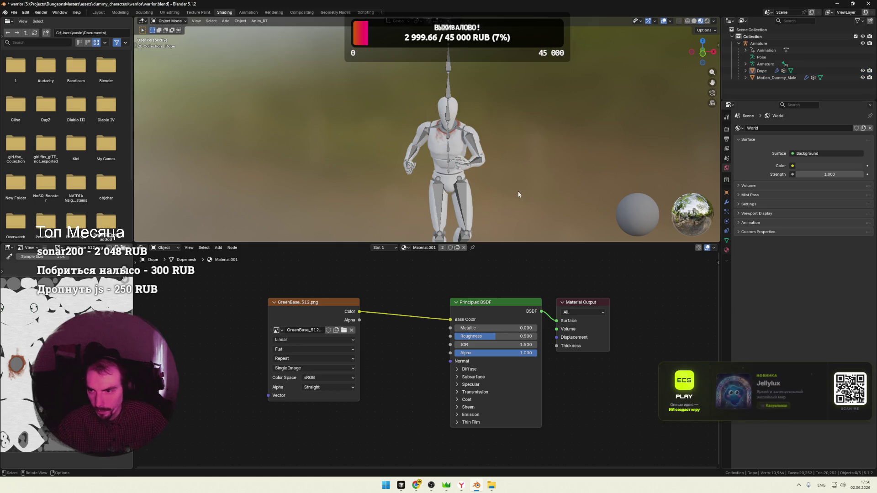
pyautogui.moveTo(495, 194)
pyautogui.mouseDown(button='middle')
pyautogui.moveTo(427, 194)
pyautogui.moveTo(485, 189)
pyautogui.mouseUp(button='middle')
pyautogui.press('a')
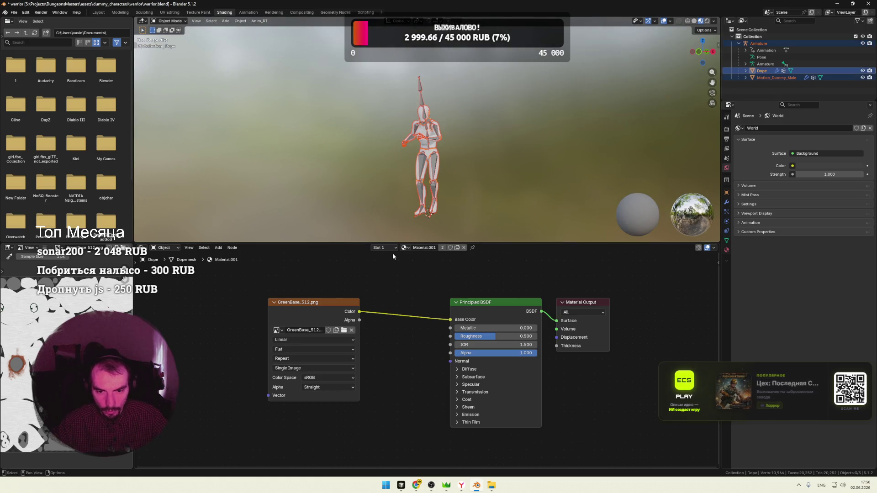
pyautogui.click(247, 12)
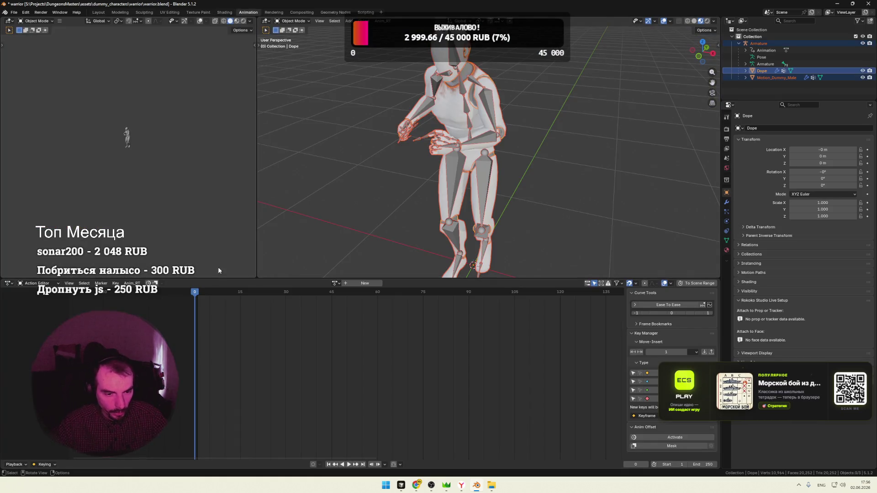
# Assign thunder_clap with slot Armature.001 to Dope and play the animation
pyautogui.click(334, 283)
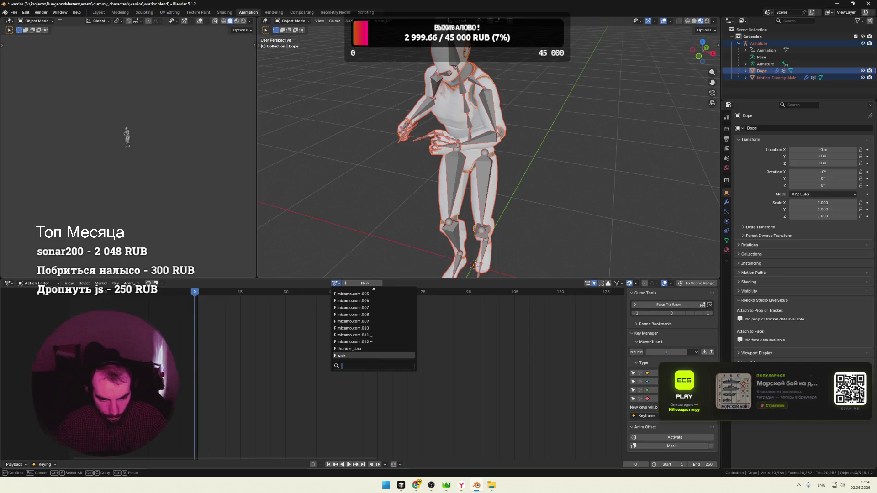
pyautogui.click(363, 349)
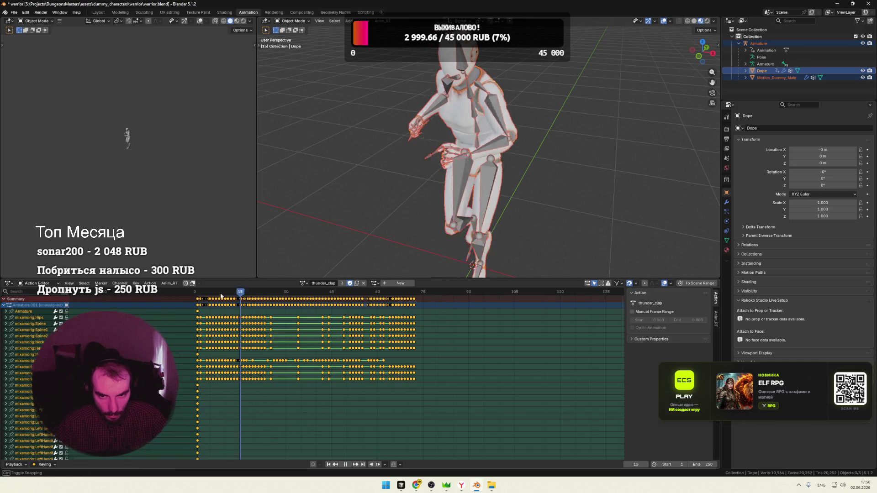
pyautogui.moveTo(197, 293); pyautogui.dragTo(207, 293)
pyautogui.click(374, 283)
pyautogui.click(379, 295)
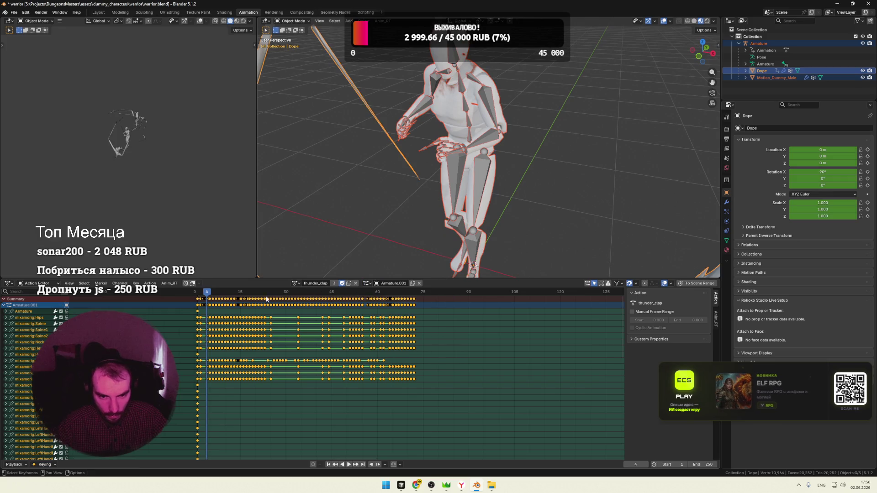
pyautogui.press('space')
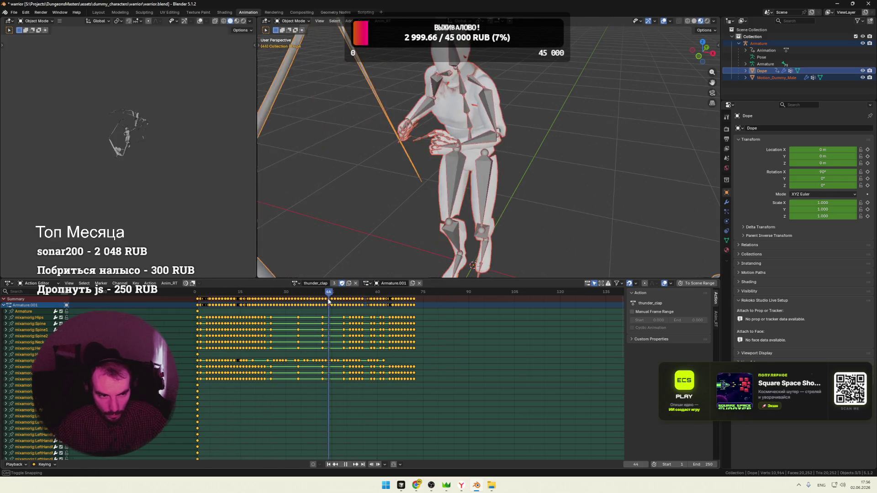
pyautogui.press('space')
pyautogui.scroll(5, 140, 161)
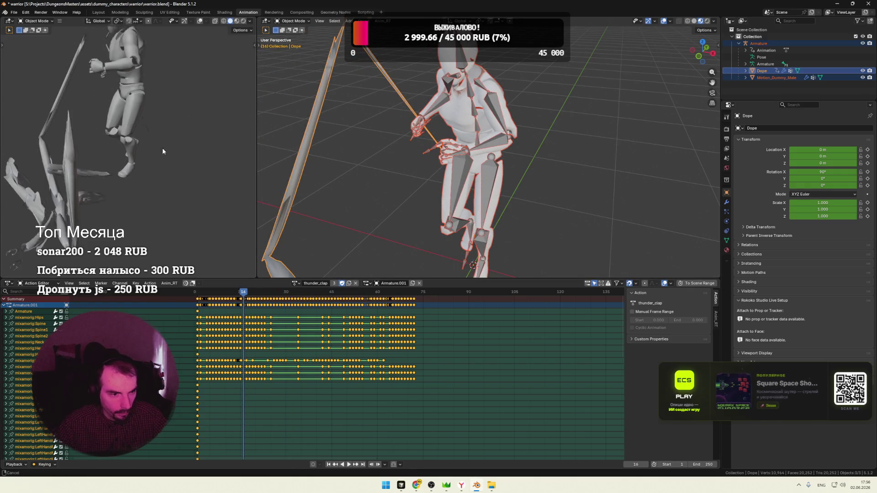
pyautogui.scroll(-5, 163, 147)
# Compare Motion_Dummy_Male and Dope keyframes, replay, then make walk Dope's action
pyautogui.click(774, 78)
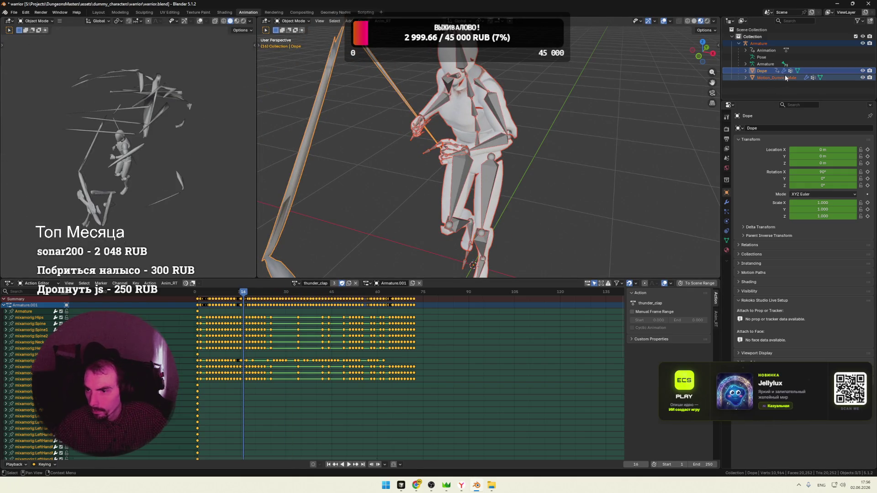
pyautogui.click(766, 71)
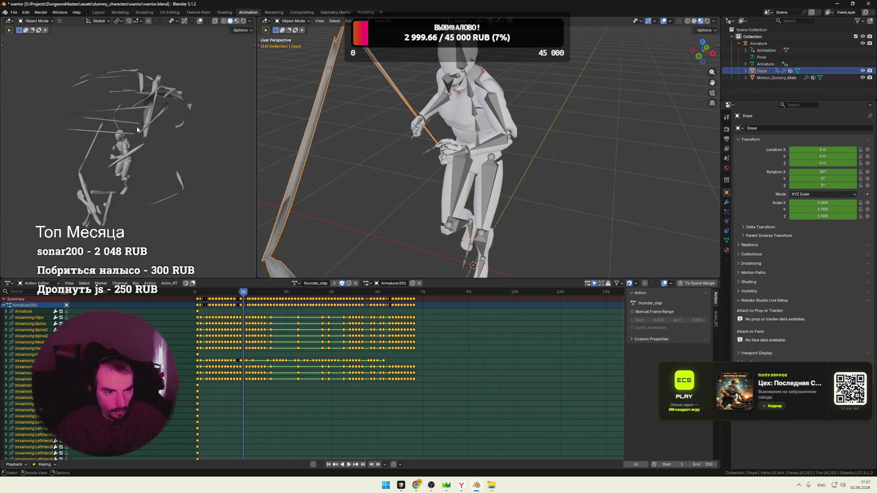
pyautogui.press('space')
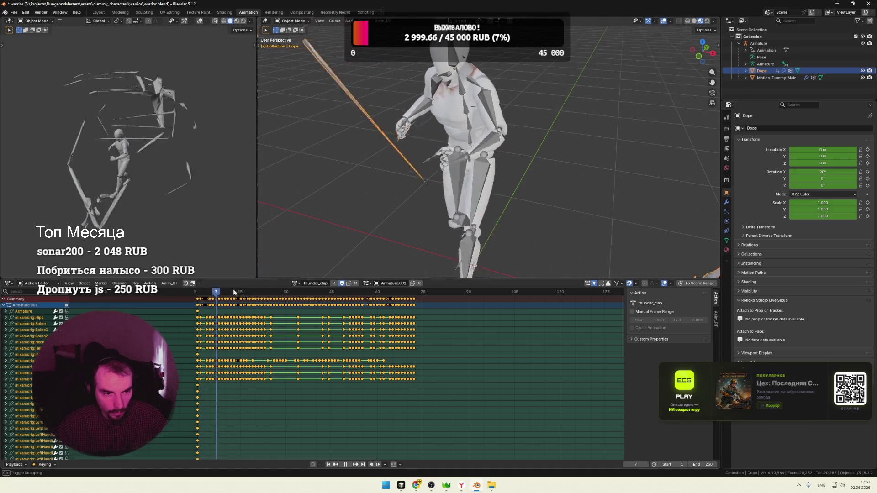
pyautogui.press('space')
pyautogui.click(296, 283)
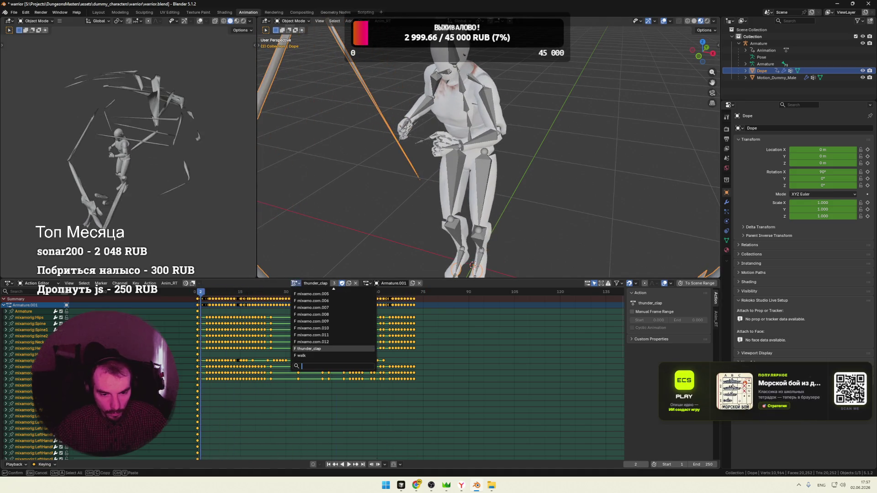
pyautogui.click(300, 356)
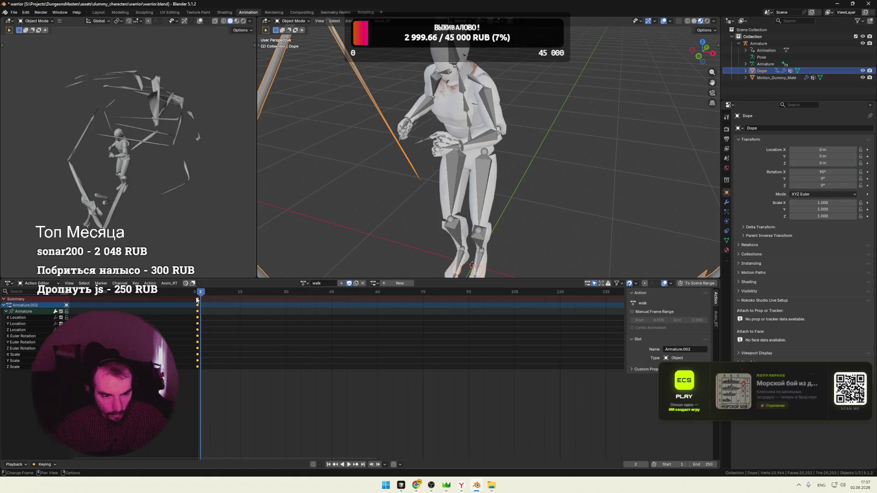
# Give the walk action slot Armature.002 and play it on Dope
pyautogui.press('space')
pyautogui.press('Escape')
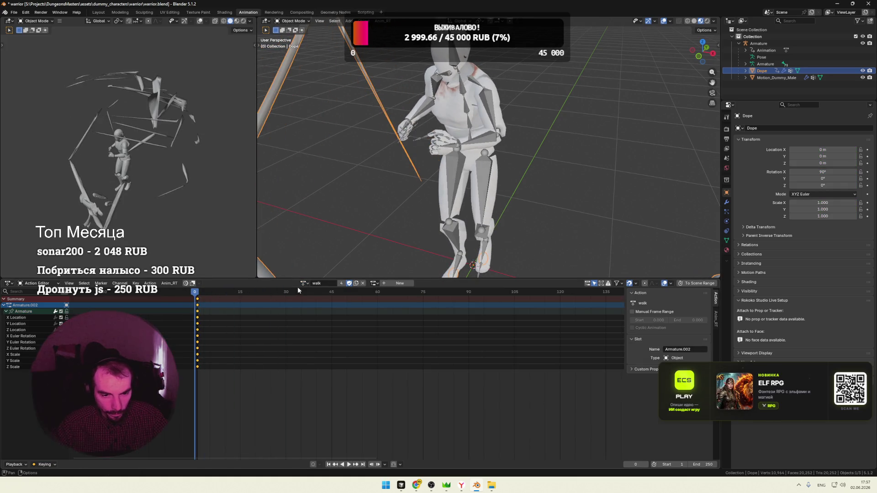
pyautogui.click(375, 284)
pyautogui.click(394, 300)
pyautogui.press('space')
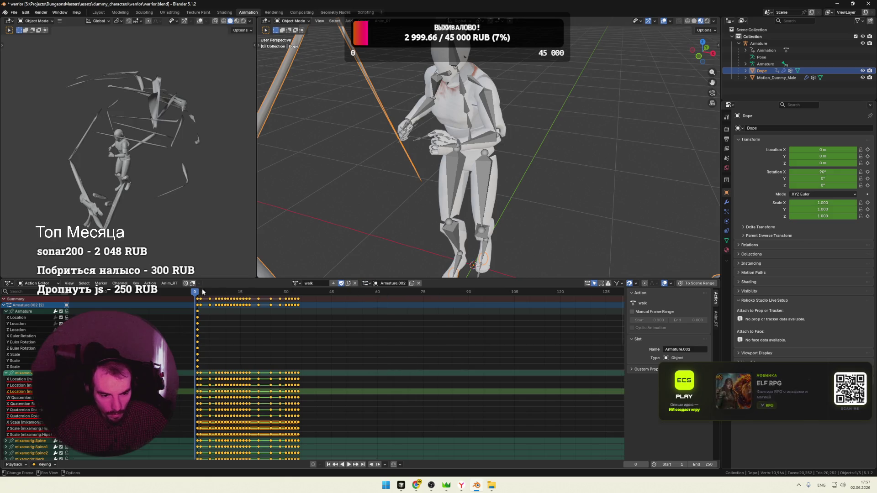
pyautogui.press('space')
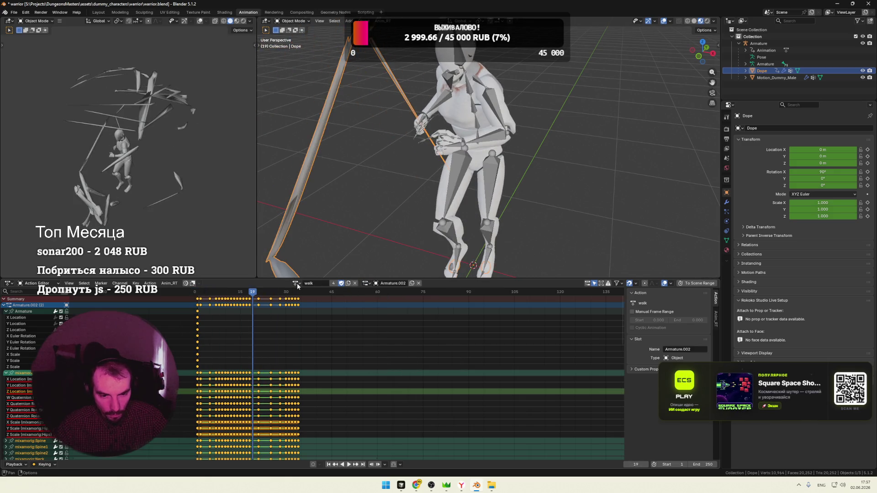
# Switch Dope to mixamo.com.005 with slot Armature.001 and scrub to frame 9
pyautogui.click(297, 283)
pyautogui.moveTo(254, 293); pyautogui.dragTo(220, 293)
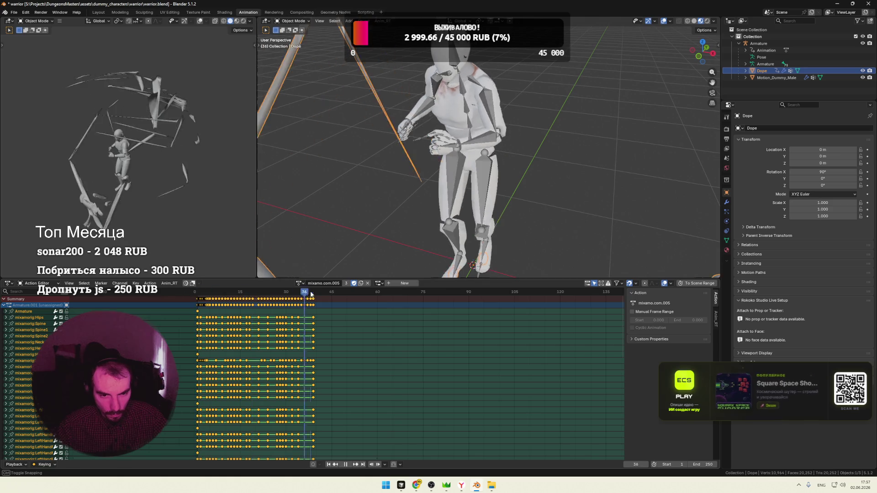
pyautogui.click(378, 283)
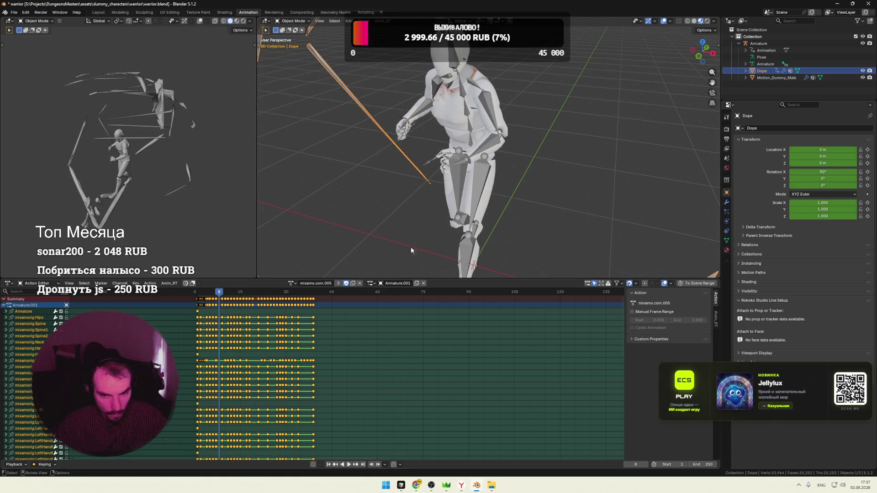
# Select the Armature object, play its walk action, then switch it to thunder_clap
pyautogui.click(761, 65)
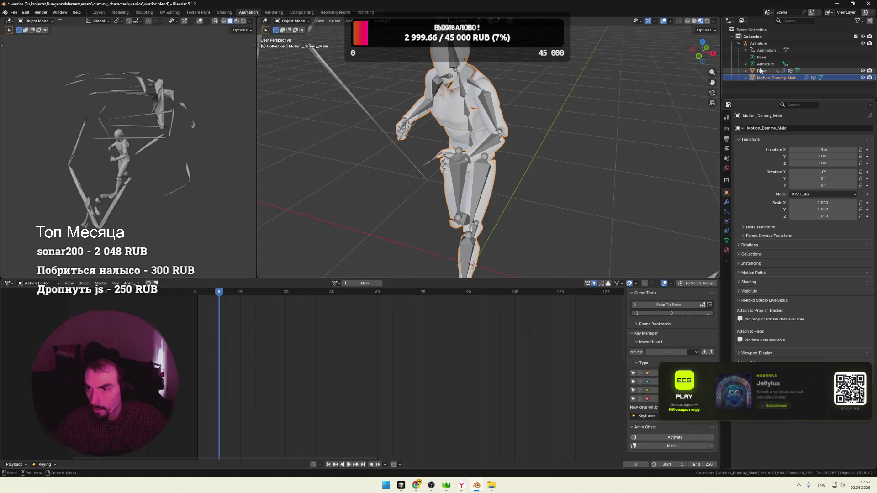
pyautogui.click(746, 50)
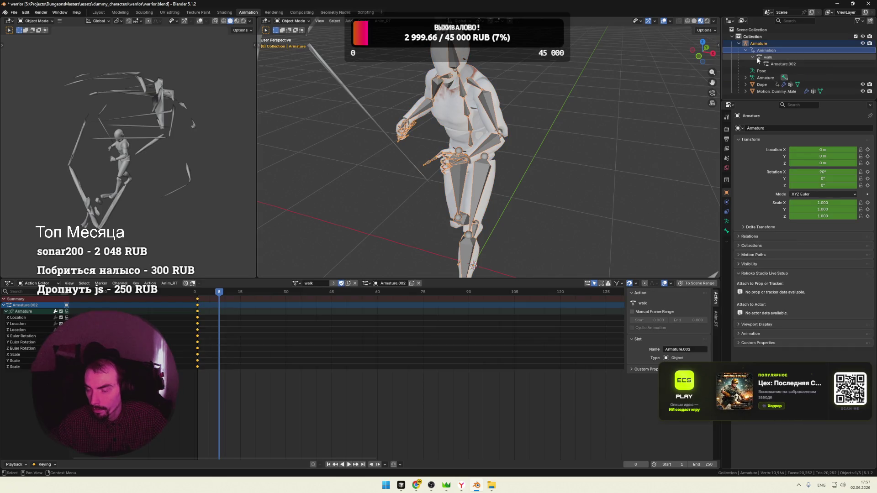
pyautogui.click(754, 57)
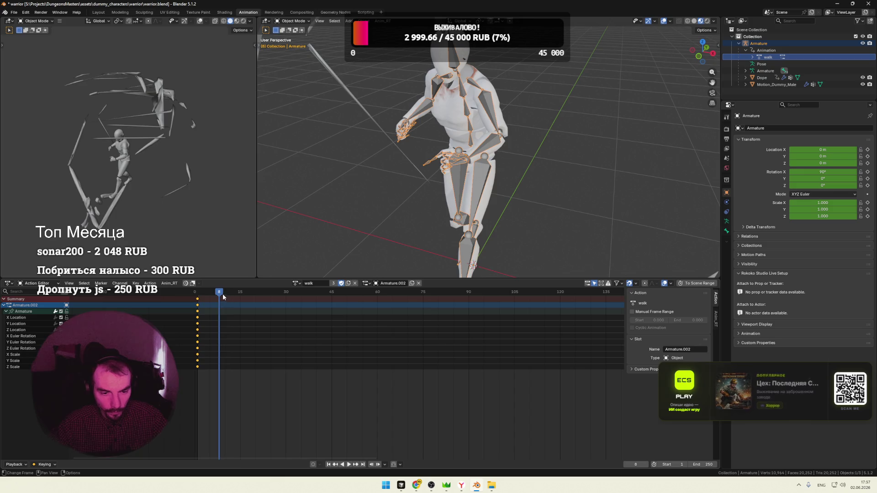
pyautogui.press('space')
pyautogui.press('space')
pyautogui.click(296, 283)
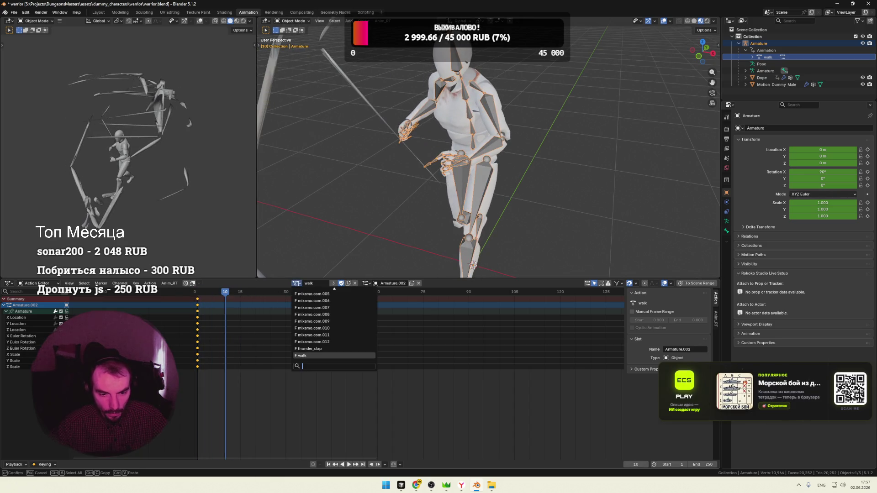
pyautogui.click(310, 349)
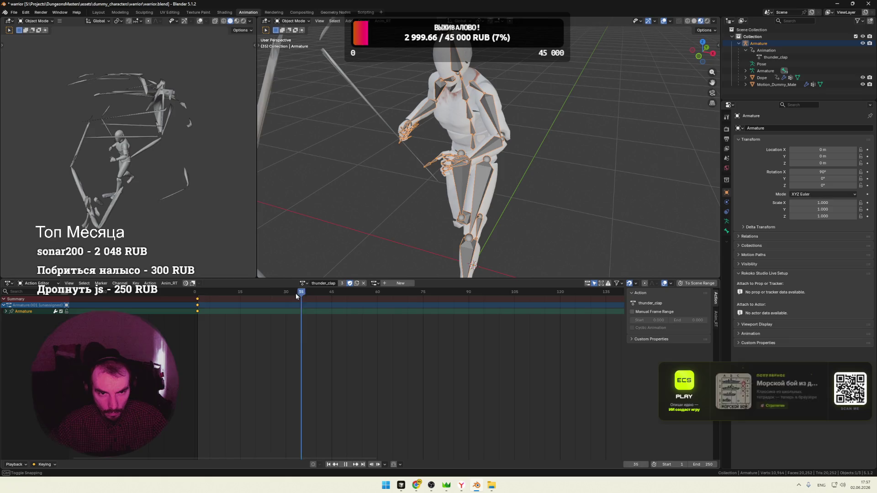
# Assign the Armature.001 slot to thunder_clap, play it back and scrub to frame 0
pyautogui.press('space')
pyautogui.press('space')
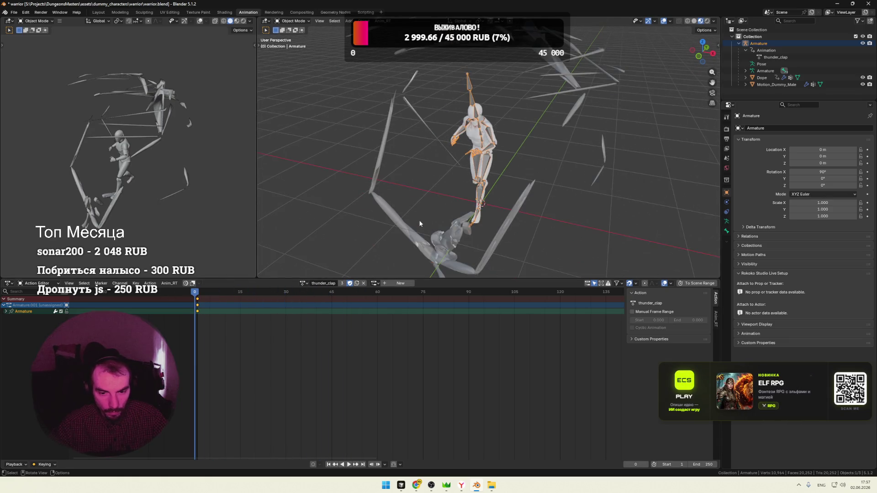
pyautogui.click(375, 283)
pyautogui.click(394, 297)
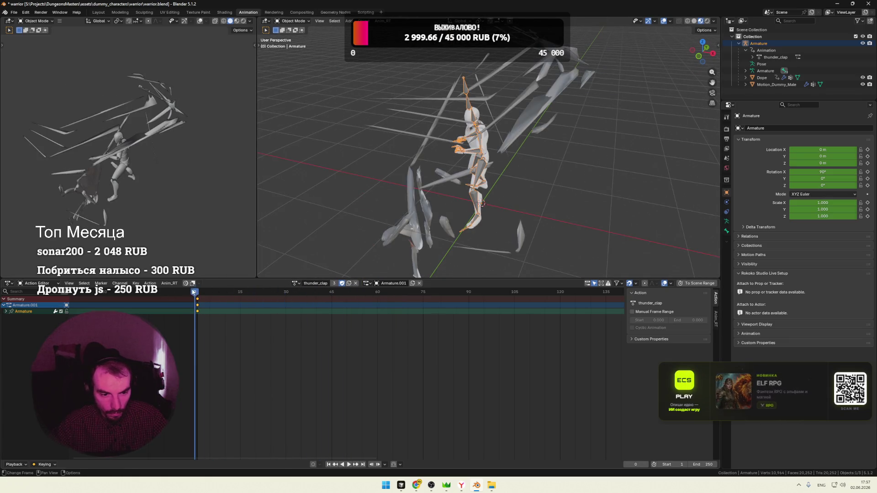
pyautogui.press('space')
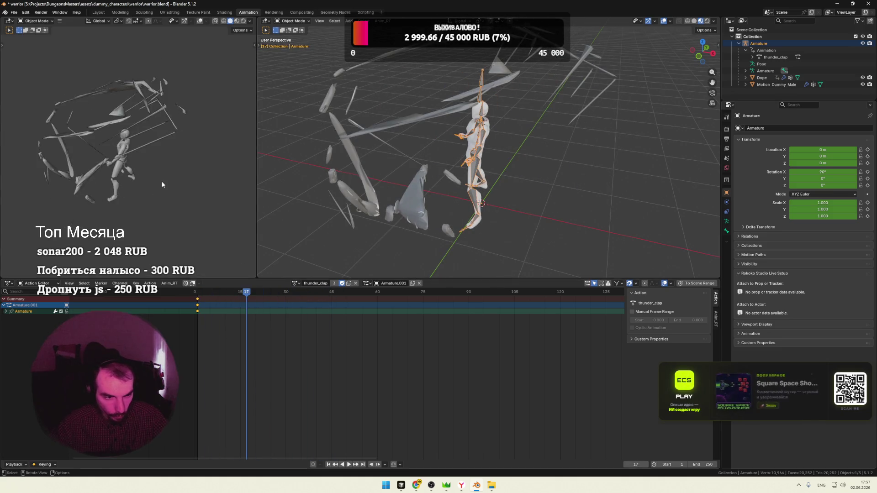
pyautogui.press('space')
pyautogui.moveTo(242, 292); pyautogui.dragTo(231, 286)
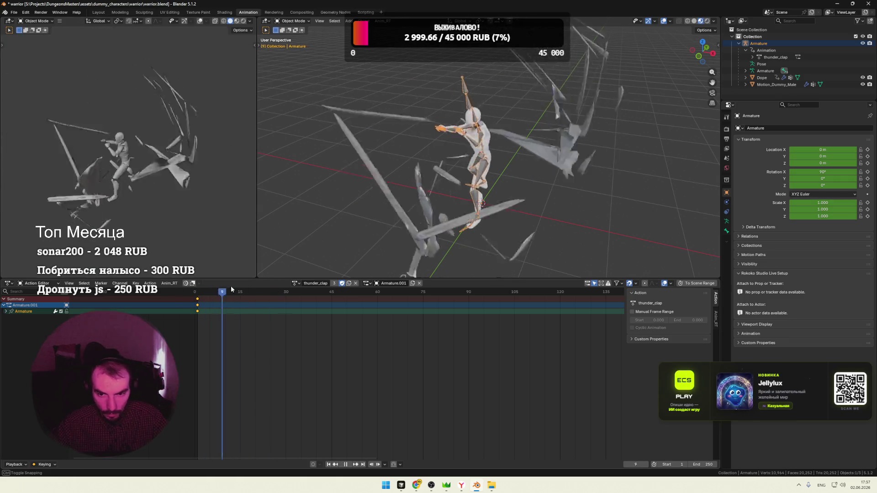
# Undo back to Dope's mixamo.com.005 keyframes with no slot assignment
pyautogui.hotkey('ctrl', 'z')
pyautogui.hotkey('ctrl', 'z')
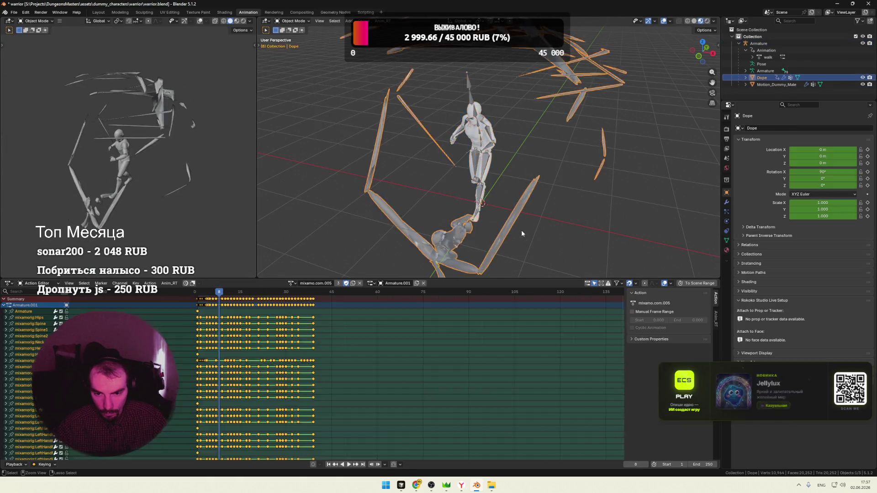
pyautogui.hotkey('ctrl', 'z')
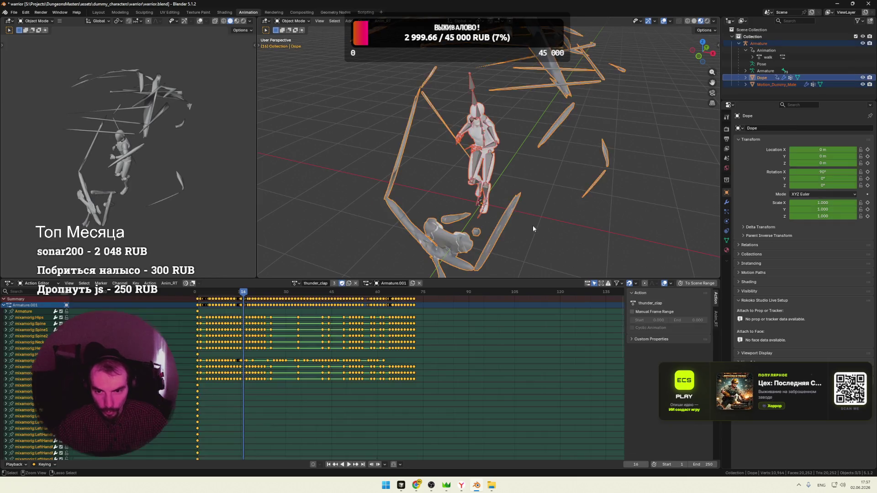
pyautogui.hotkey('ctrl', 'z')
pyautogui.hotkey('ctrl', 'z')
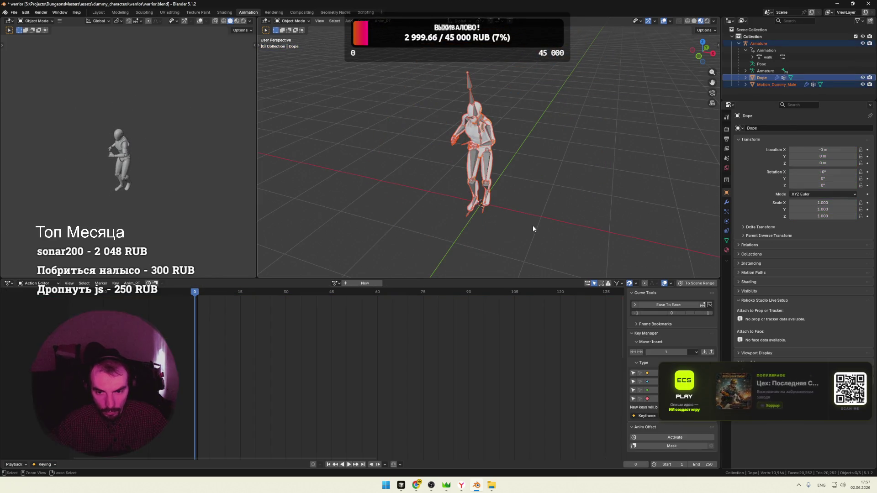
# Save the blend file and preview playback around the Motion_Dummy_Male character
pyautogui.click(548, 201)
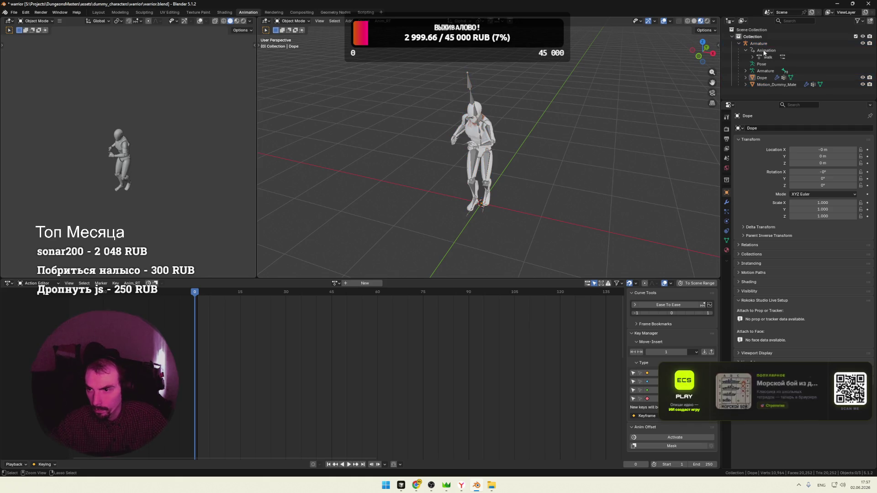
pyautogui.hotkey('ctrl', 's')
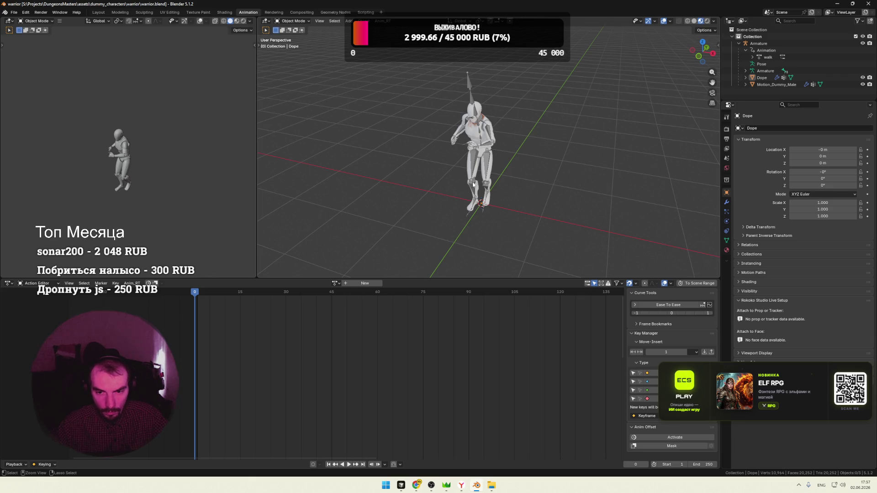
pyautogui.hotkey('ctrl', 's')
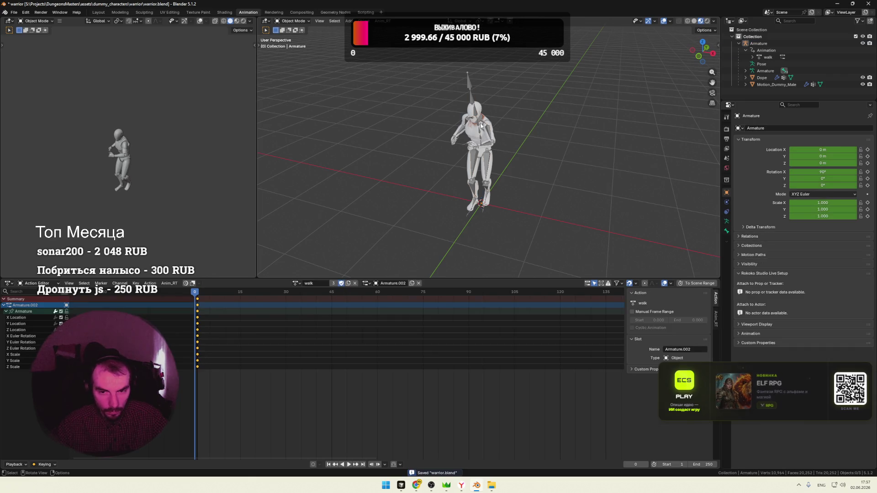
pyautogui.click(473, 110)
pyautogui.click(510, 157)
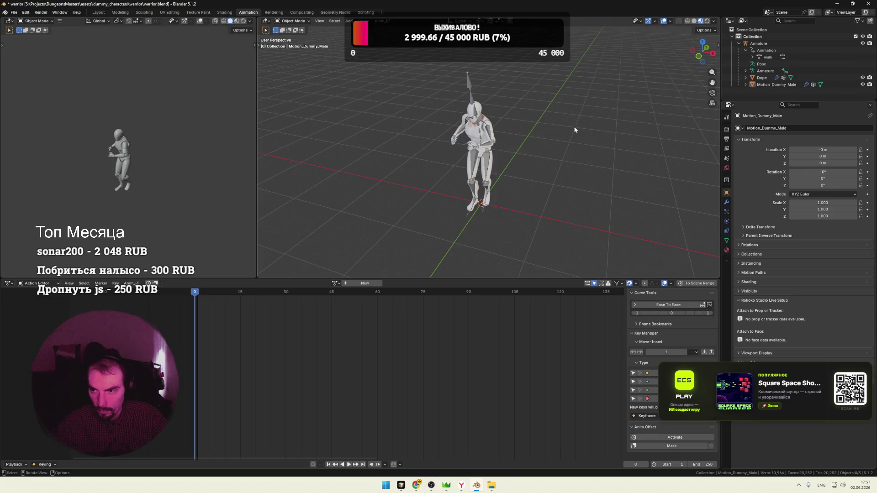
pyautogui.press('space')
pyautogui.press('space')
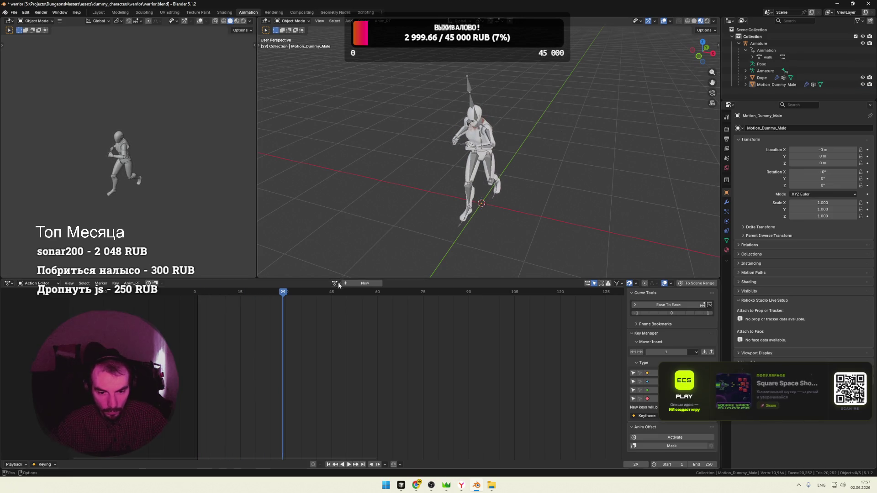
# Give Motion_Dummy_Male the idle action with the Armature.001 slot and replay from frame 1
pyautogui.click(335, 283)
pyautogui.click(344, 302)
pyautogui.press('space')
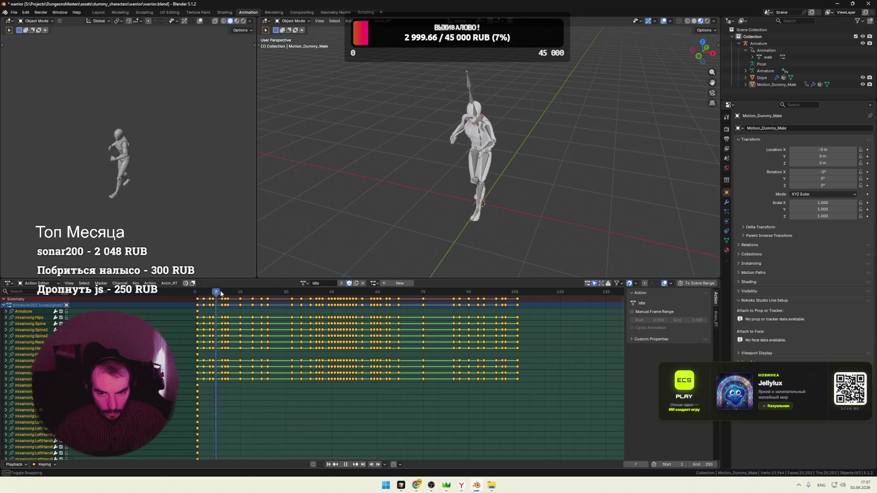
pyautogui.hotkey('shift', 'Left')
pyautogui.click(375, 283)
pyautogui.click(404, 302)
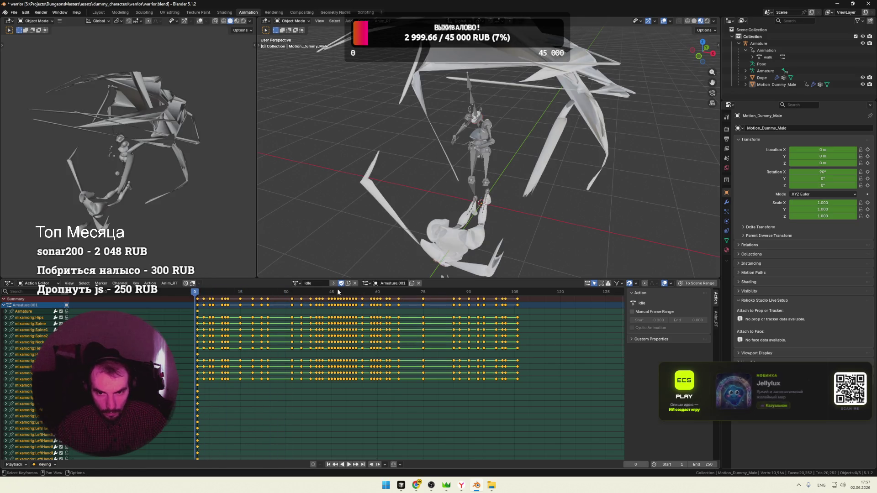
# Undo the deforming slot assignment, collapse Animation in the Outliner and show all open windows
pyautogui.moveTo(530, 215)
pyautogui.mouseDown(button='middle')
pyautogui.moveTo(480, 204)
pyautogui.moveTo(506, 207)
pyautogui.mouseUp(button='middle')
pyautogui.click(473, 192)
pyautogui.hotkey('ctrl', 'z')
pyautogui.hotkey('ctrl', 'shift', 'z')
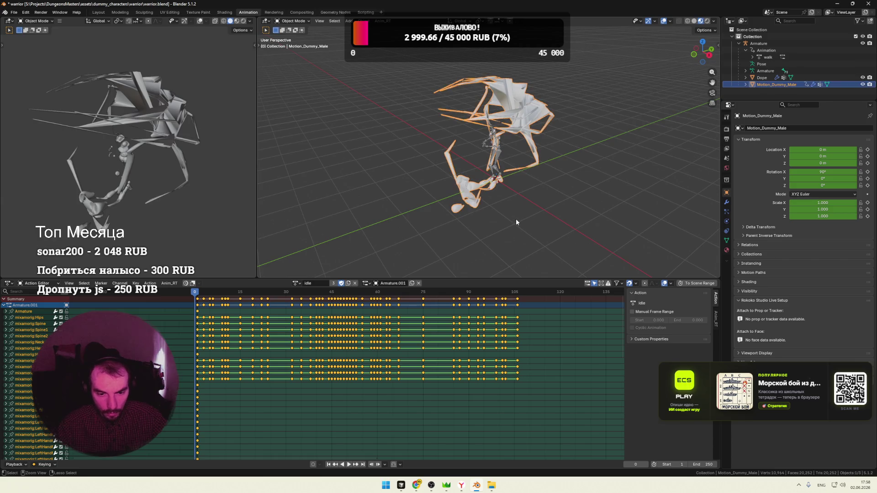
pyautogui.hotkey('ctrl', 'z')
pyautogui.hotkey('ctrl', 'z')
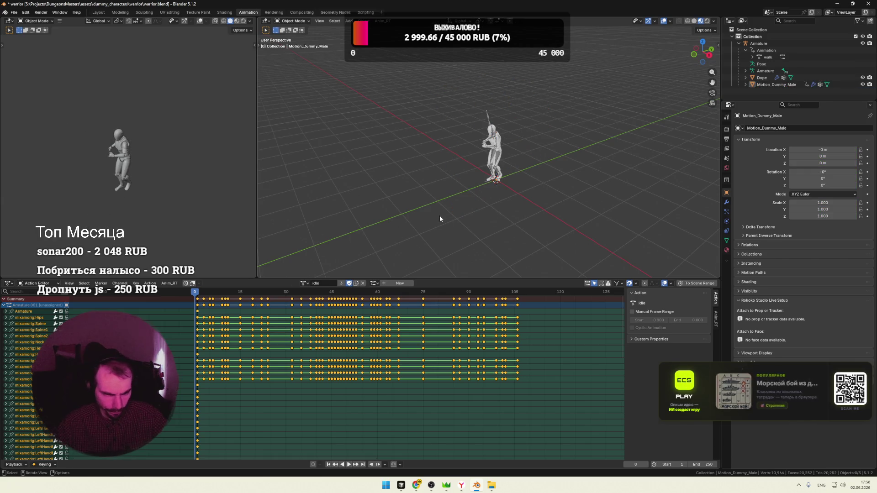
pyautogui.click(304, 283)
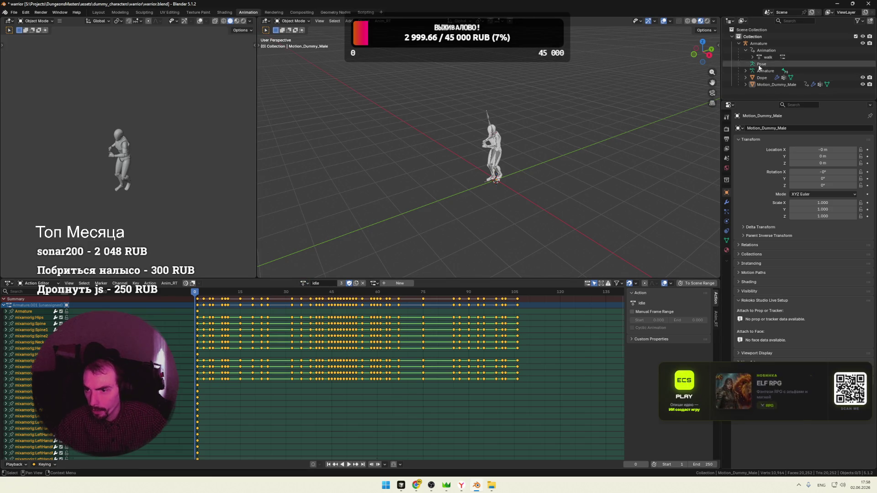
pyautogui.click(744, 50)
pyautogui.press('super+Tab')
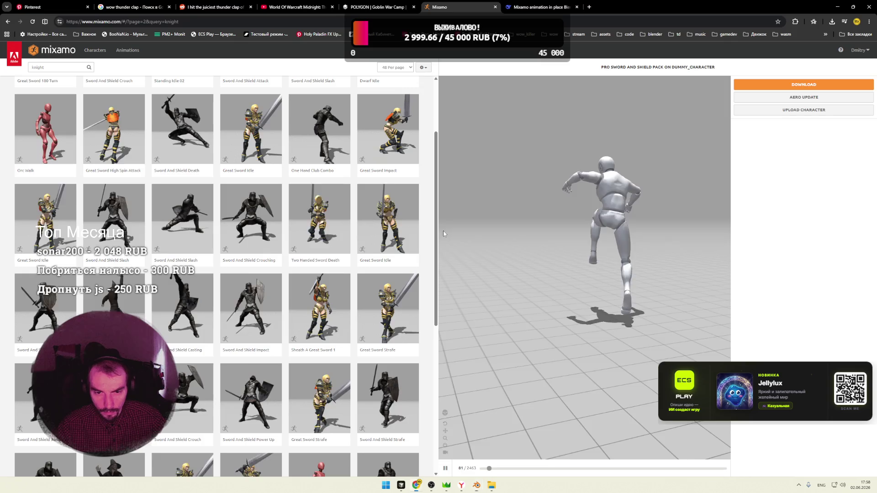
# Switch to the DeepSeek chat and send the question about deleting extra actions in Blender
pyautogui.click(479, 240)
pyautogui.click(538, 6)
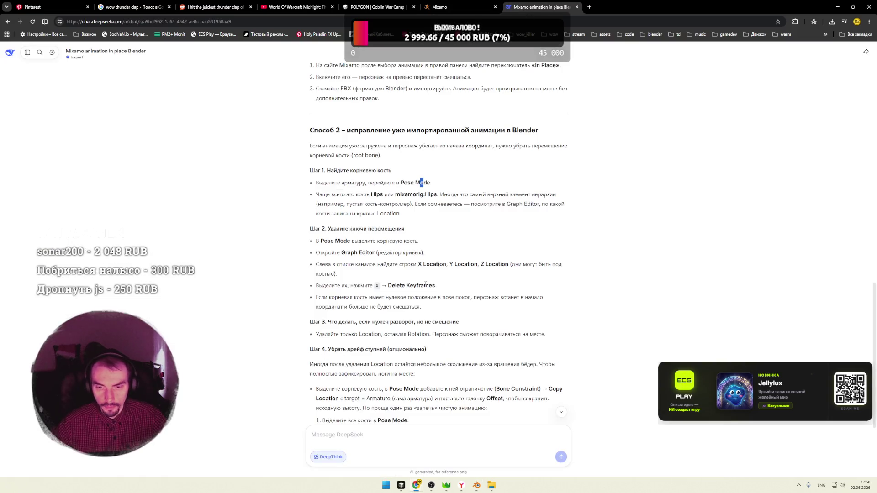
pyautogui.write('rfr')
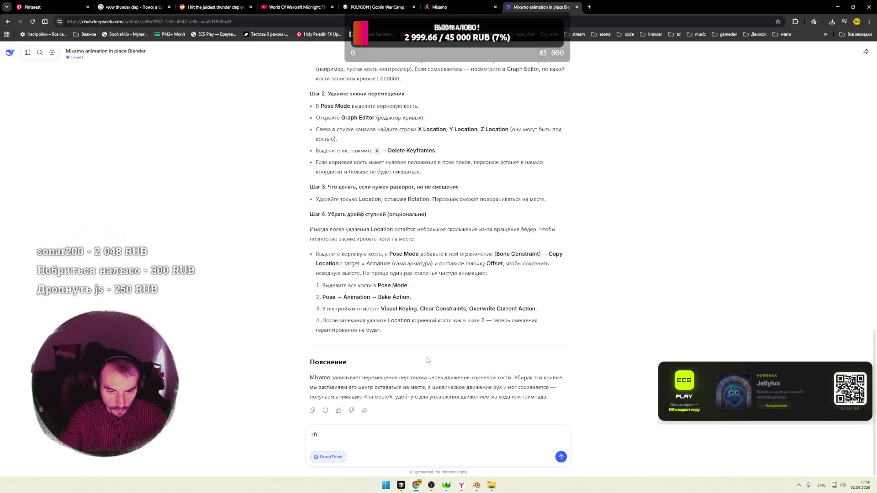
pyautogui.hotkey('alt', 'shift')
pyautogui.press('BackSpace')
pyautogui.write('как удалить лишние')
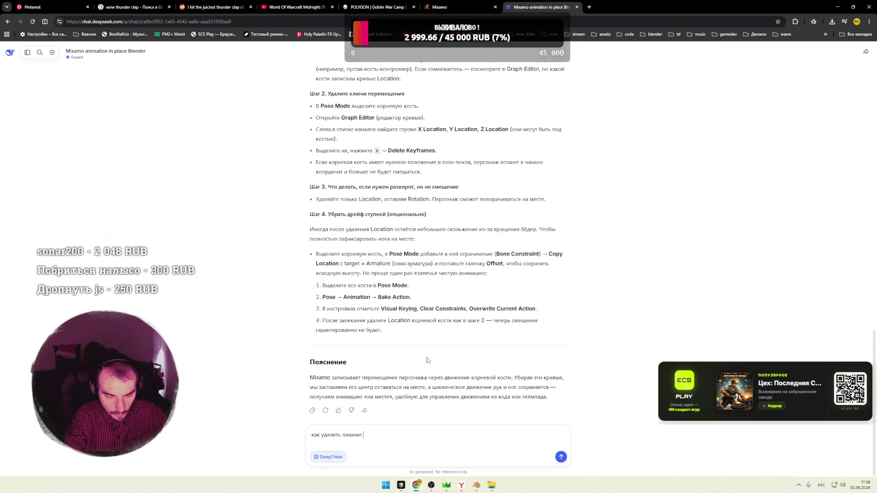
pyautogui.hotkey('alt', 'shift')
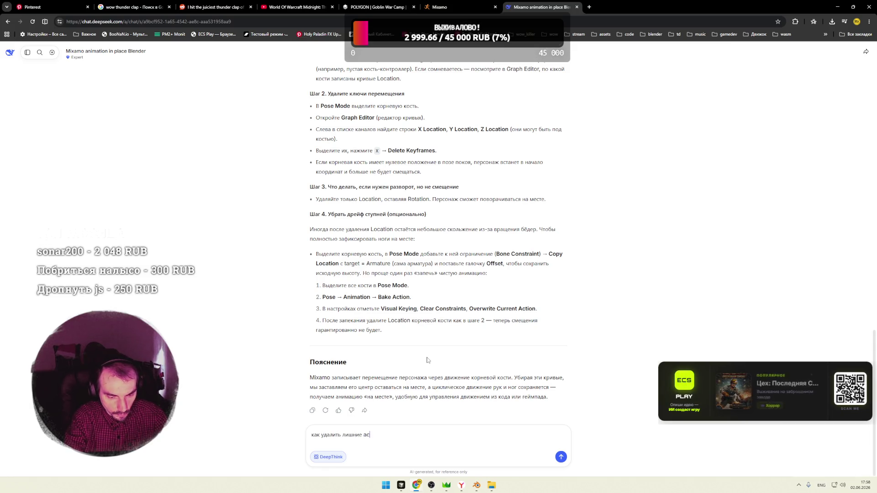
pyautogui.write('actions?')
pyautogui.press('Return')
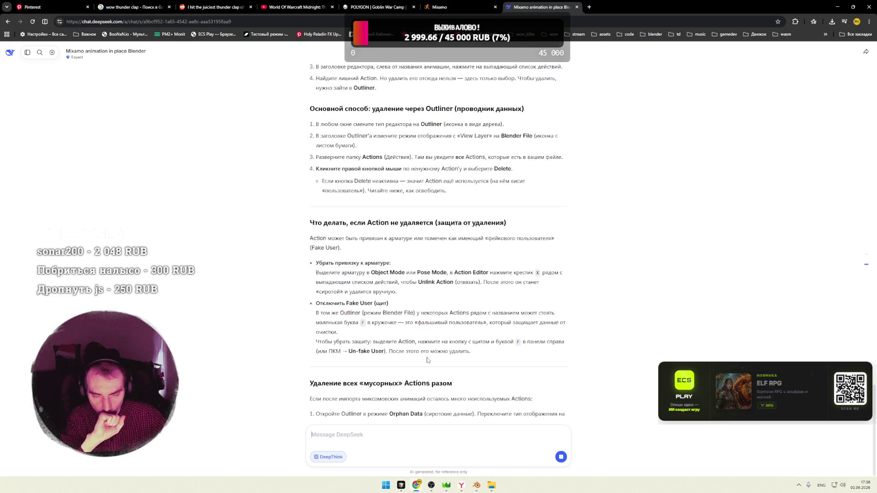
pyautogui.scroll(2, 355, 208)
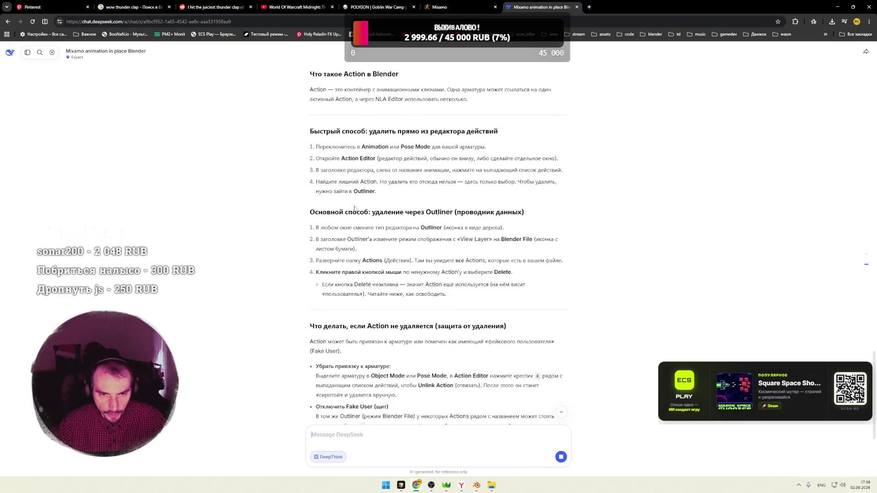
# Read through DeepSeek's step-by-step answer, then switch back to the Blender window
pyautogui.moveTo(480, 147); pyautogui.dragTo(405, 147)
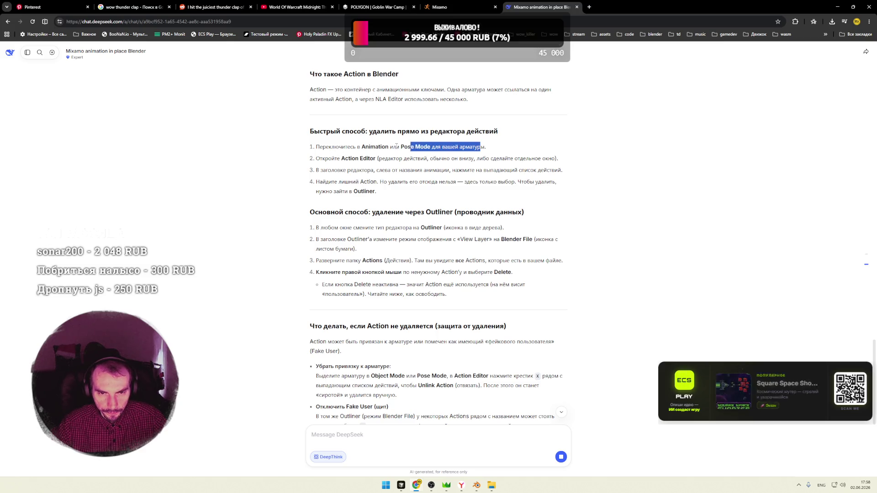
pyautogui.moveTo(330, 147); pyautogui.dragTo(387, 146)
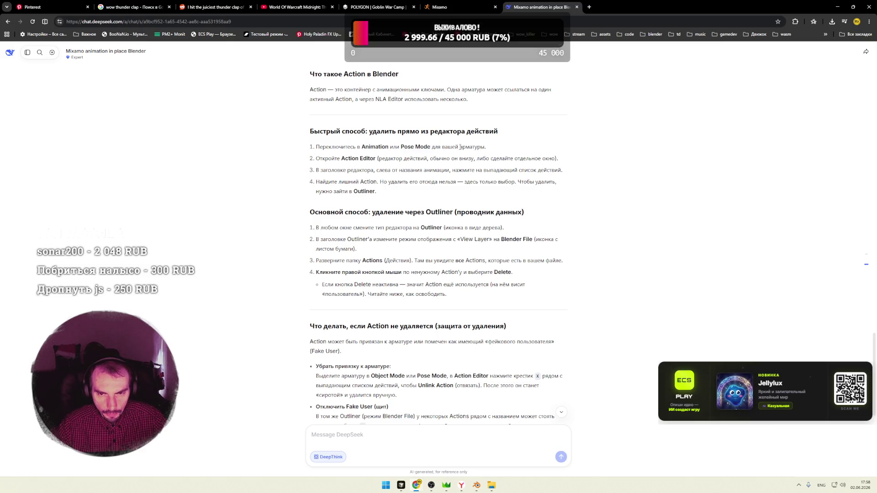
pyautogui.moveTo(420, 159); pyautogui.dragTo(463, 158)
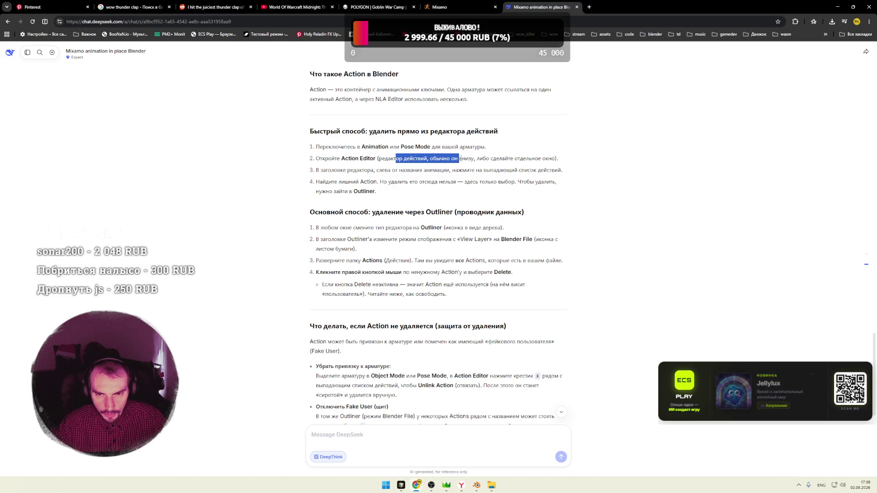
pyautogui.click(307, 179)
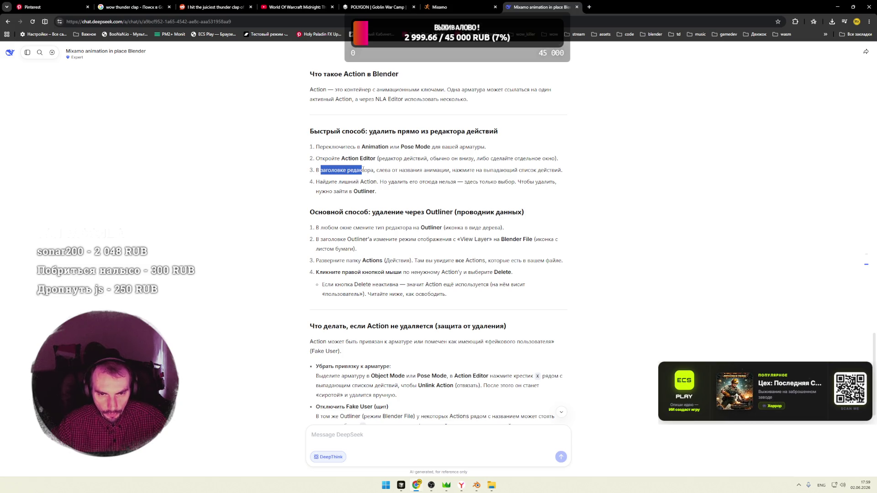
pyautogui.moveTo(422, 170); pyautogui.dragTo(482, 170)
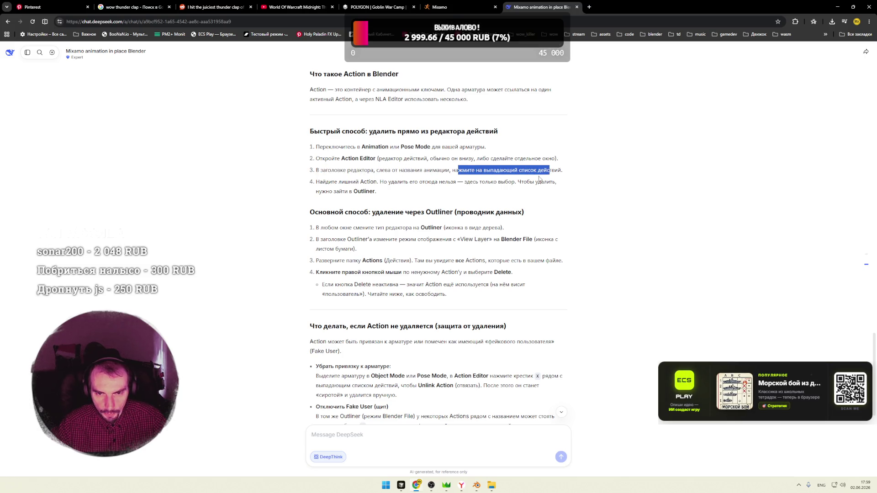
pyautogui.click(541, 178)
pyautogui.press('super+Tab')
pyautogui.click(407, 150)
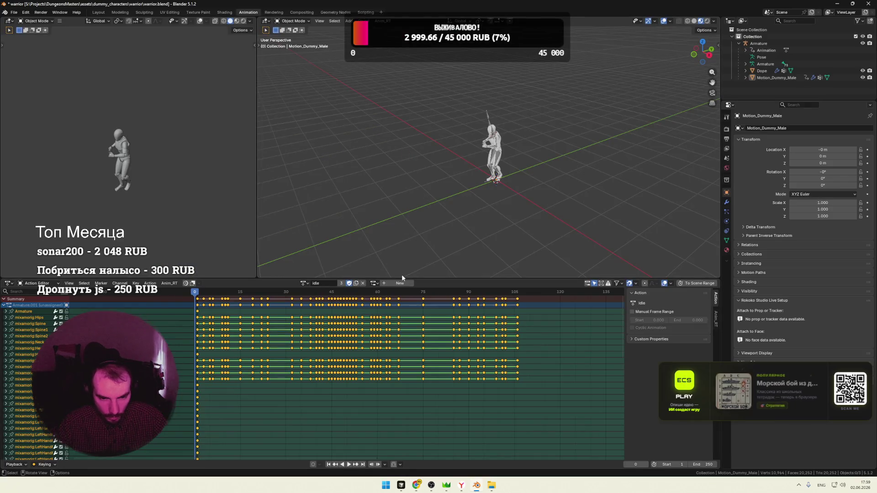
# Browse the action list full of mixamo.com duplicates, then return to the DeepSeek chat
pyautogui.click(305, 283)
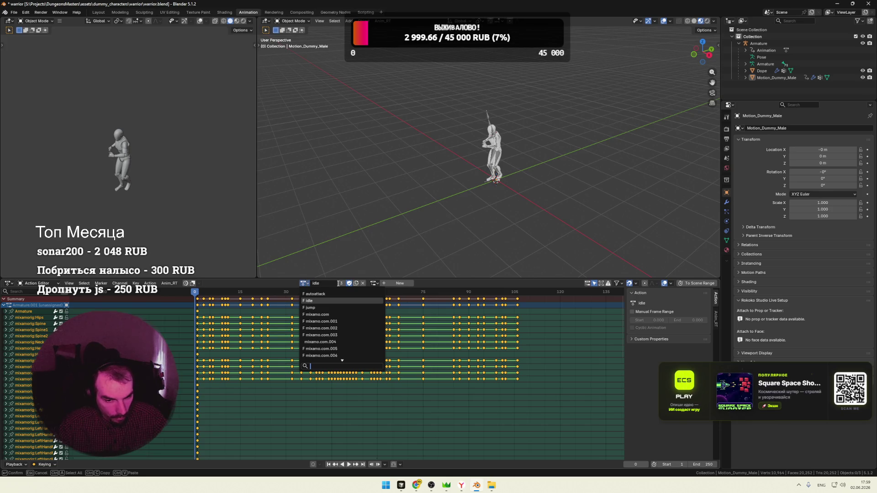
pyautogui.click(305, 283)
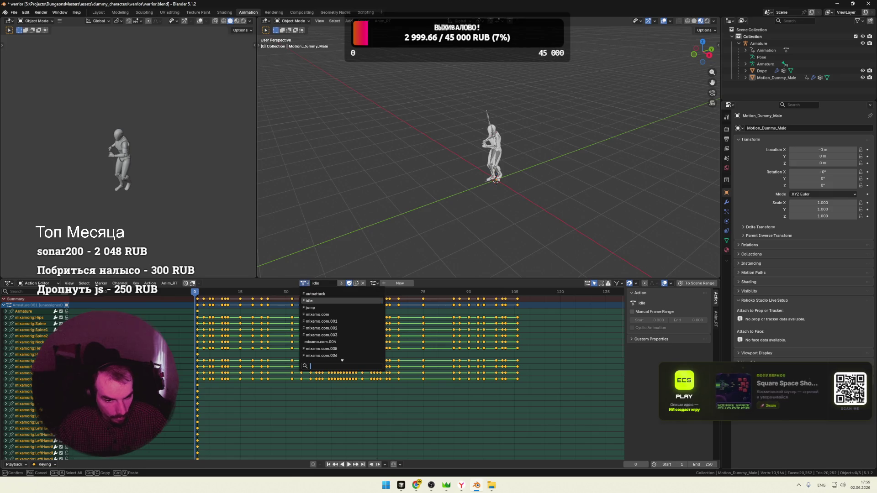
pyautogui.scroll(-11, 329, 320)
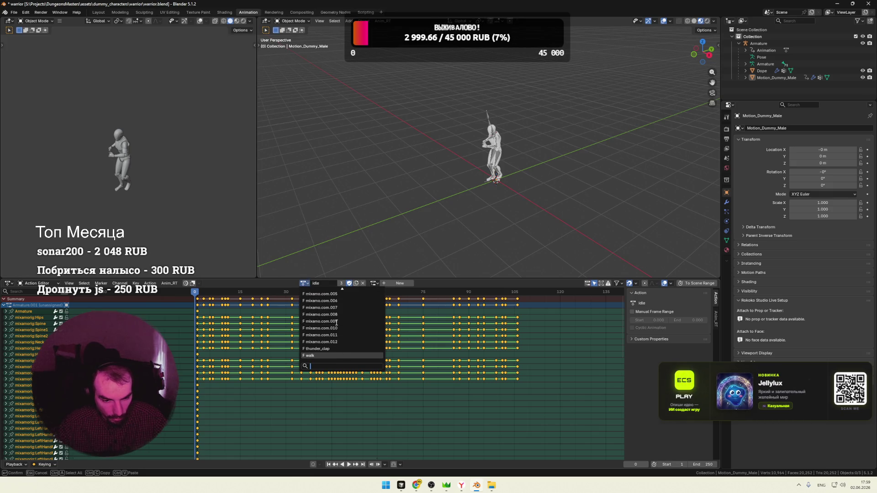
pyautogui.hotkey('alt', 'Tab')
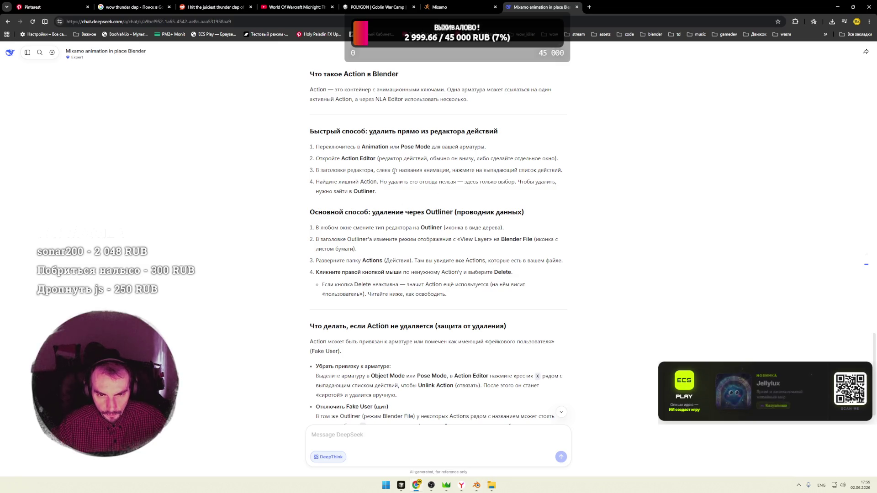
# Reread the note that actions are deleted only via the Outliner, not the dropdown
pyautogui.moveTo(553, 171); pyautogui.dragTo(419, 170)
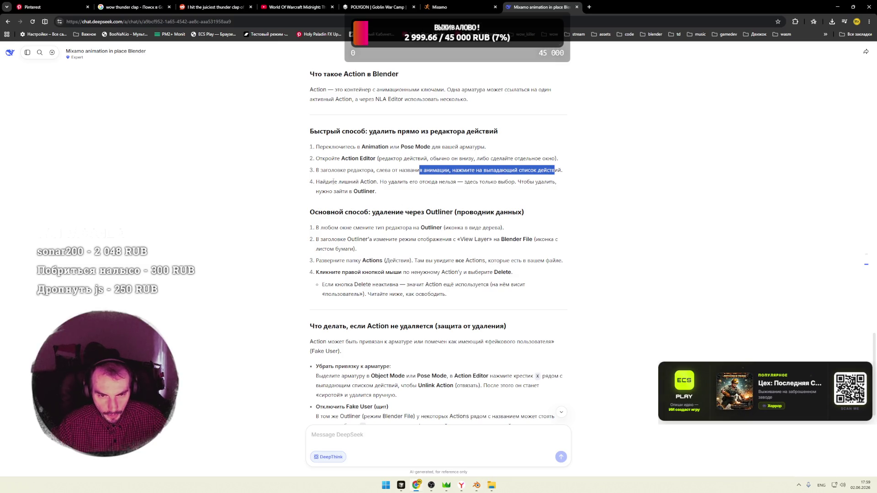
pyautogui.click(322, 181)
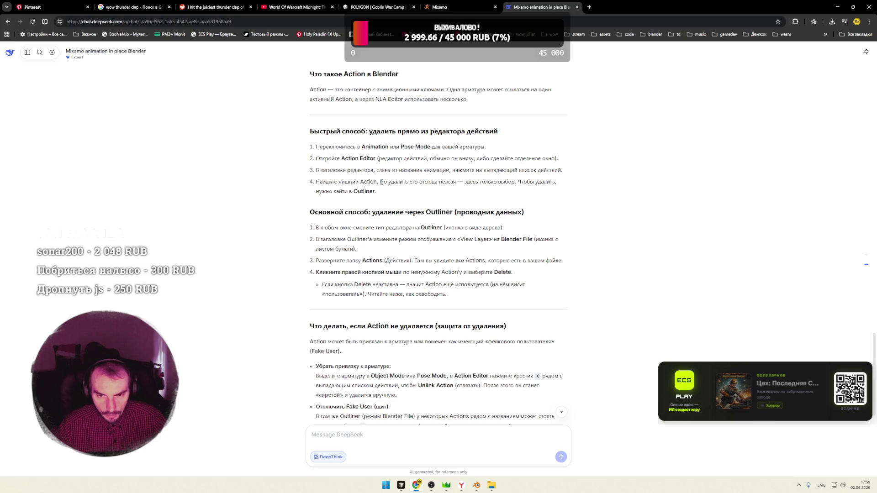
pyautogui.moveTo(381, 182); pyautogui.dragTo(426, 182)
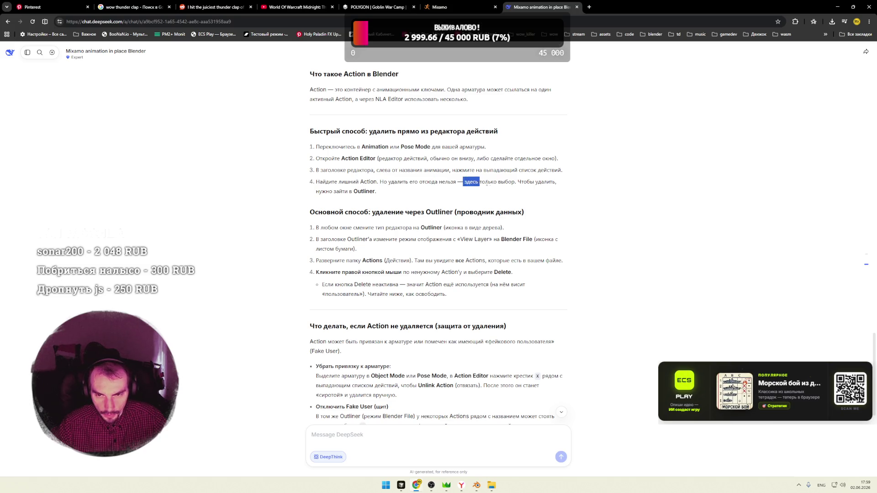
pyautogui.doubleClick(362, 191)
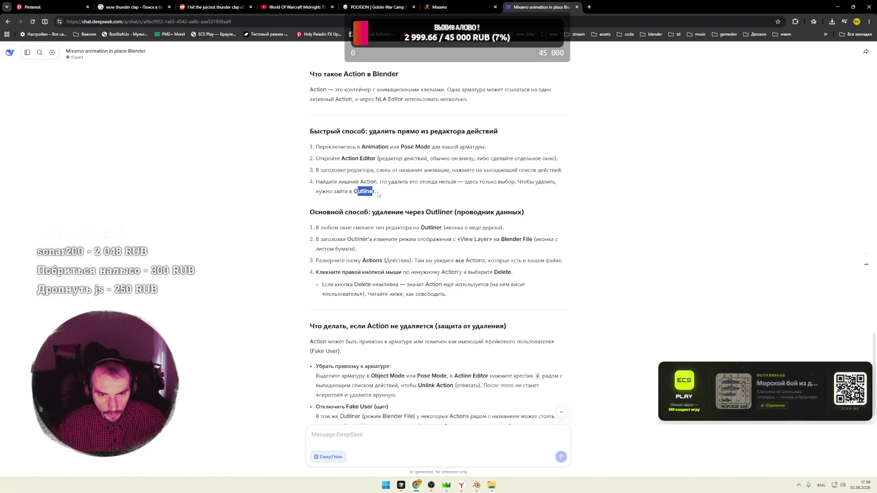
pyautogui.click(384, 193)
# Reread the four quick-method deletion steps, then switch back to Blender
pyautogui.moveTo(383, 193); pyautogui.dragTo(328, 154)
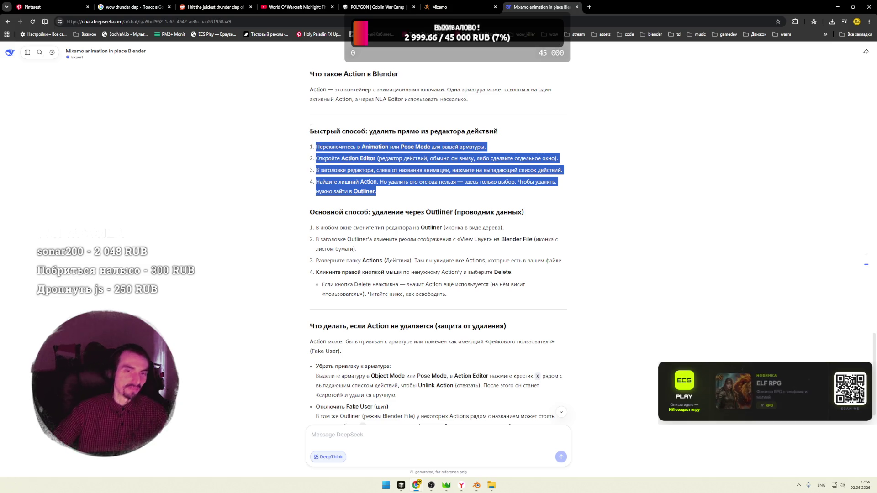
pyautogui.moveTo(311, 131); pyautogui.dragTo(384, 194)
pyautogui.click(378, 194)
pyautogui.tripleClick(379, 193)
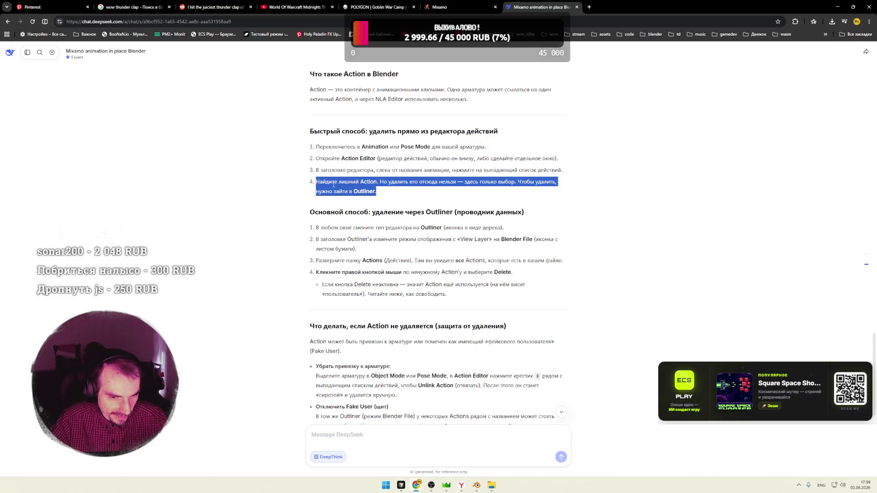
pyautogui.click(379, 213)
pyautogui.hotkey('alt', 'Tab')
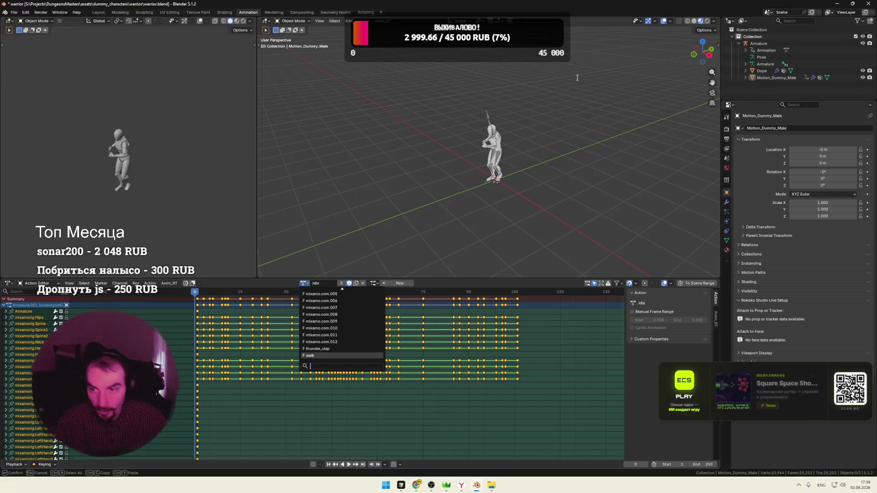
# Check the Outliner display modes against DeepSeek's Outliner instructions
pyautogui.click(730, 21)
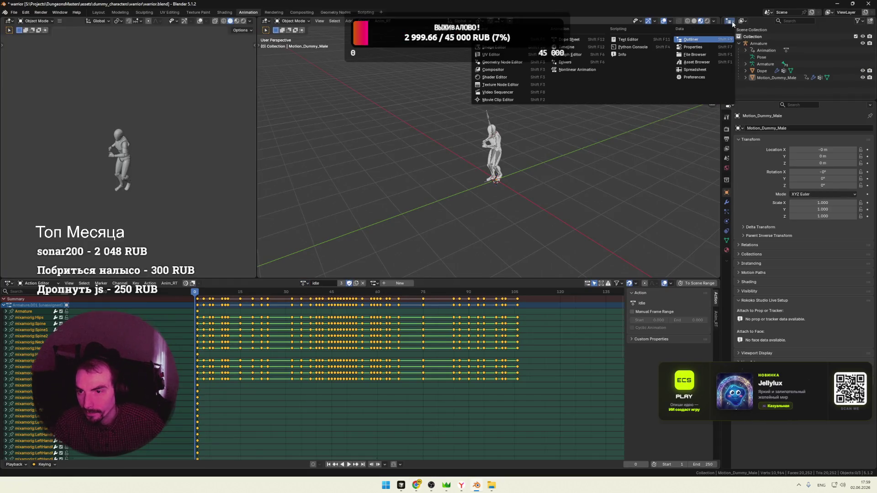
pyautogui.click(697, 41)
pyautogui.click(744, 22)
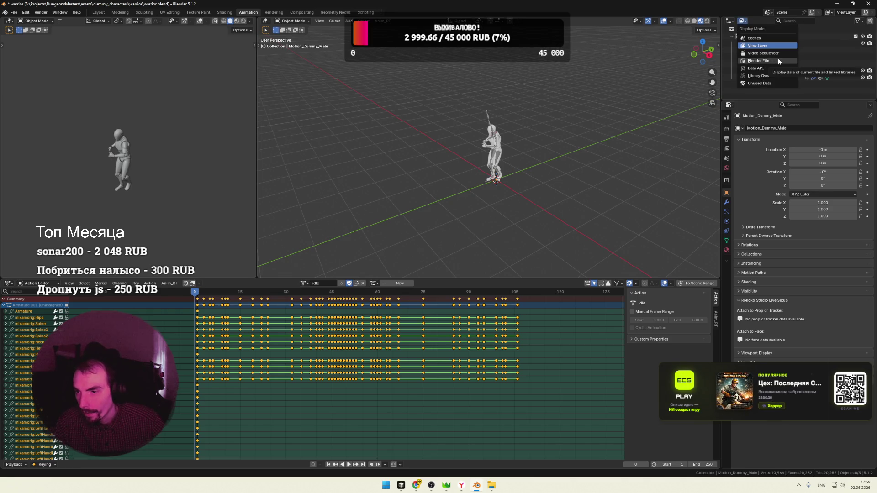
pyautogui.hotkey('alt', 'Tab')
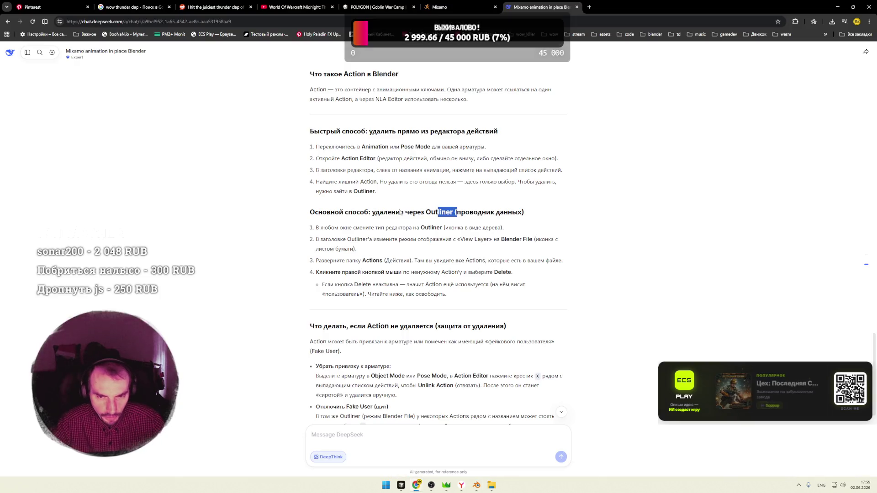
pyautogui.moveTo(492, 228); pyautogui.dragTo(460, 228)
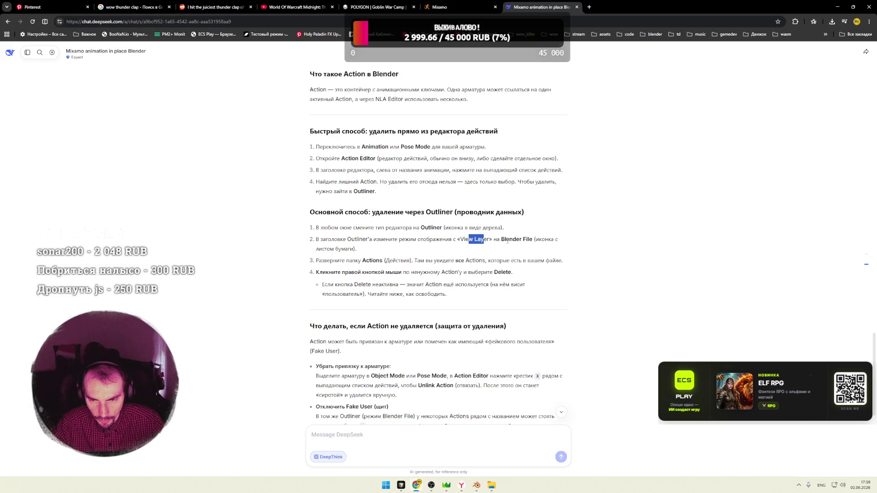
pyautogui.hotkey('alt', 'Tab')
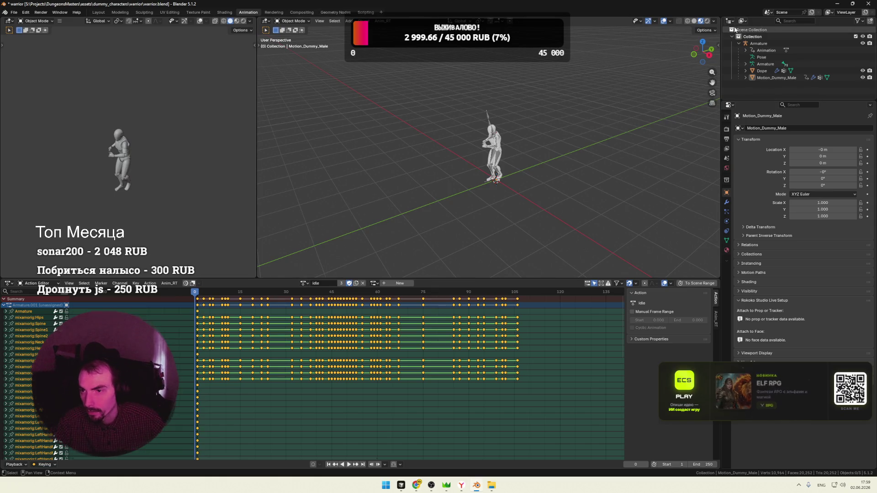
# Set the Outliner to Blender File, expand Actions and delete the mixamo.com duplicate actions
pyautogui.click(731, 21)
pyautogui.click(731, 21)
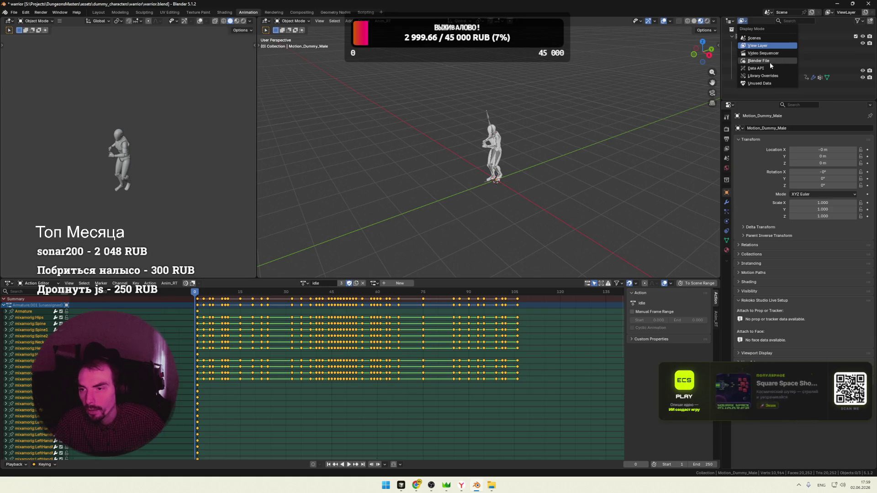
pyautogui.click(768, 61)
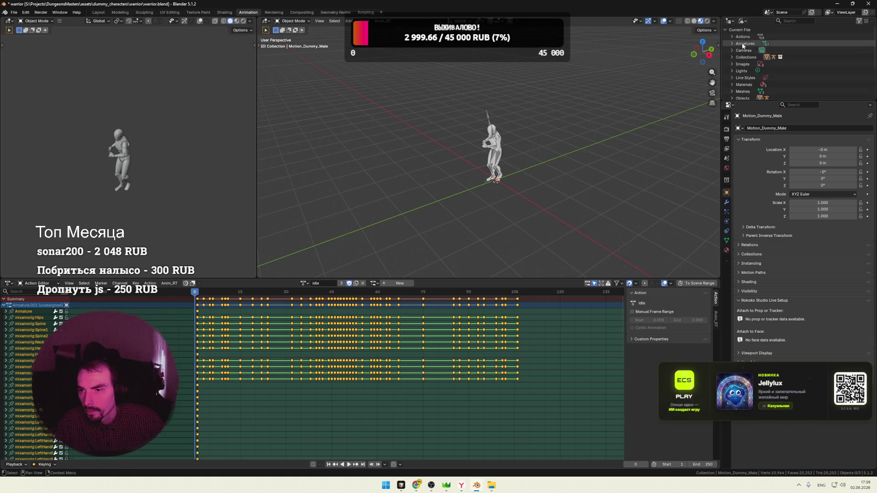
pyautogui.click(732, 36)
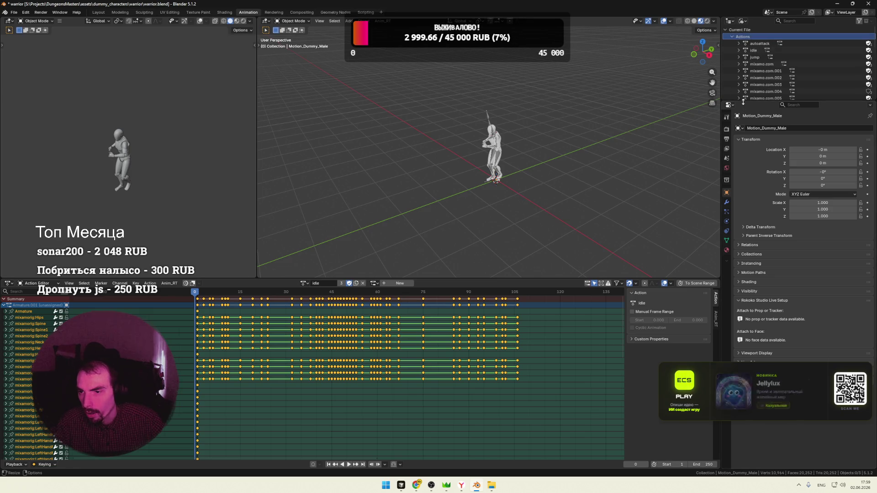
pyautogui.moveTo(761, 101)
pyautogui.mouseDown()
pyautogui.moveTo(761, 169)
pyautogui.moveTo(761, 66)
pyautogui.mouseUp()
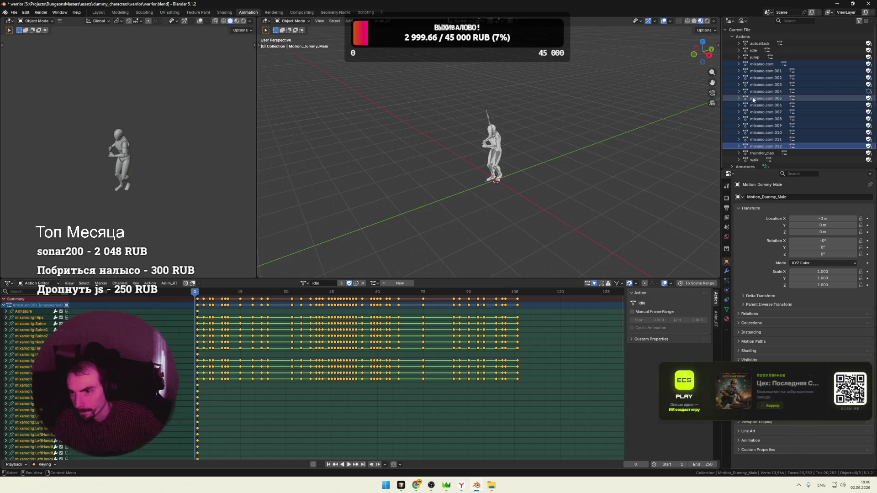
pyautogui.rightClick(757, 73)
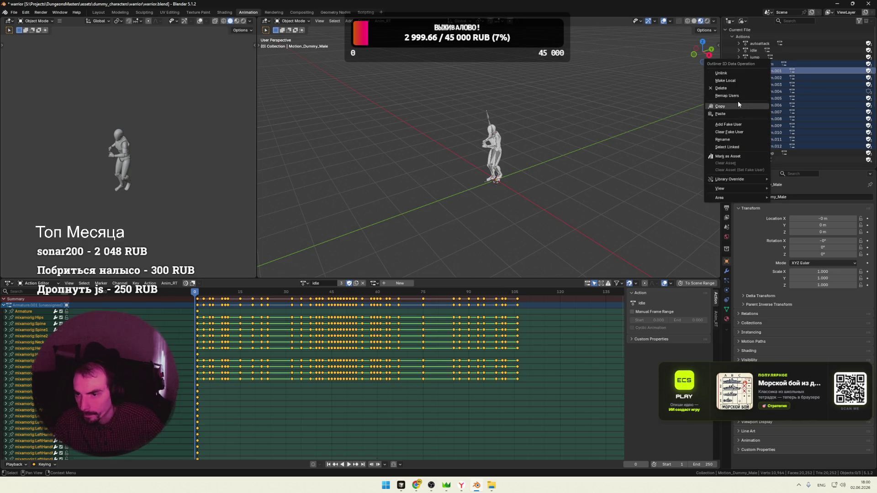
pyautogui.click(731, 86)
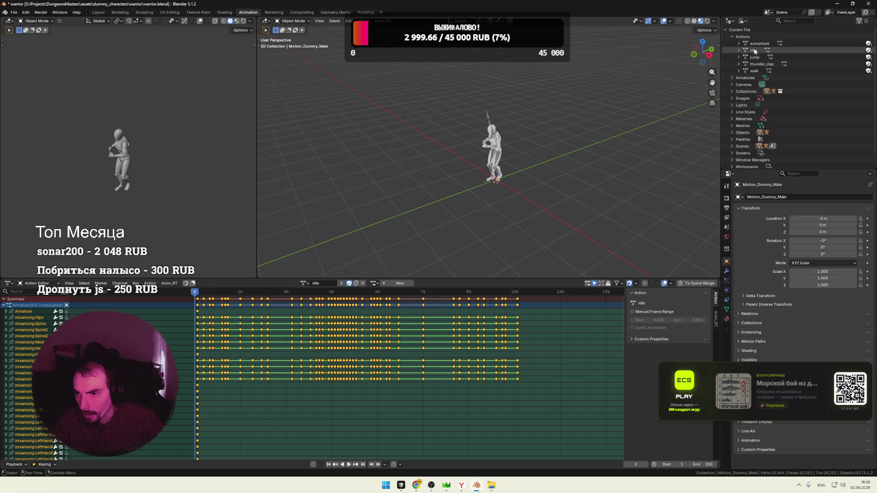
# Delete the remaining five actions: autoattack, idle, jump, thunder_clap and walk
pyautogui.click(757, 65)
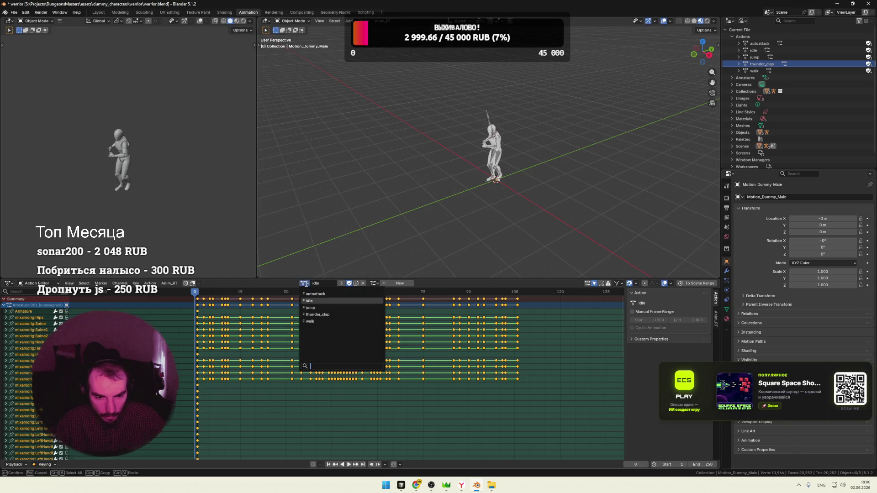
pyautogui.click(756, 71)
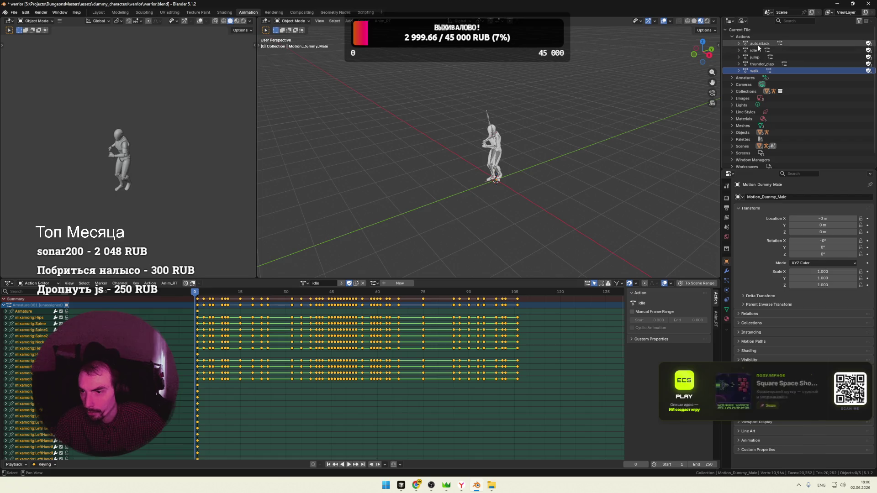
pyautogui.moveTo(757, 42); pyautogui.dragTo(772, 70)
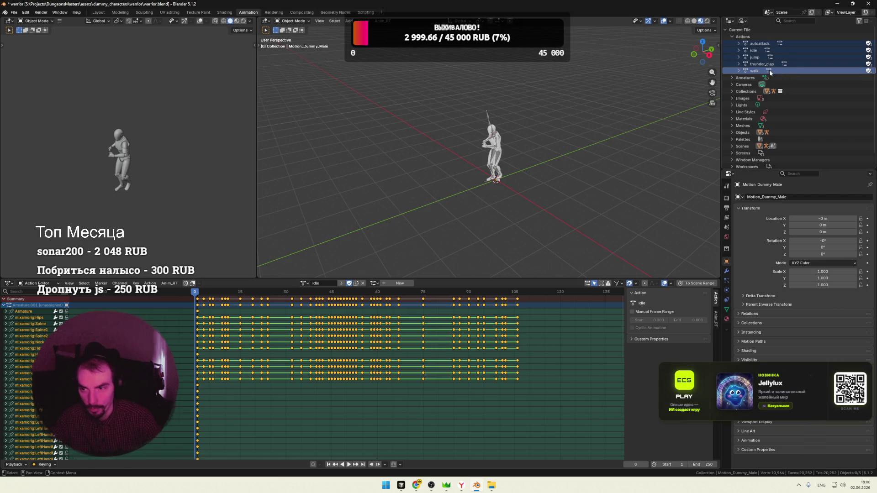
pyautogui.rightClick(771, 72)
pyautogui.click(740, 45)
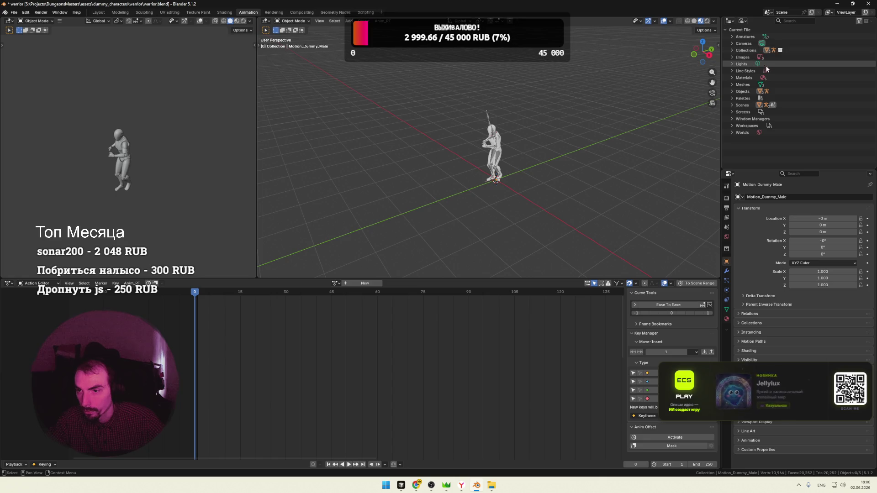
pyautogui.click(730, 21)
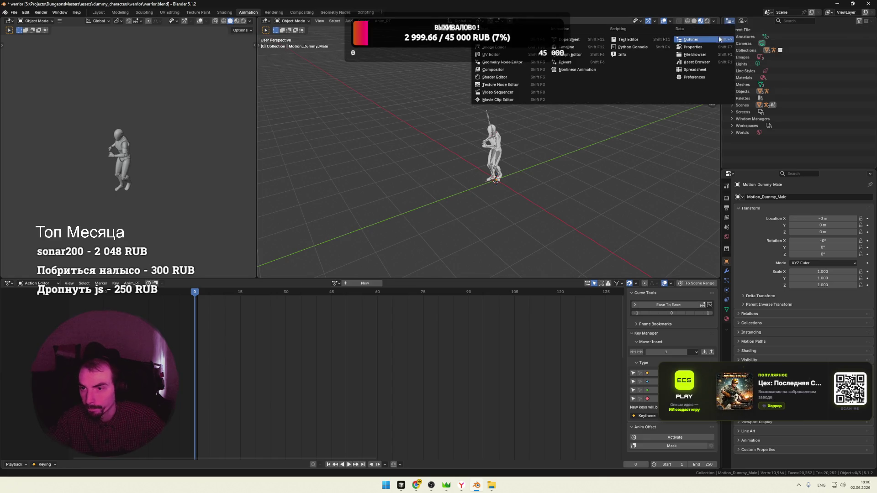
# Switch the Outliner back to View Layer and confirm the action list is empty
pyautogui.click(746, 21)
pyautogui.click(750, 46)
pyautogui.scroll(2, 572, 154)
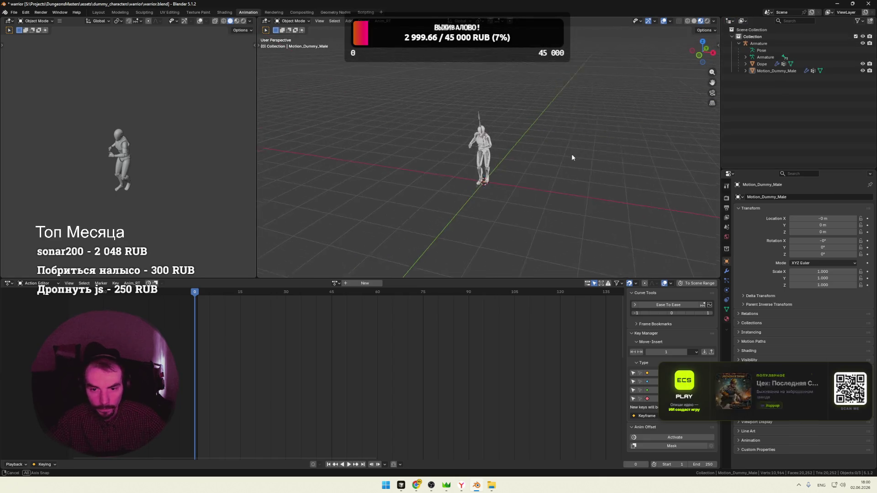
pyautogui.scroll(2, 544, 153)
pyautogui.press('space')
pyautogui.press('space')
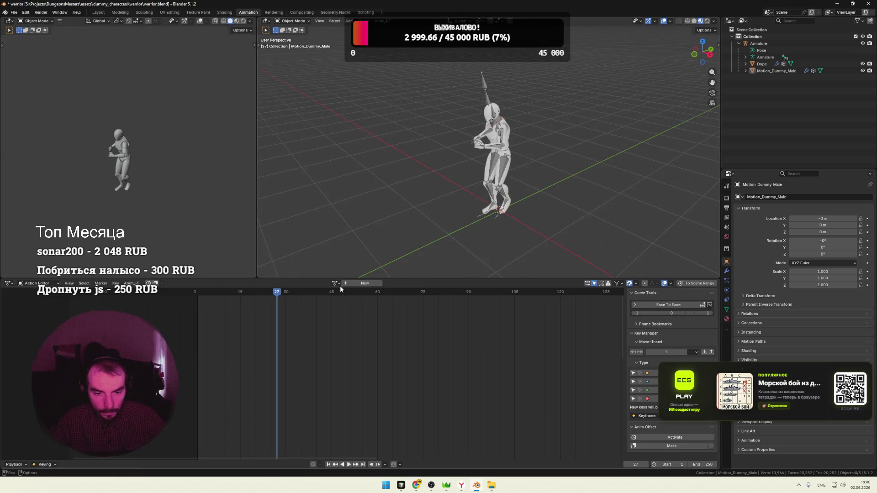
pyautogui.click(335, 283)
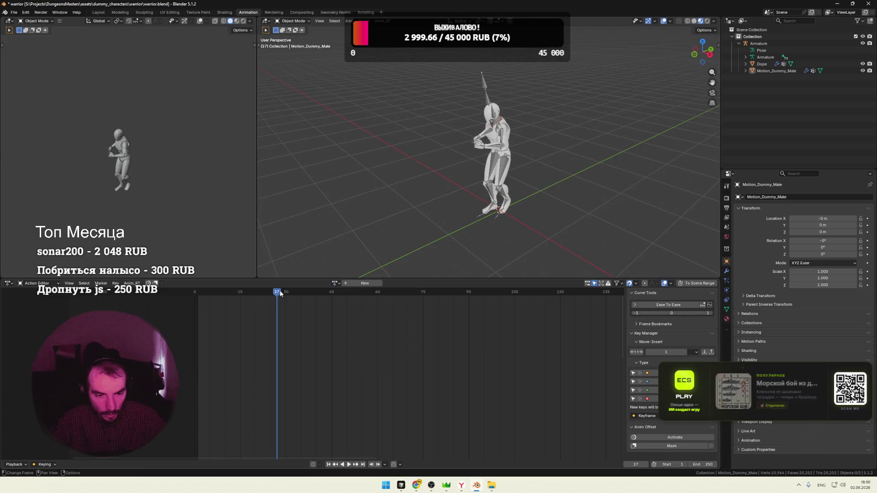
pyautogui.press('Right')
pyautogui.press('Right')
pyautogui.press('Right')
# Put the Armature in Edit Mode at frame 1 in its rest T-pose and bring up the warrior folder
pyautogui.click(499, 137)
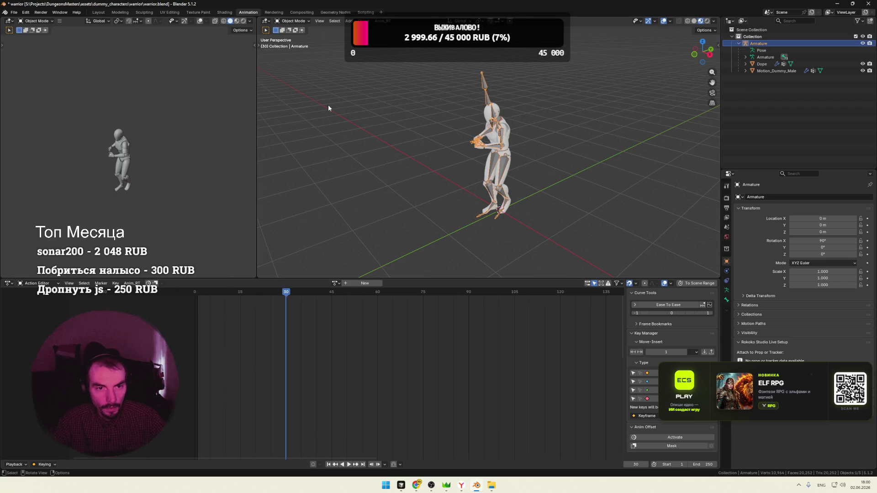
pyautogui.press('Tab')
pyautogui.moveTo(370, 91); pyautogui.dragTo(425, 110, button='middle')
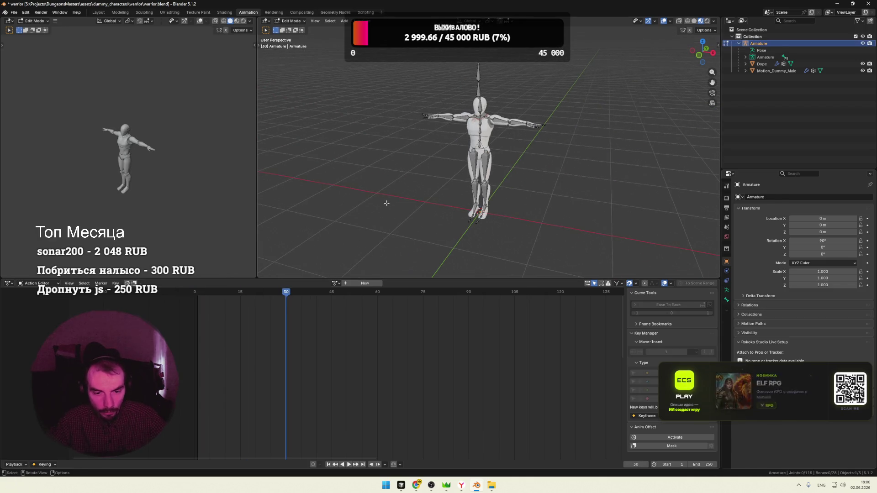
pyautogui.press('space')
pyautogui.moveTo(286, 292); pyautogui.dragTo(197, 293)
pyautogui.scroll(3, 480, 179)
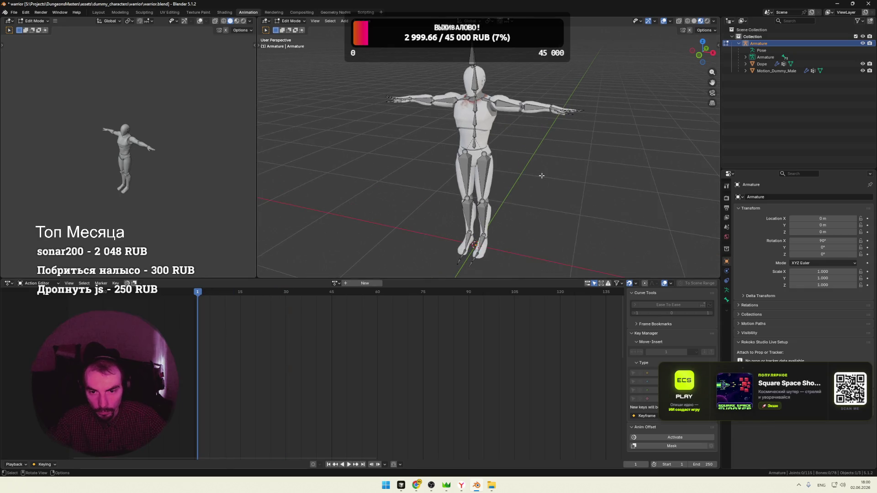
pyautogui.scroll(-2, 527, 169)
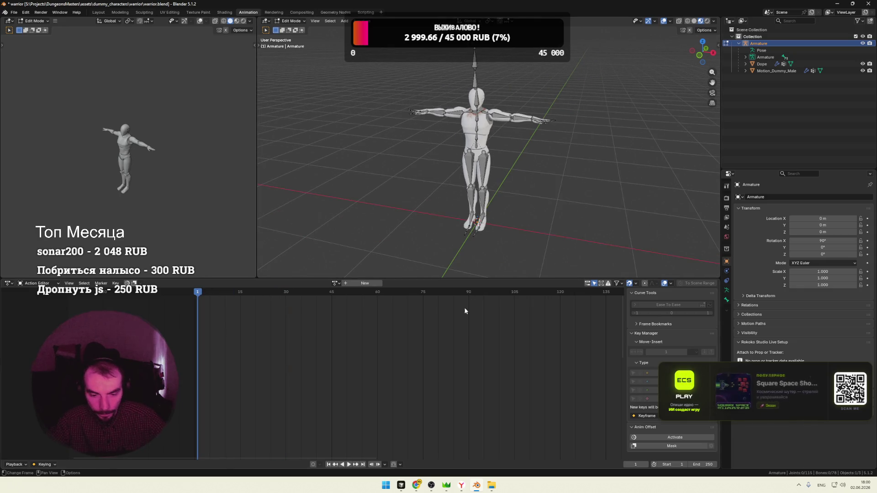
pyautogui.moveTo(492, 486)
pyautogui.click(467, 446)
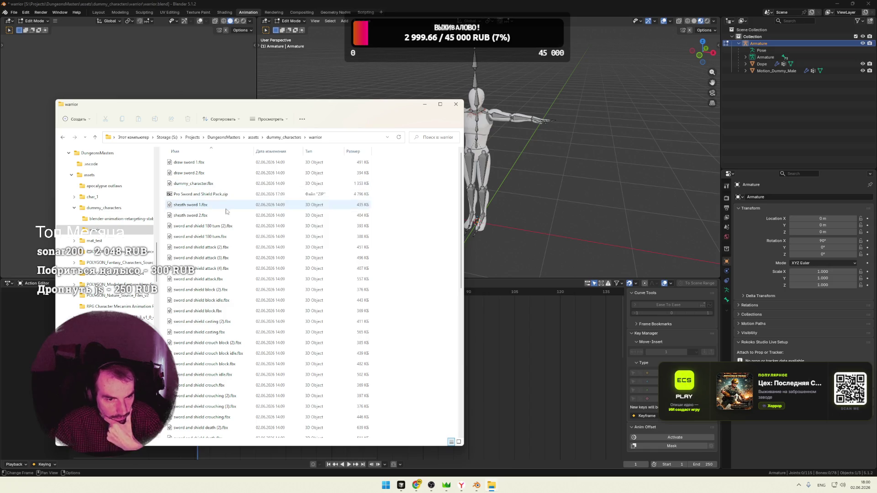
# Drag 'sword and shield idle.fbx' from the warrior folder into Blender
pyautogui.click(229, 331)
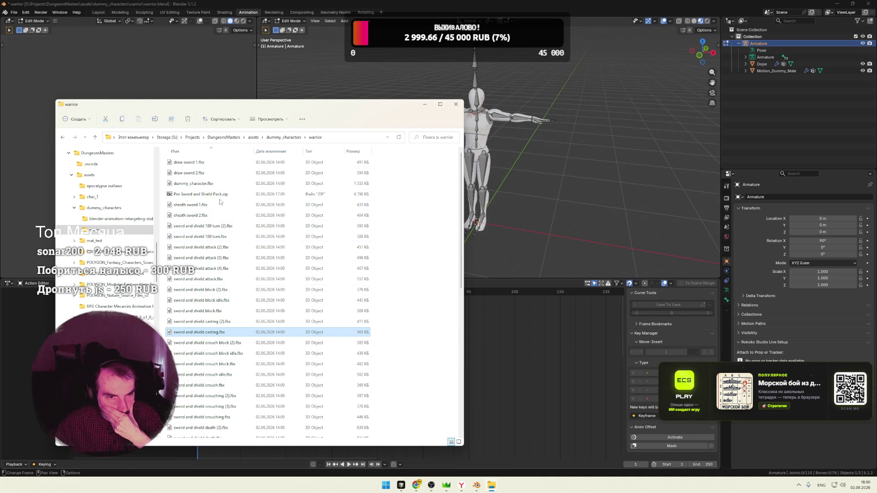
pyautogui.scroll(-2, 236, 230)
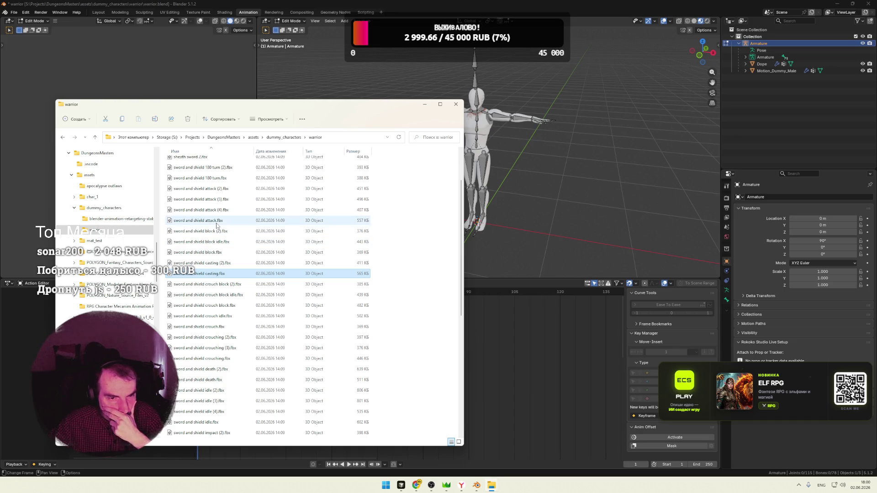
pyautogui.scroll(-2, 263, 310)
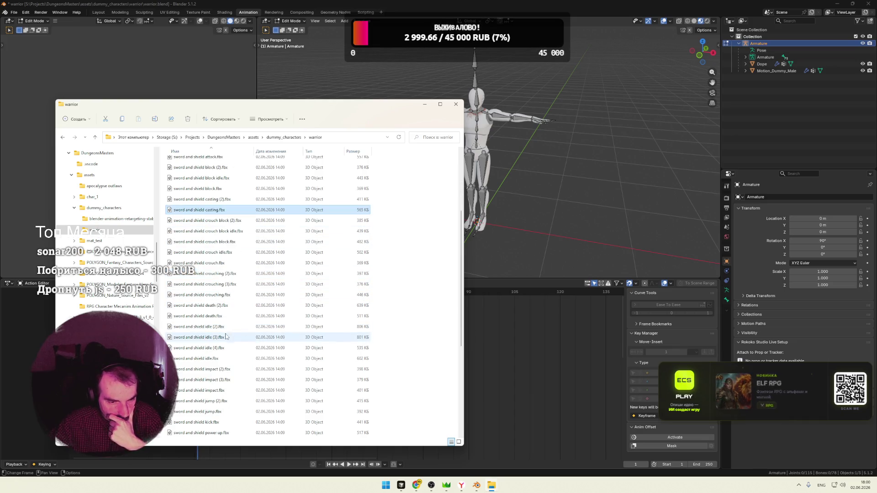
pyautogui.moveTo(206, 359)
pyautogui.mouseDown()
pyautogui.moveTo(452, 296)
pyautogui.moveTo(547, 244)
pyautogui.mouseUp()
# Import the FBX, rename its mixamo.com action to idle and delete the Armature.001 hierarchy
pyautogui.click(525, 348)
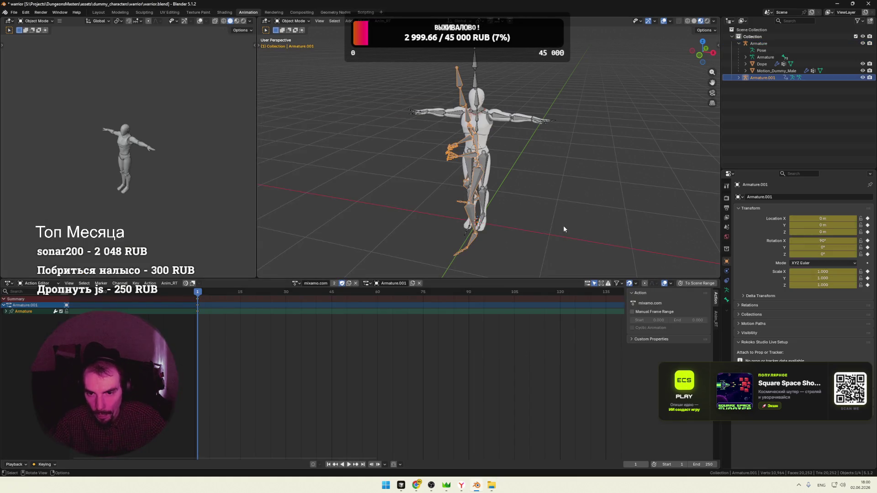
pyautogui.click(738, 77)
pyautogui.click(746, 85)
pyautogui.doubleClick(767, 91)
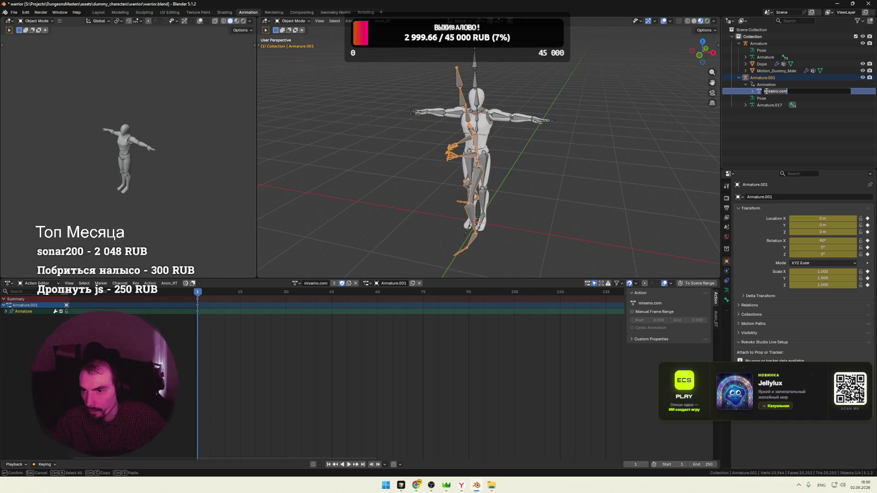
pyautogui.write('Idle')
pyautogui.press('Return')
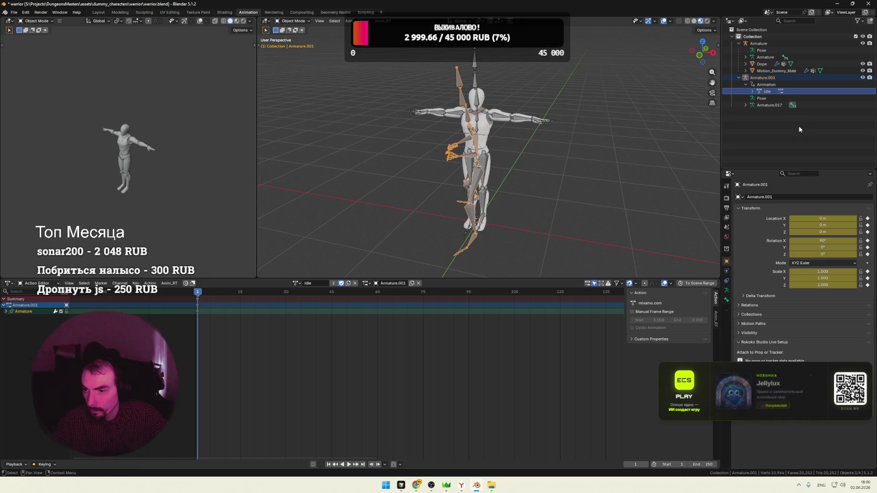
pyautogui.rightClick(760, 78)
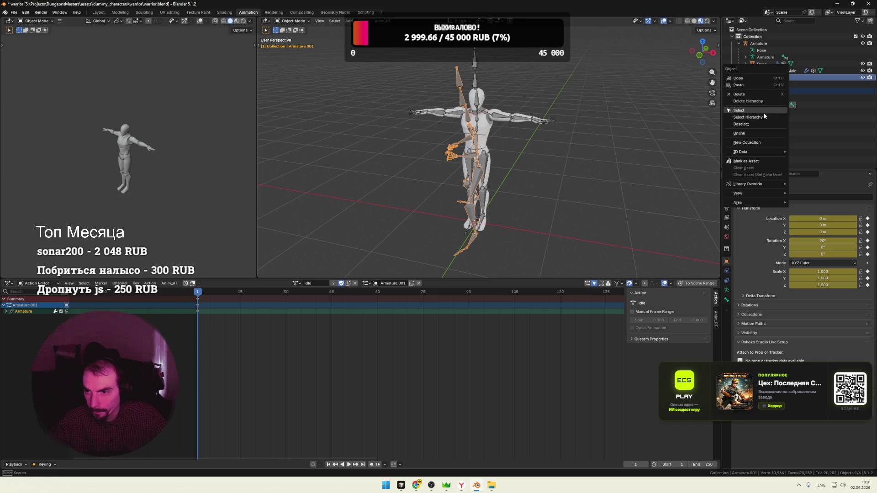
pyautogui.click(745, 102)
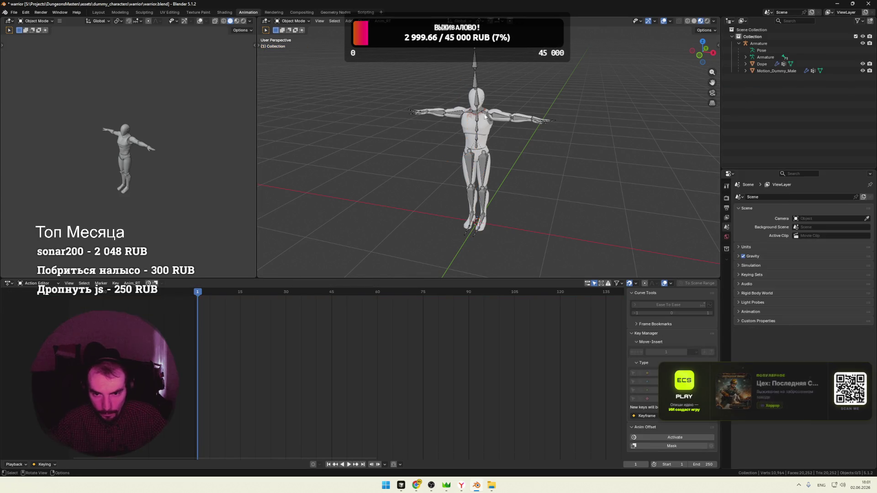
# Give the warrior armature the idle action with the Armature.001 slot
pyautogui.click(488, 164)
pyautogui.click(336, 283)
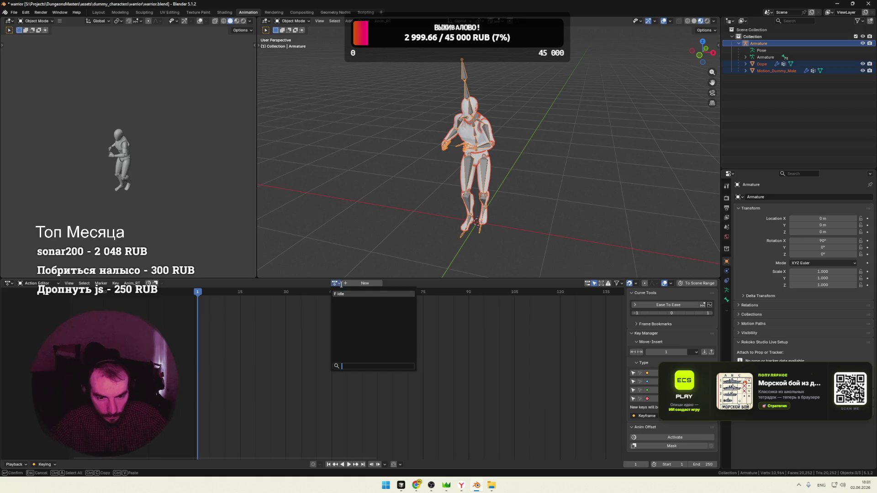
pyautogui.click(357, 295)
pyautogui.click(374, 283)
pyautogui.click(379, 294)
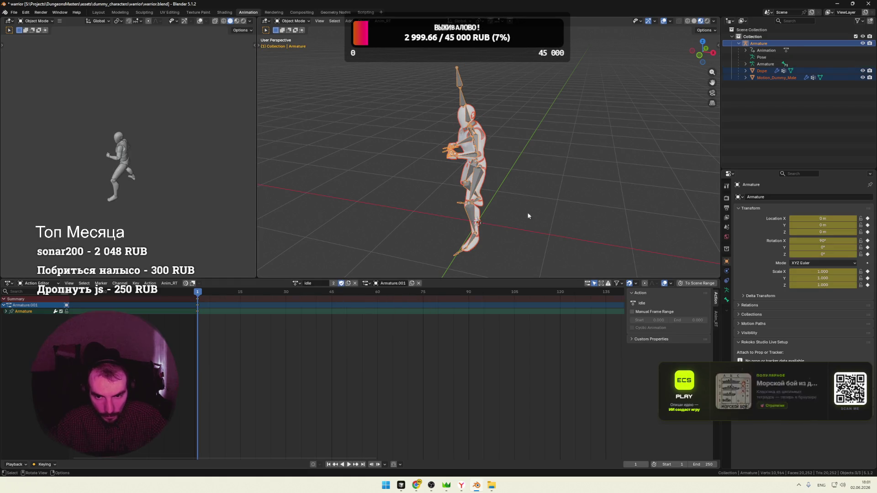
pyautogui.click(567, 189)
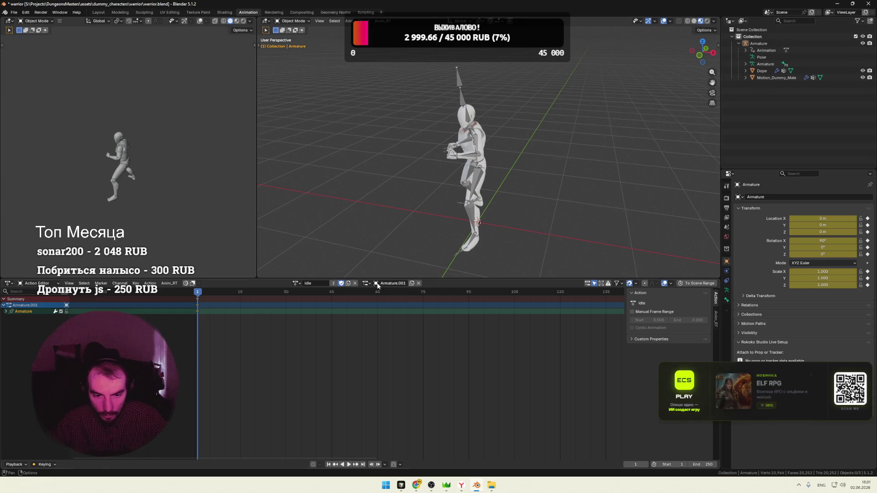
# Rename the idle action's Armature.001 slot to dummy_warrior in the Outliner
pyautogui.click(744, 64)
pyautogui.click(746, 71)
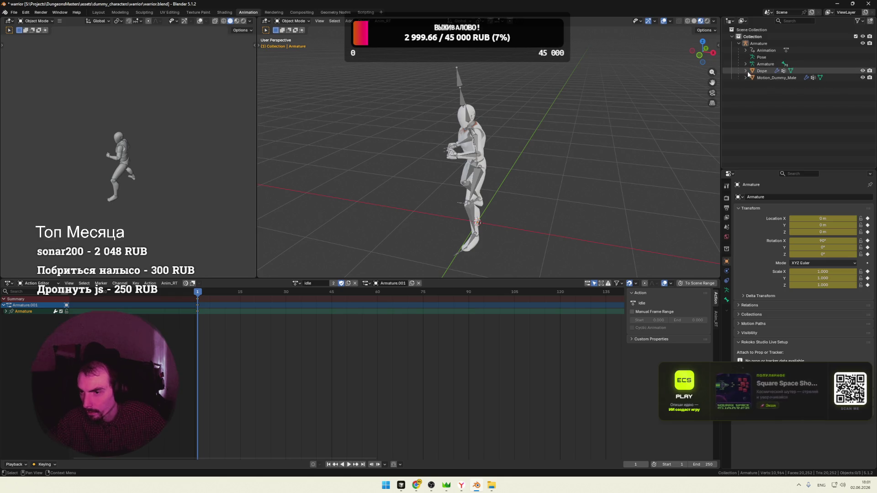
pyautogui.click(747, 71)
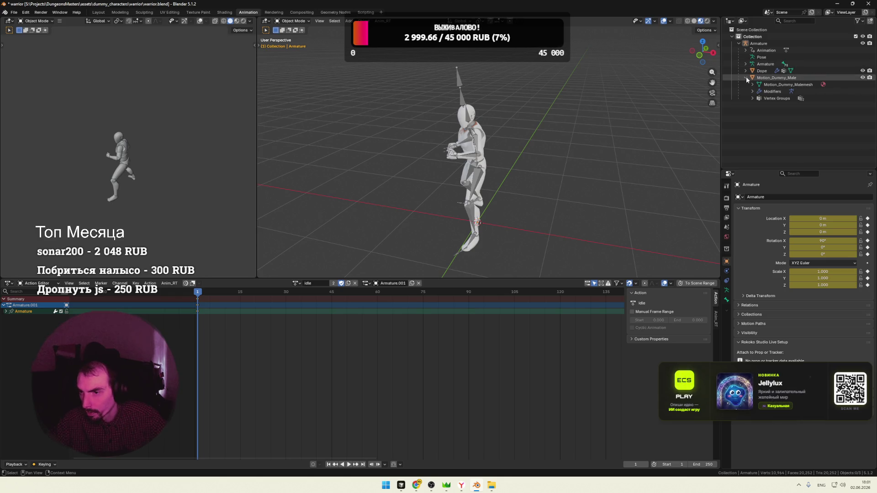
pyautogui.click(745, 49)
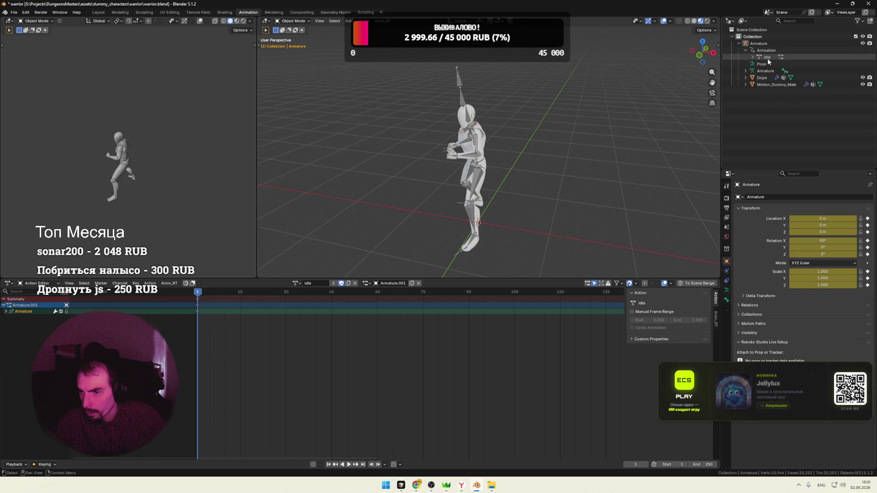
pyautogui.click(751, 57)
pyautogui.click(784, 65)
pyautogui.write('dummy')
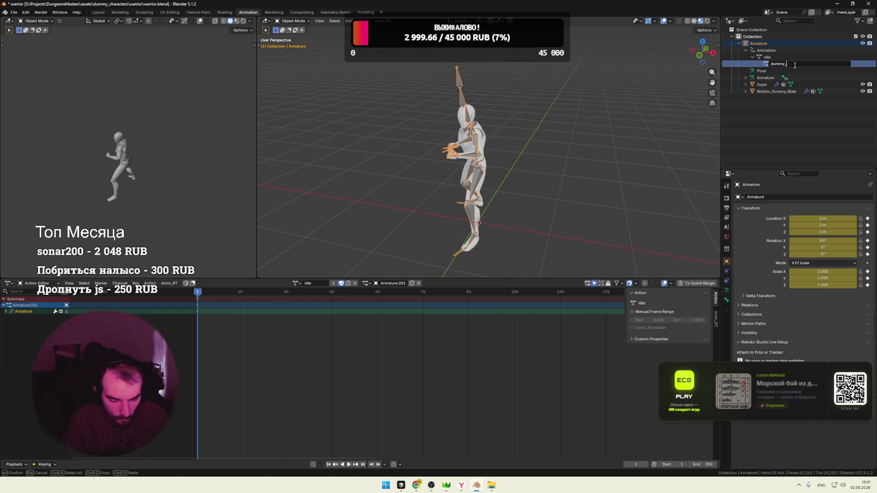
pyautogui.write('_warrior')
pyautogui.press('Return')
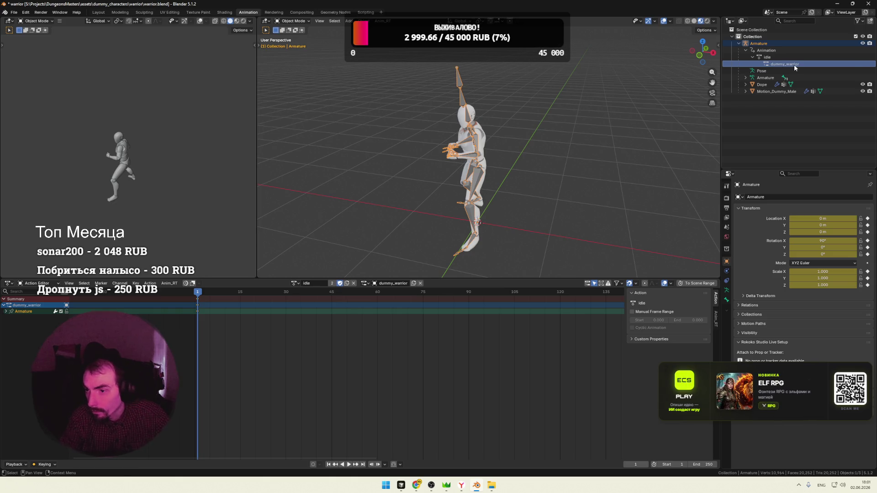
pyautogui.click(554, 173)
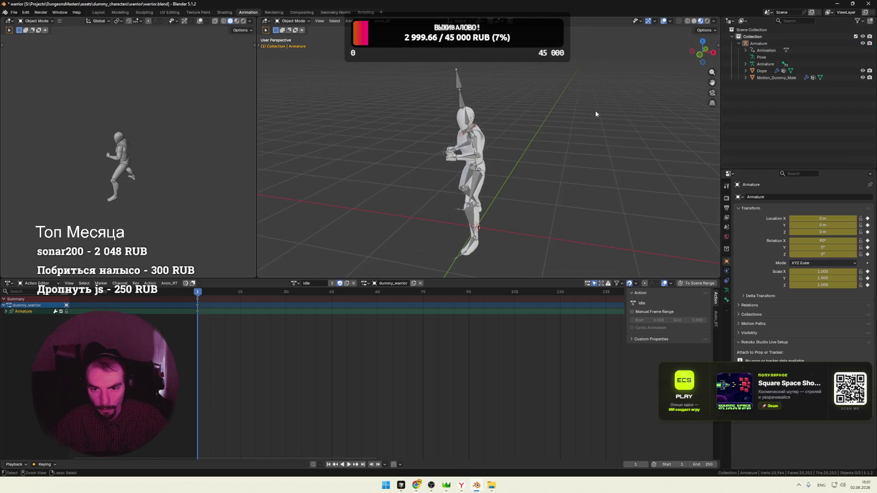
# Preview idle, export the scene as warrior.glb via glTF 2.0, then view Motion_Dummy_Male in Shading
pyautogui.press('space')
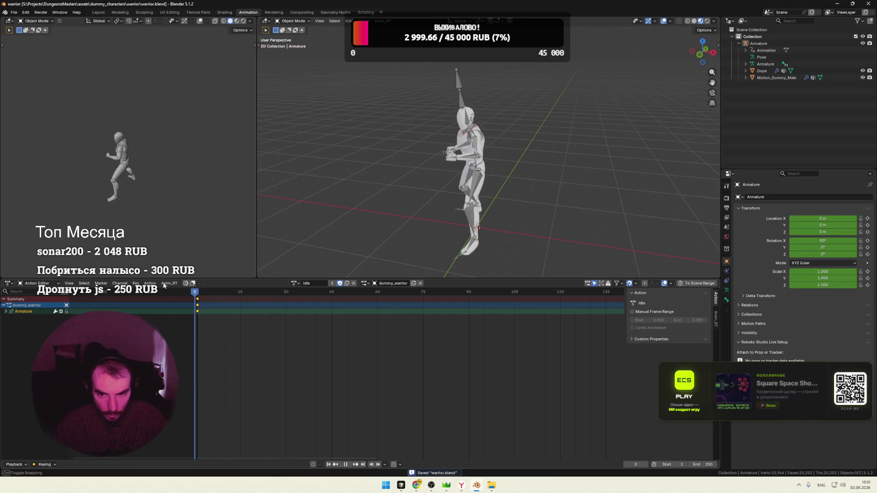
pyautogui.press('space')
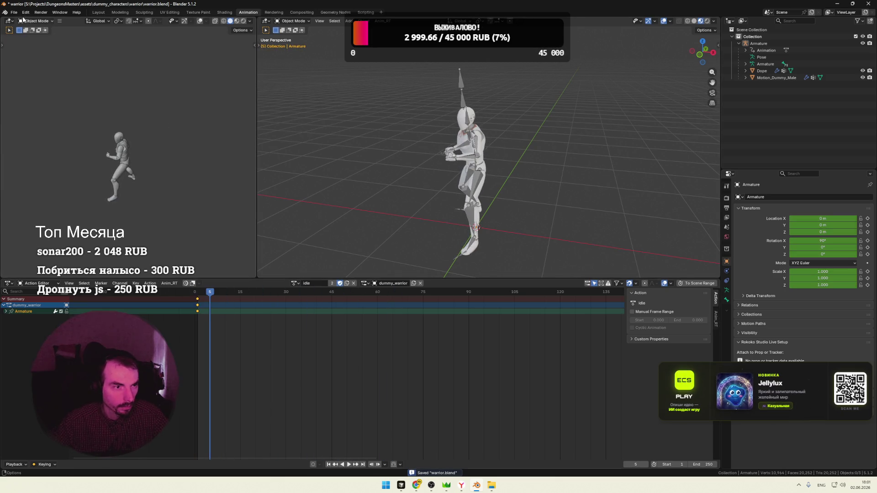
pyautogui.click(22, 19)
pyautogui.click(14, 12)
pyautogui.moveTo(25, 117)
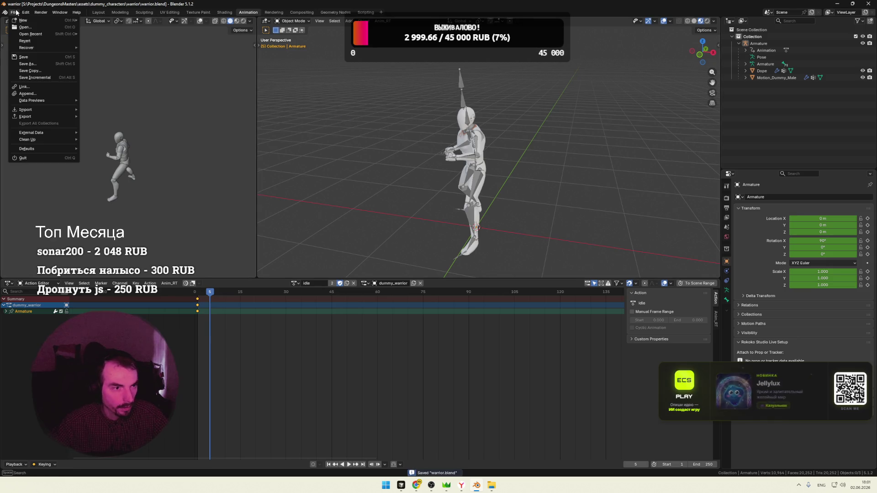
pyautogui.click(119, 178)
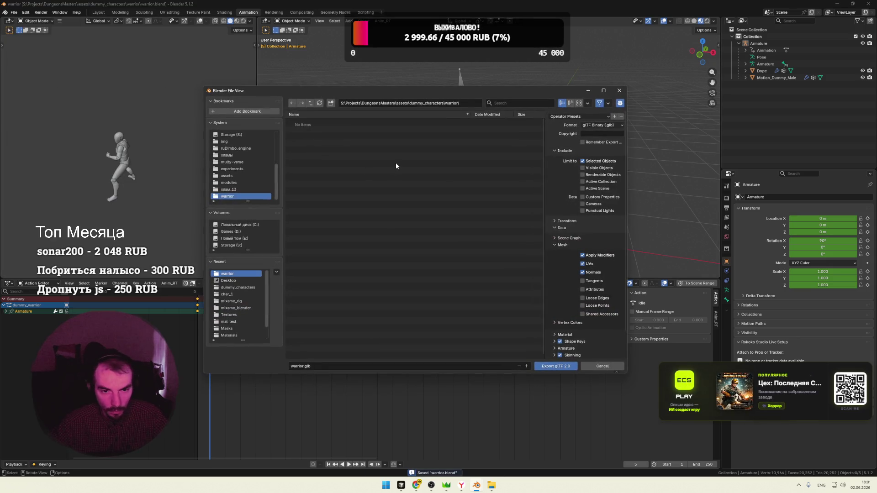
pyautogui.click(554, 369)
pyautogui.moveTo(491, 485)
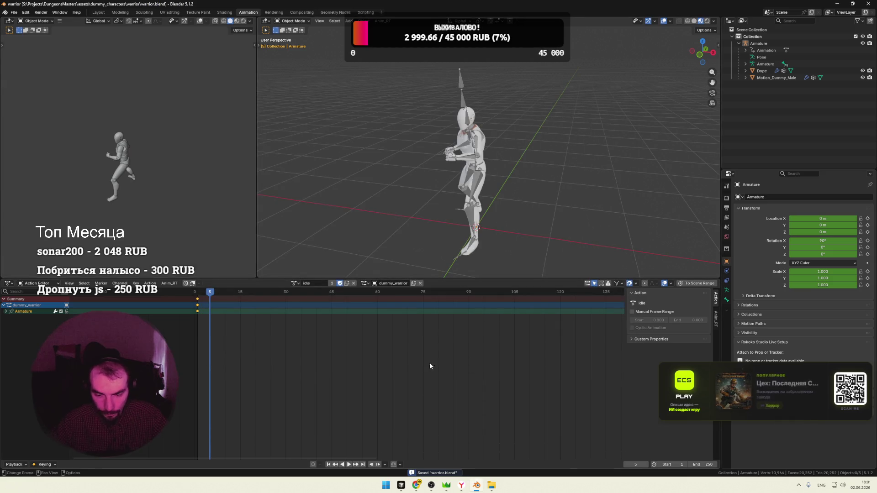
pyautogui.click(491, 171)
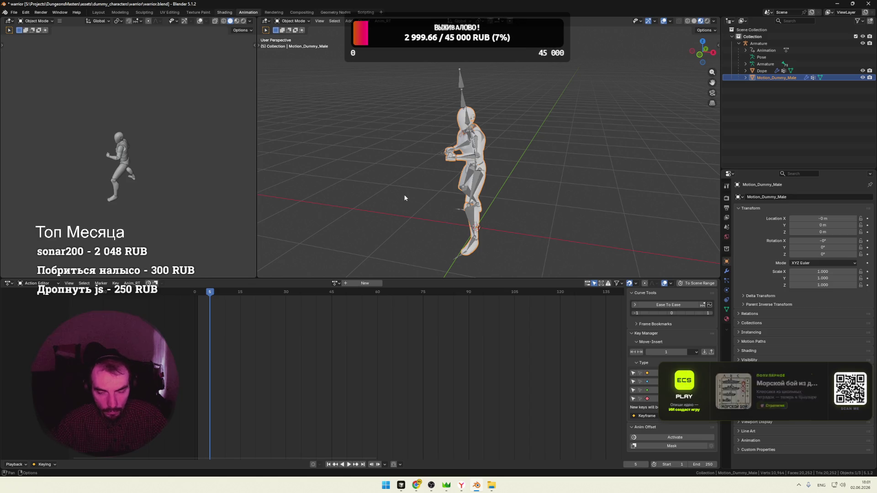
pyautogui.hotkey('ctrl', 'pageup')
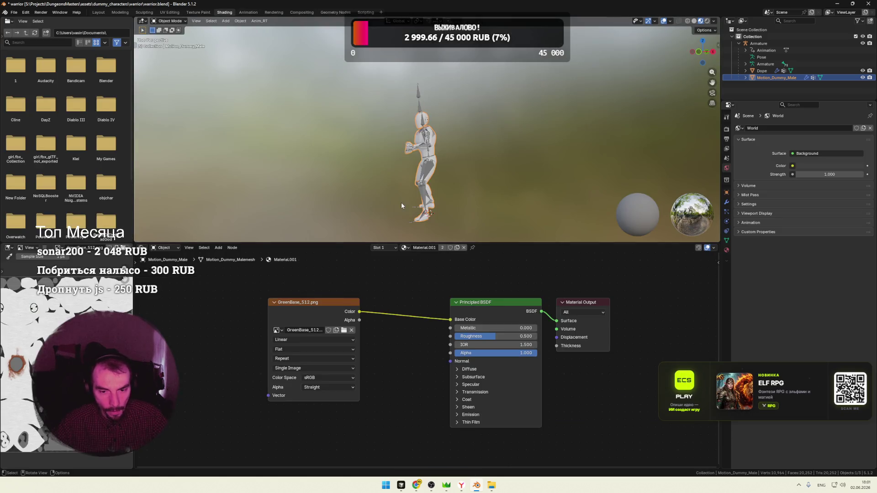
pyautogui.scroll(5, 437, 152)
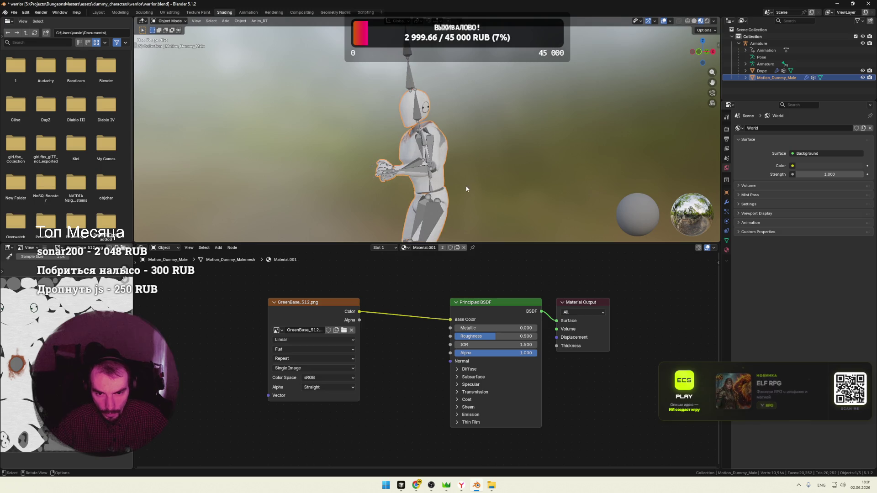
# Select the Dope mesh to show its GreenBase-driven material and save warrior.blend
pyautogui.moveTo(436, 152); pyautogui.dragTo(501, 189, button='middle')
pyautogui.click(468, 146)
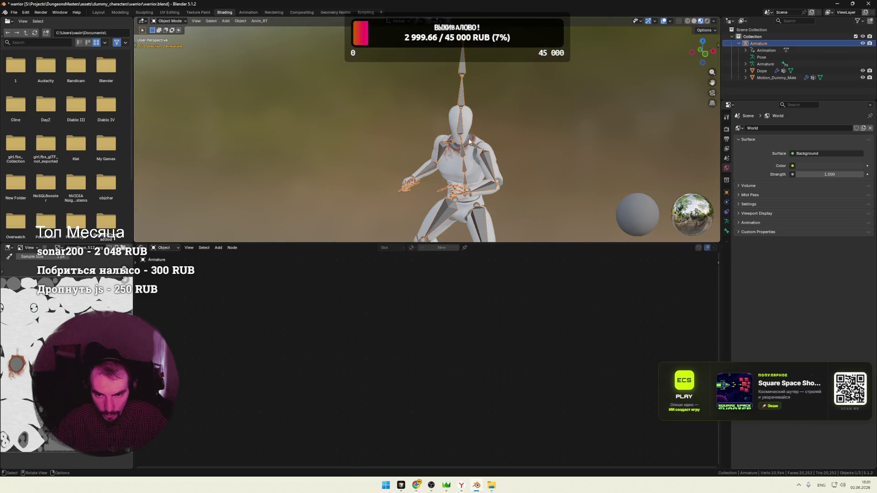
pyautogui.click(497, 198)
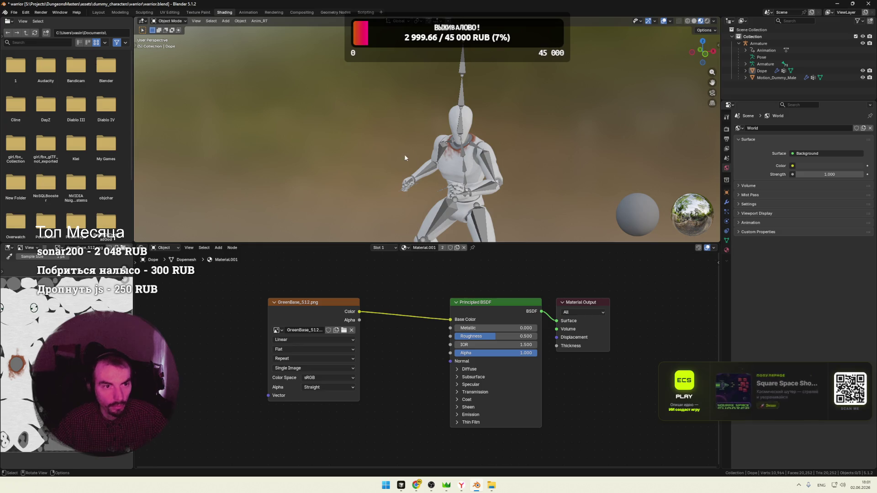
pyautogui.hotkey('ctrl', 's')
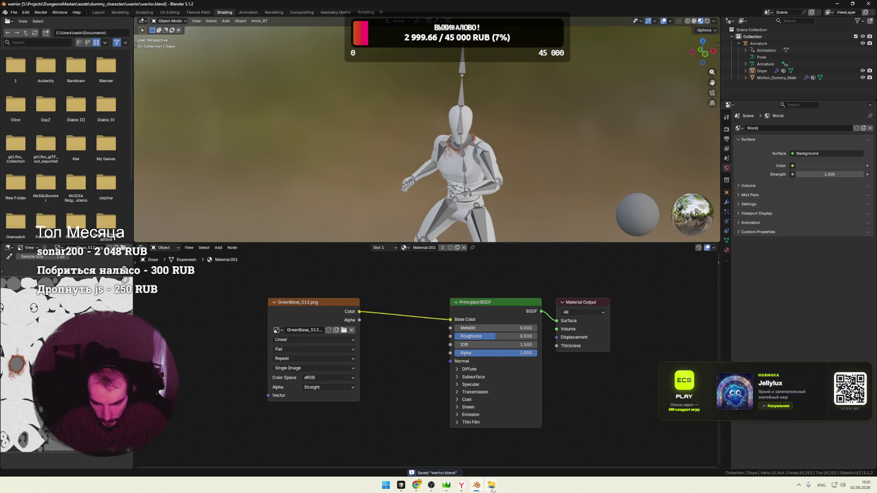
pyautogui.click(519, 449)
# Move warrior.glb into the characters folder and switch to the game in the browser
pyautogui.click(467, 449)
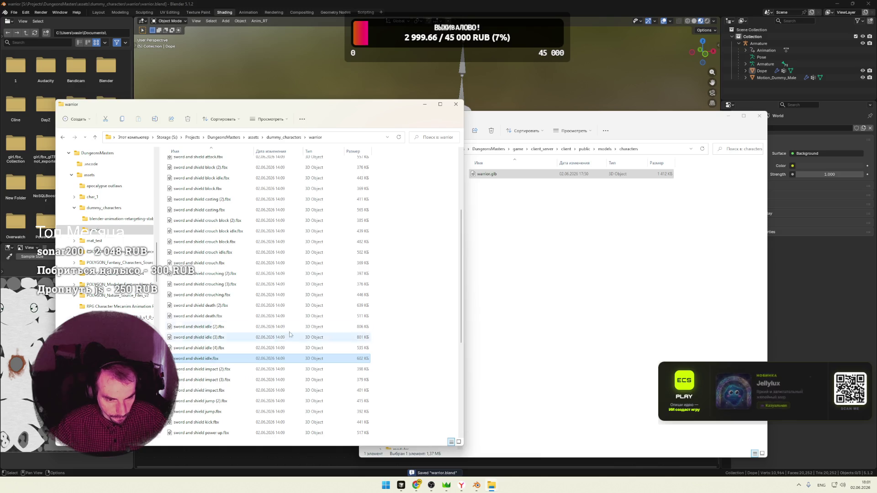
pyautogui.scroll(-6, 289, 335)
pyautogui.moveTo(188, 434); pyautogui.dragTo(473, 345)
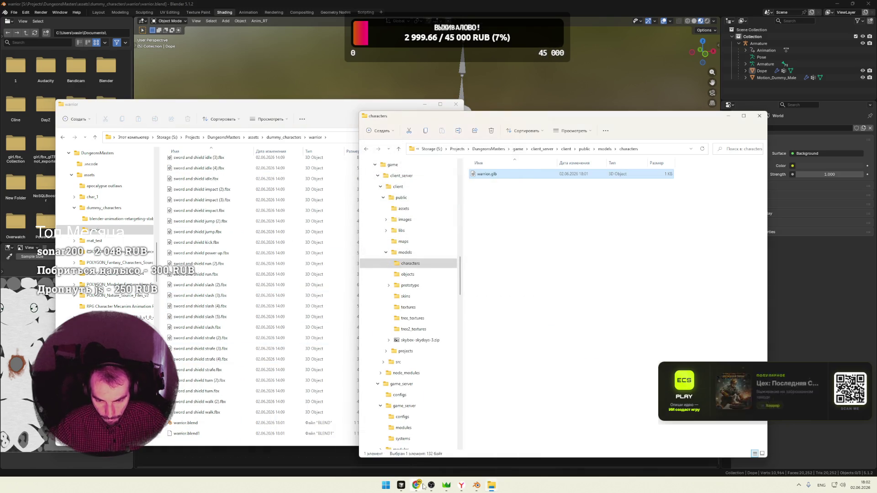
pyautogui.click(492, 468)
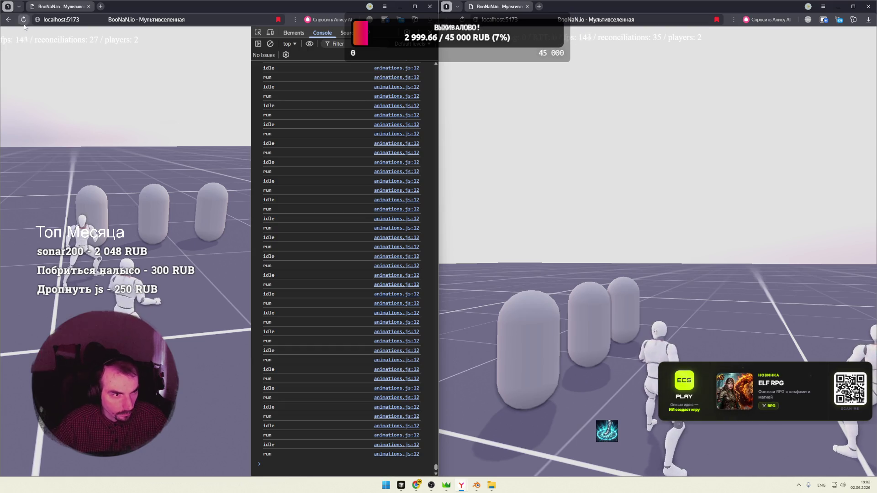
# Close the second game window, reload with a cleared console, and return to Blender
pyautogui.click(868, 6)
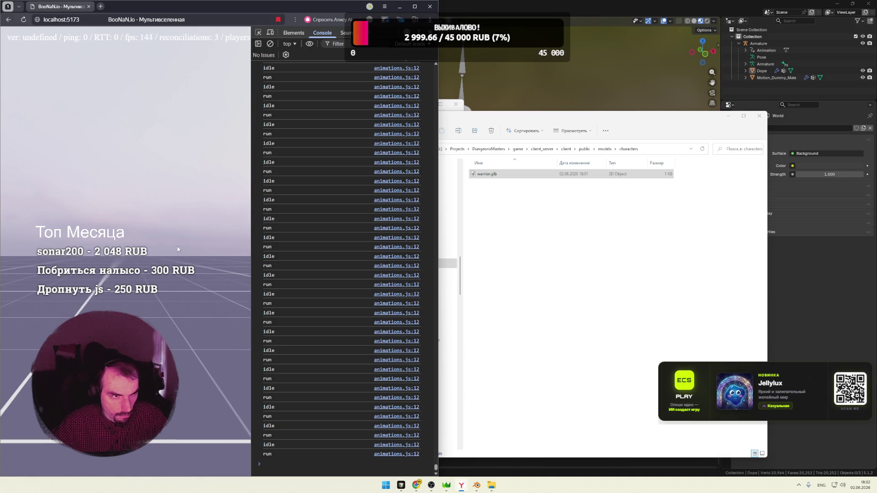
pyautogui.press('F5')
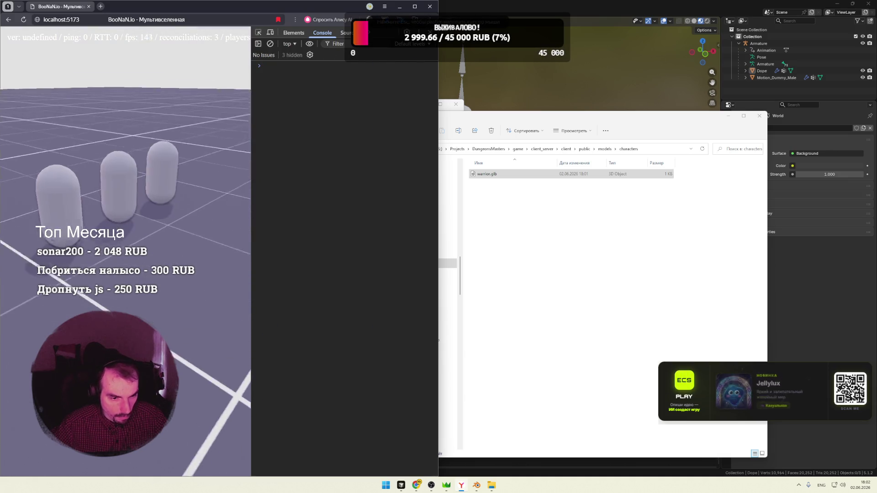
pyautogui.click(560, 221)
pyautogui.click(530, 98)
# Select all objects and re-export the scene as warrior.glb via glTF 2.0
pyautogui.press('a')
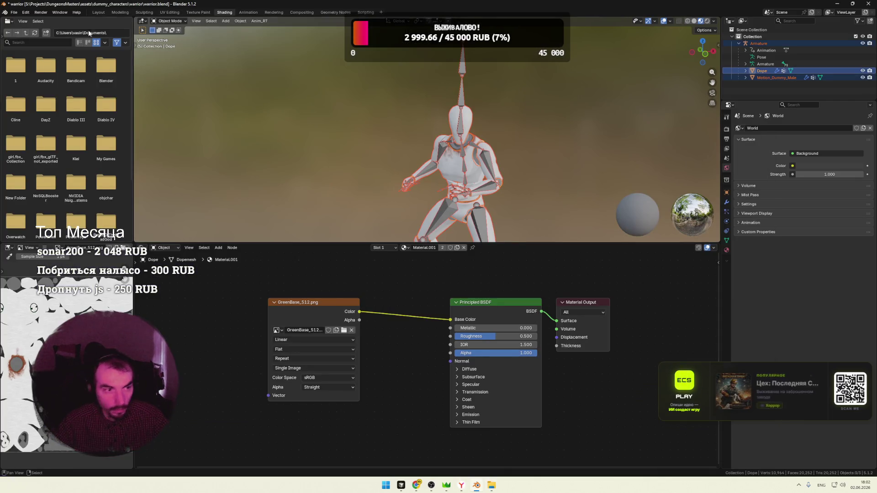
pyautogui.click(14, 11)
pyautogui.moveTo(25, 116)
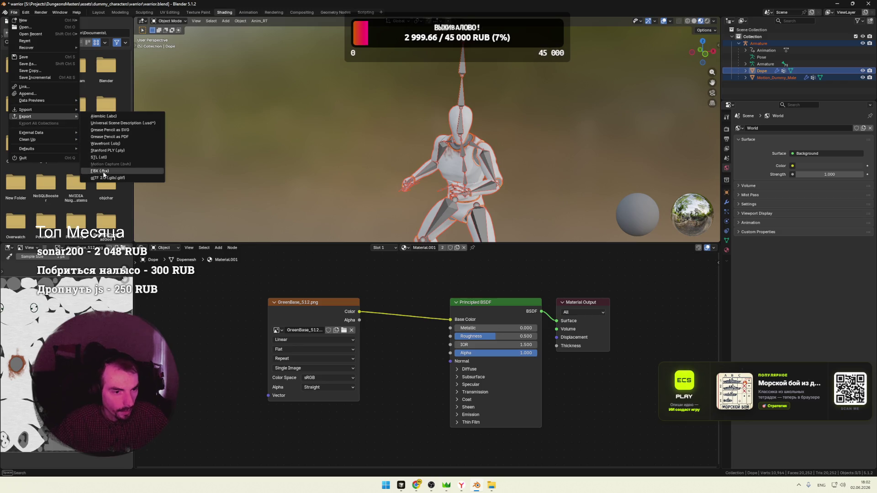
pyautogui.click(102, 170)
pyautogui.click(556, 367)
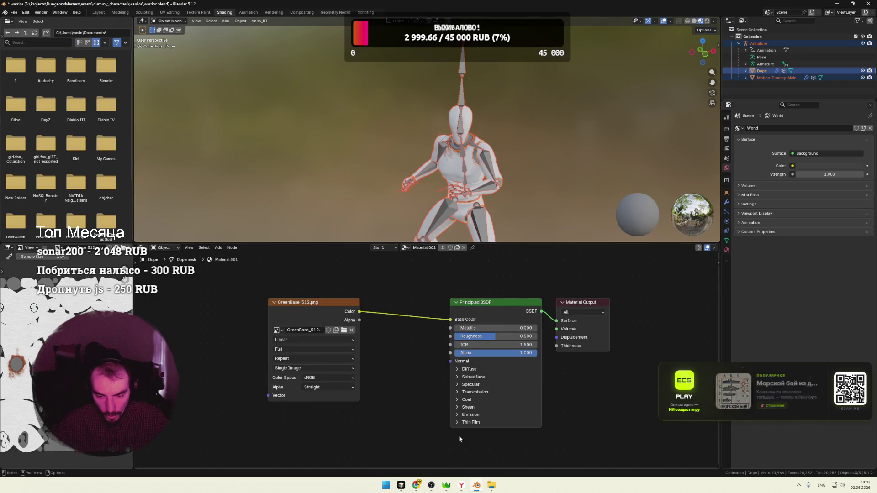
# Replace warrior.glb in client/public/models/characters with the new export and return to the game
pyautogui.click(491, 485)
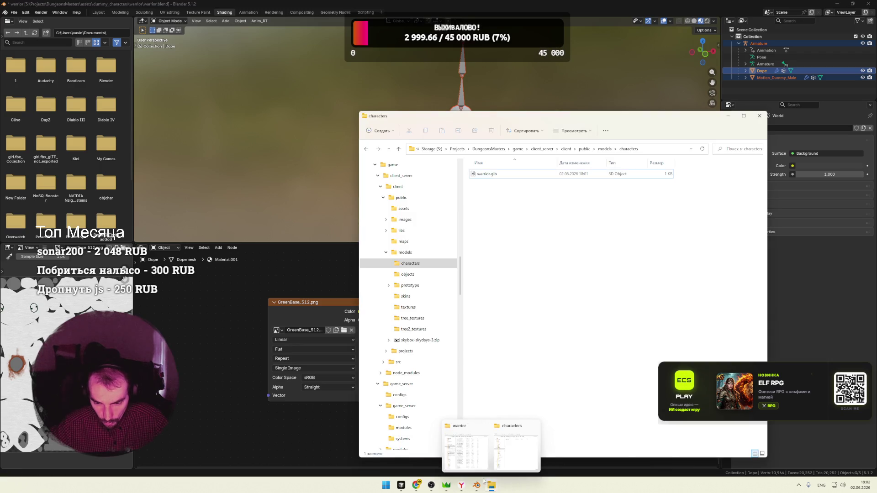
pyautogui.click(466, 446)
pyautogui.moveTo(205, 433); pyautogui.dragTo(528, 343)
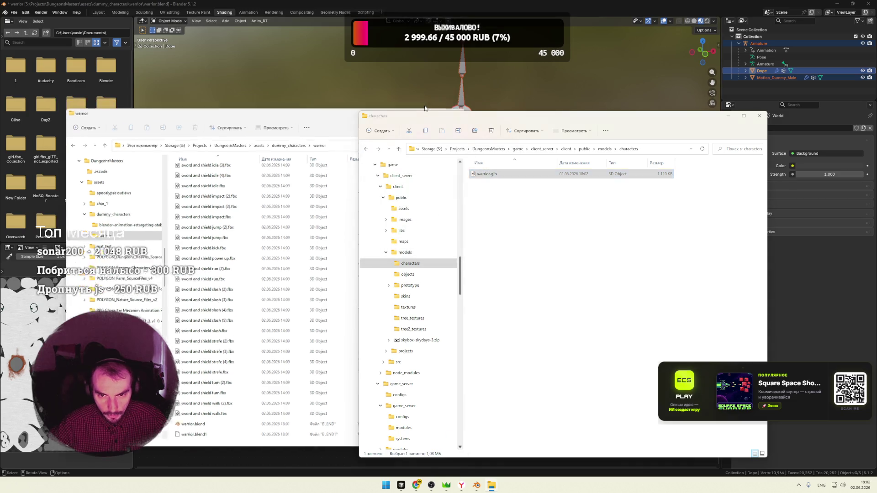
pyautogui.click(424, 105)
pyautogui.click(728, 115)
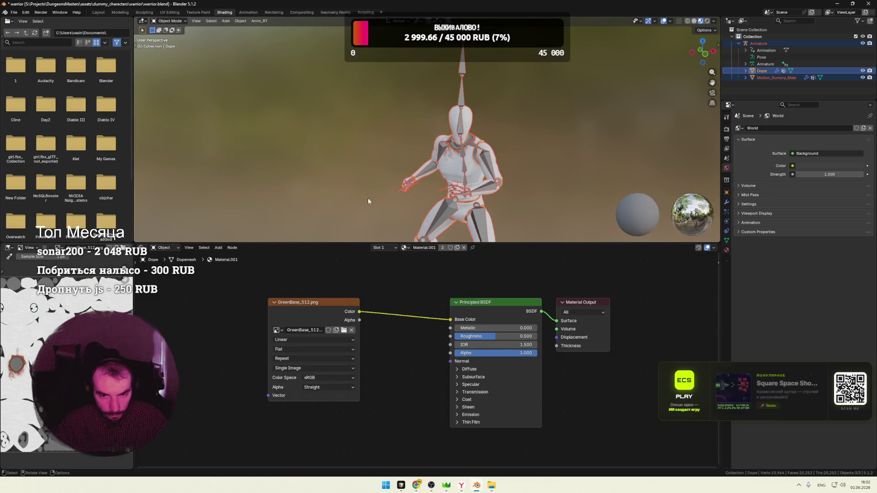
pyautogui.hotkey('alt', 'Tab')
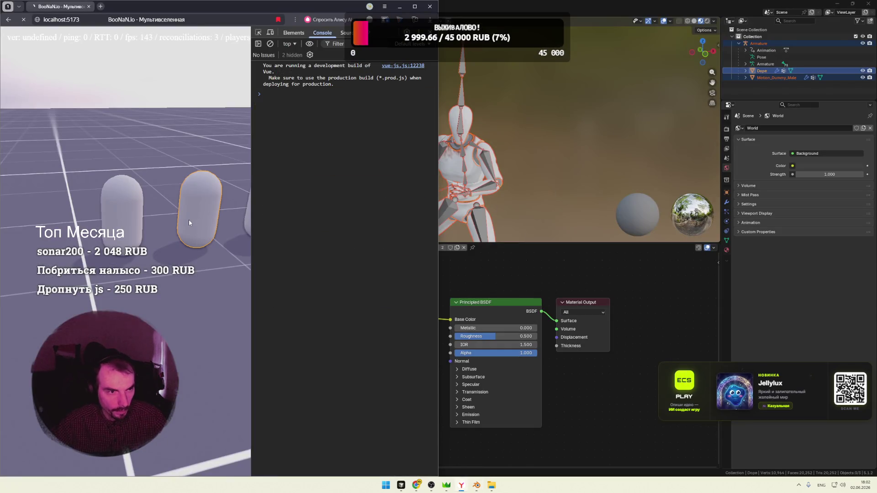
# Reload the game to check the run and idle logs, then return to Blender
pyautogui.press('F5')
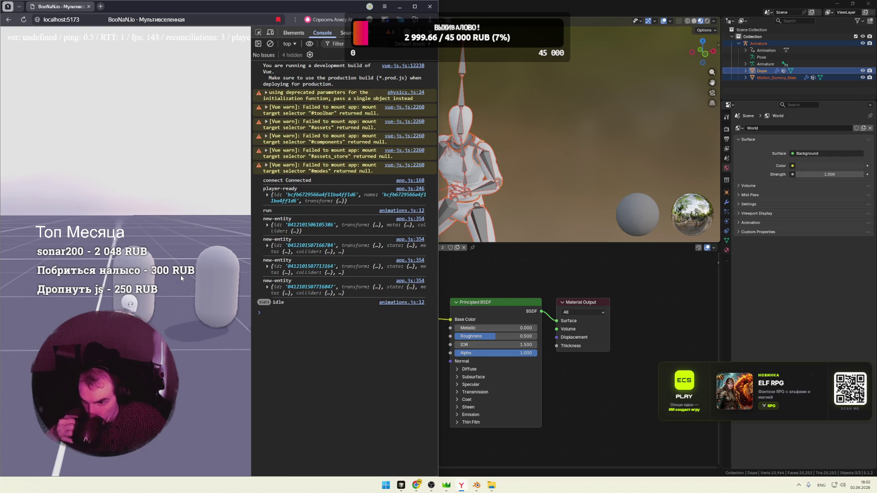
pyautogui.click(502, 206)
pyautogui.moveTo(491, 486)
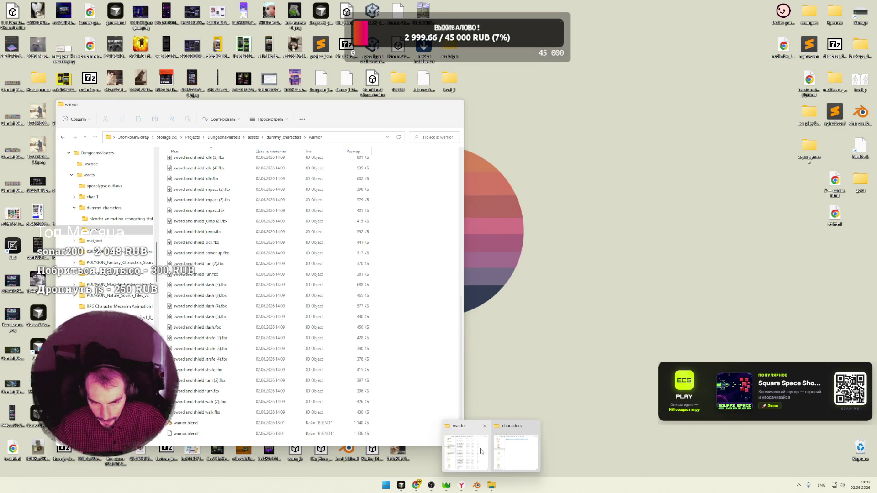
# Import sword and shield run.fbx from the warrior folder into Blender
pyautogui.click(469, 449)
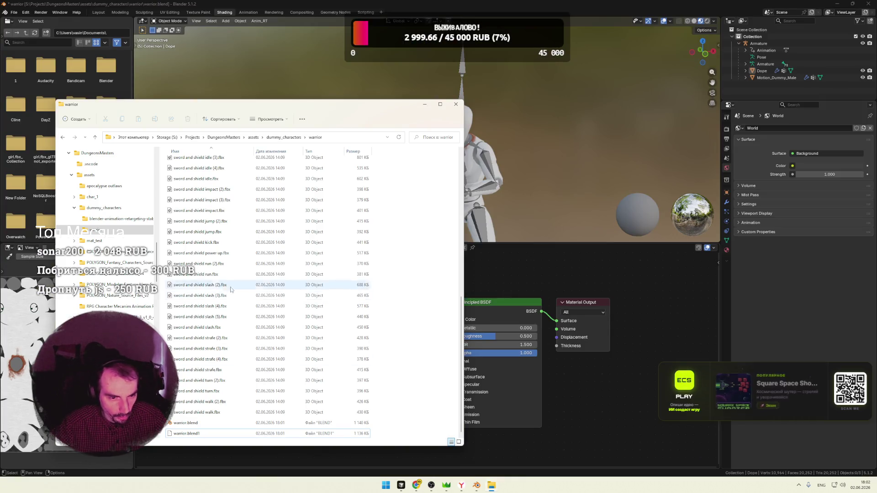
pyautogui.click(203, 274)
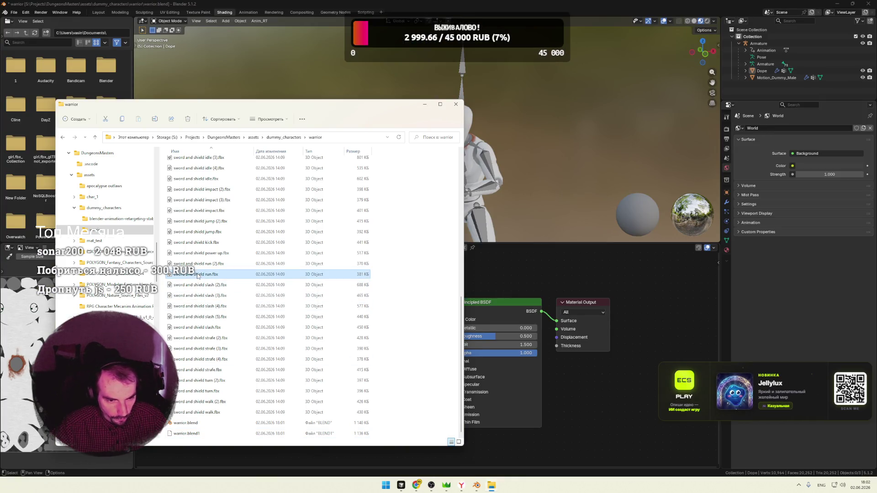
pyautogui.moveTo(199, 276); pyautogui.dragTo(557, 218)
pyautogui.click(540, 333)
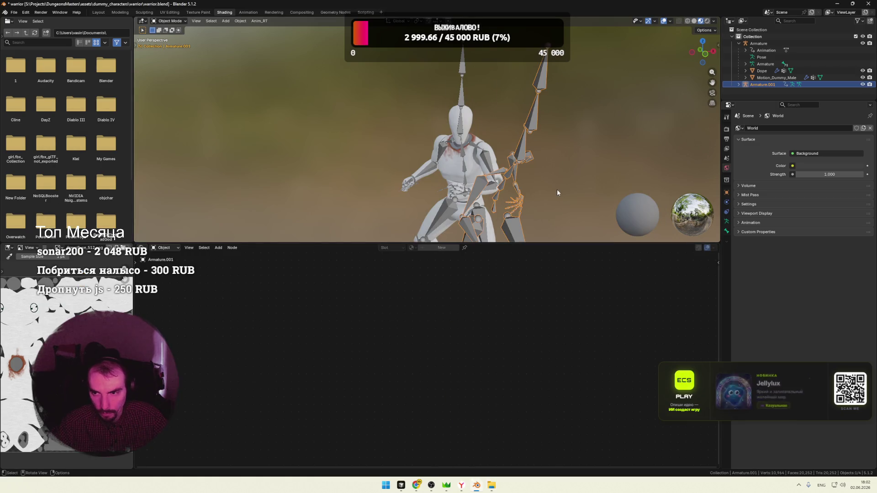
pyautogui.scroll(-3, 558, 190)
# Rename Armature.001's mixamo.com action to run and play it back
pyautogui.click(739, 85)
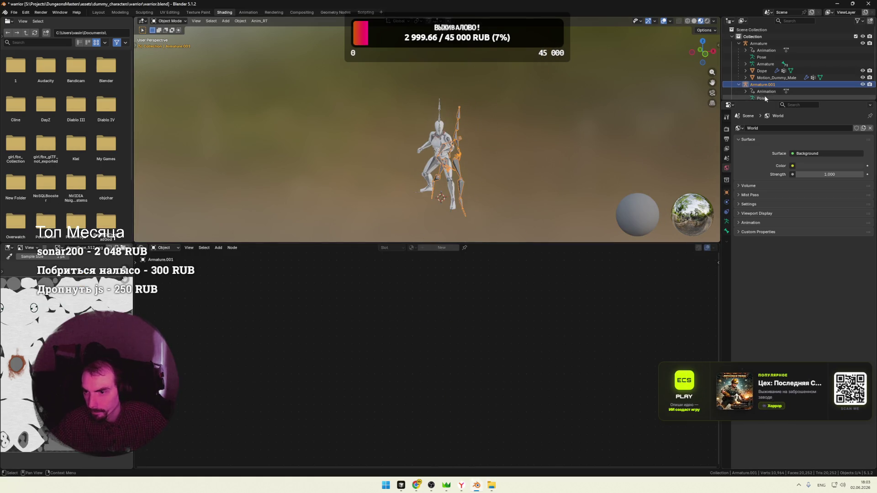
pyautogui.scroll(-1, 788, 82)
pyautogui.moveTo(822, 100); pyautogui.dragTo(821, 155)
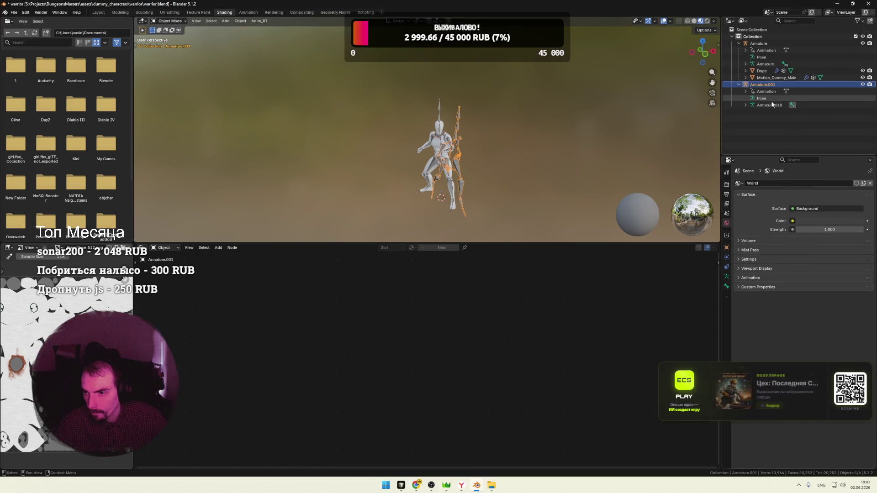
pyautogui.click(753, 92)
pyautogui.click(770, 100)
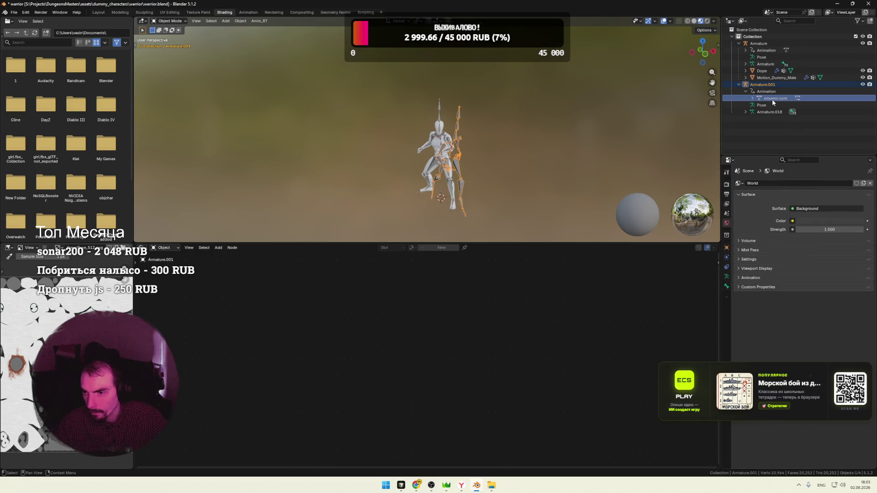
pyautogui.doubleClick(776, 100)
pyautogui.write('run')
pyautogui.press('Return')
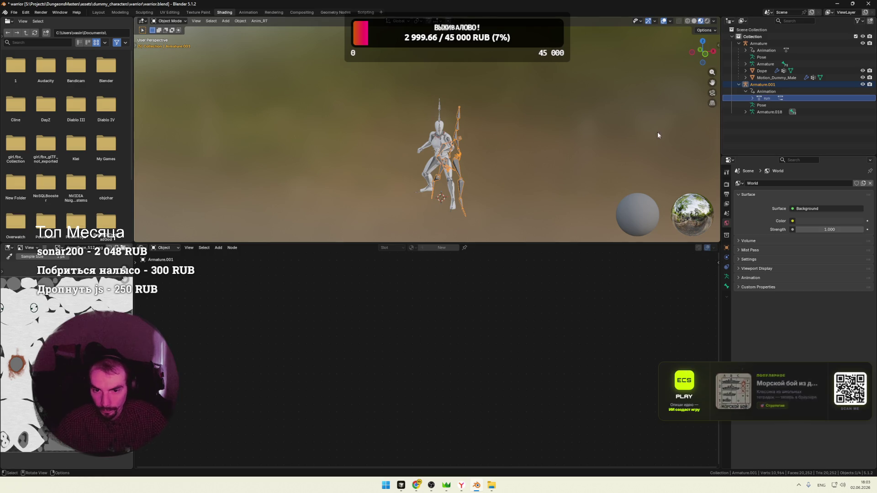
pyautogui.press('space')
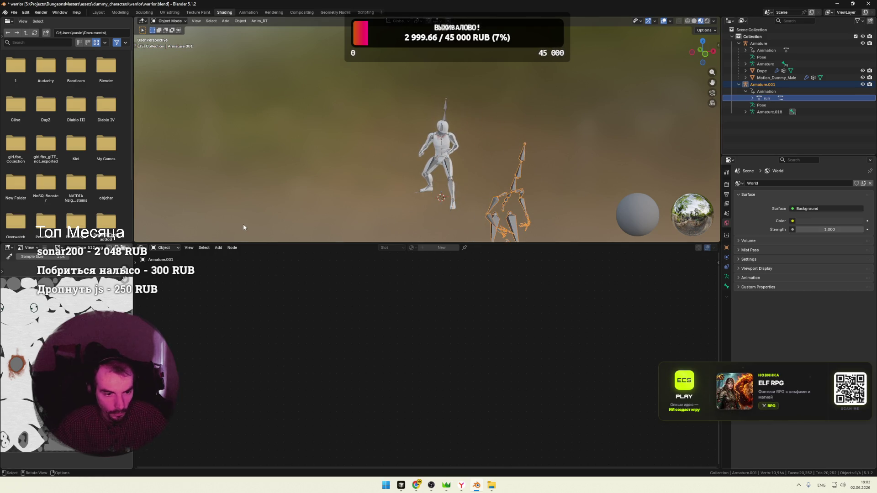
pyautogui.click(248, 13)
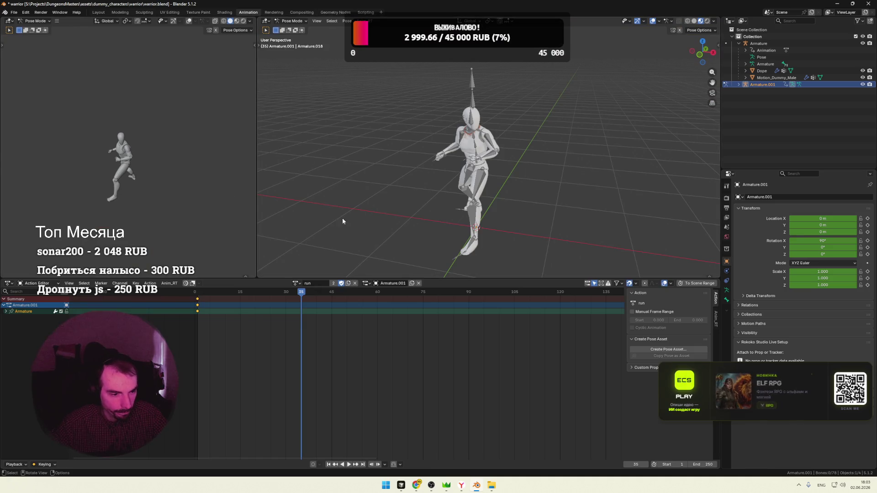
# Delete the imported Armature.001 and assign the run action to the warrior Armature
pyautogui.rightClick(744, 85)
pyautogui.click(728, 94)
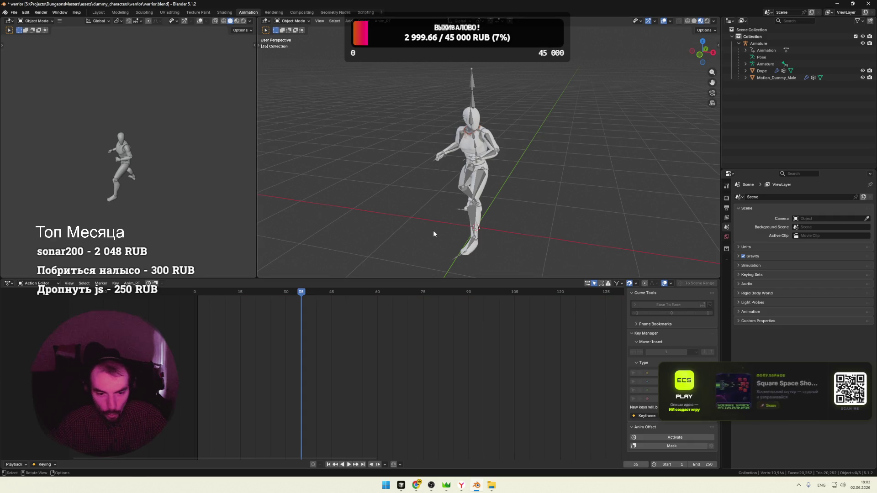
pyautogui.click(758, 44)
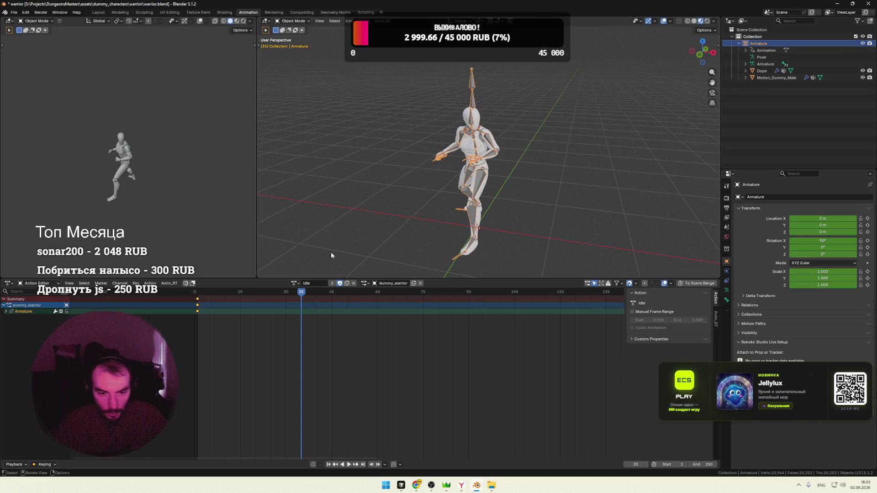
pyautogui.click(296, 285)
pyautogui.click(315, 298)
# Check the action slot list and expand the Armature's assigned run action data
pyautogui.click(374, 283)
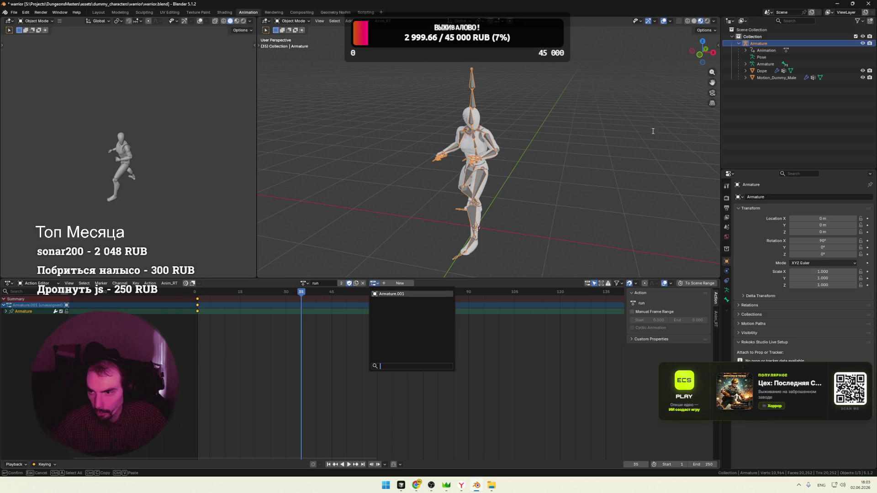
pyautogui.click(748, 50)
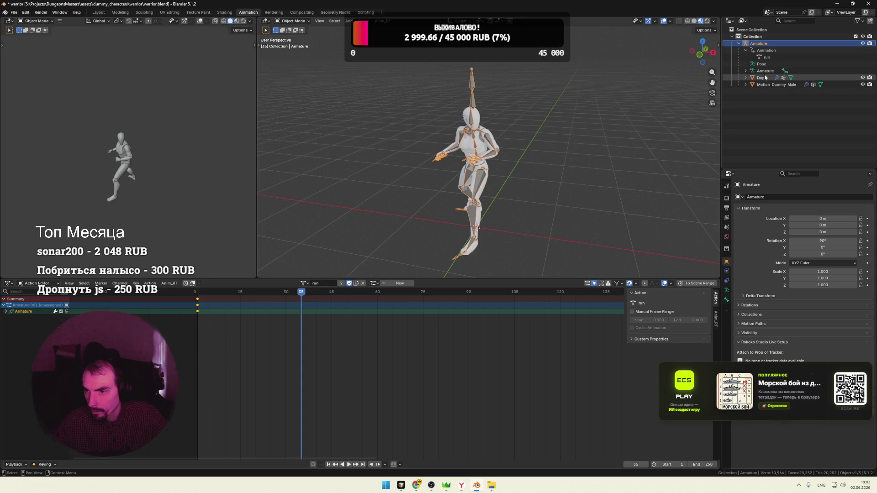
pyautogui.click(745, 71)
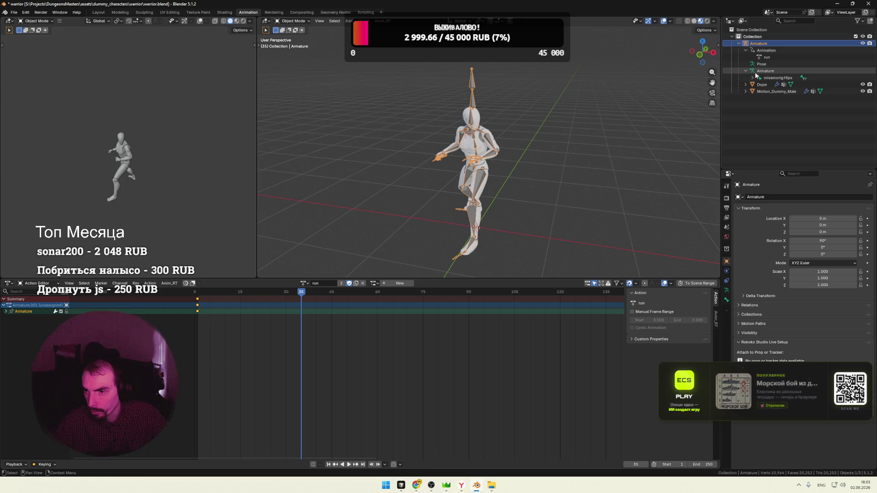
# Rename the child Armature data to Armature_warrior after a look inside Motion_Dummy_Male
pyautogui.click(766, 71)
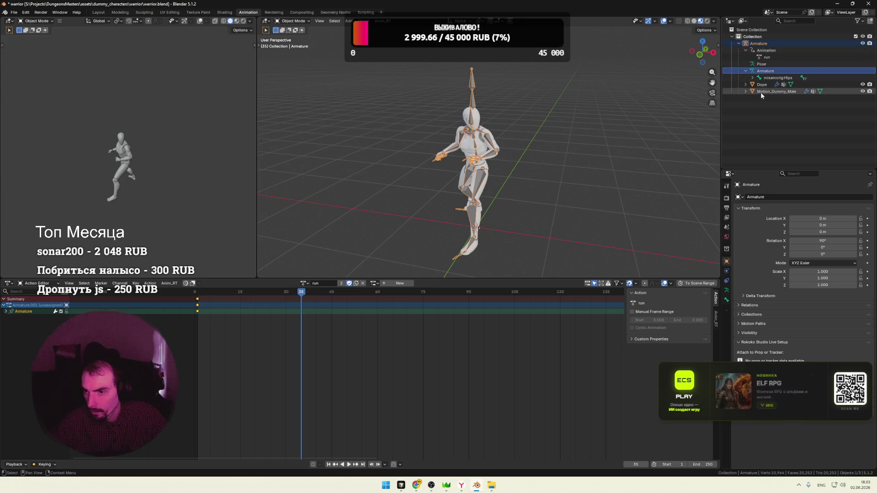
pyautogui.click(745, 91)
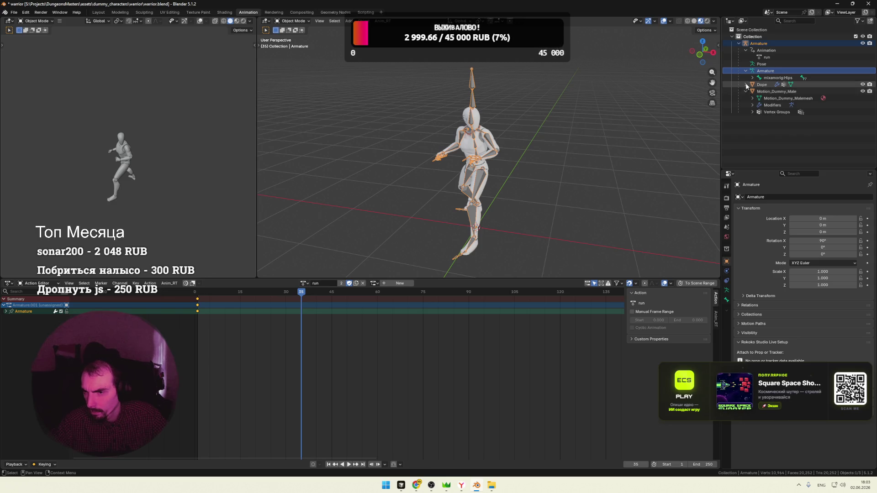
pyautogui.click(746, 92)
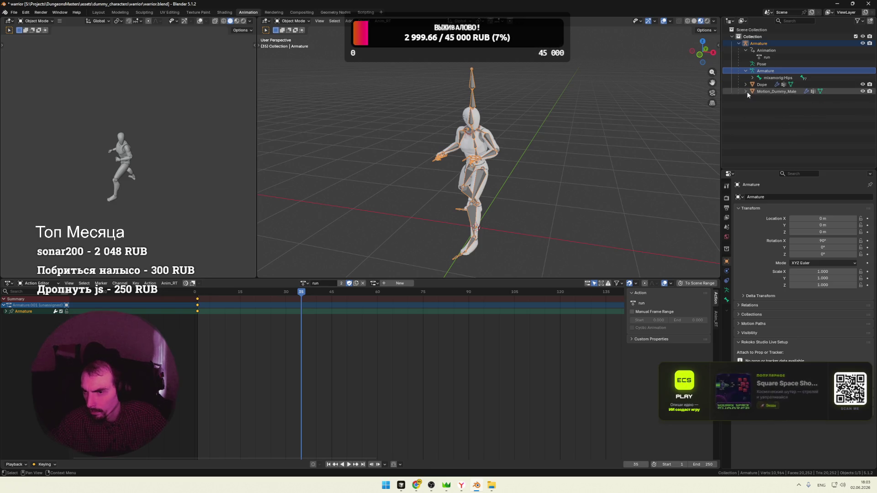
pyautogui.doubleClick(778, 72)
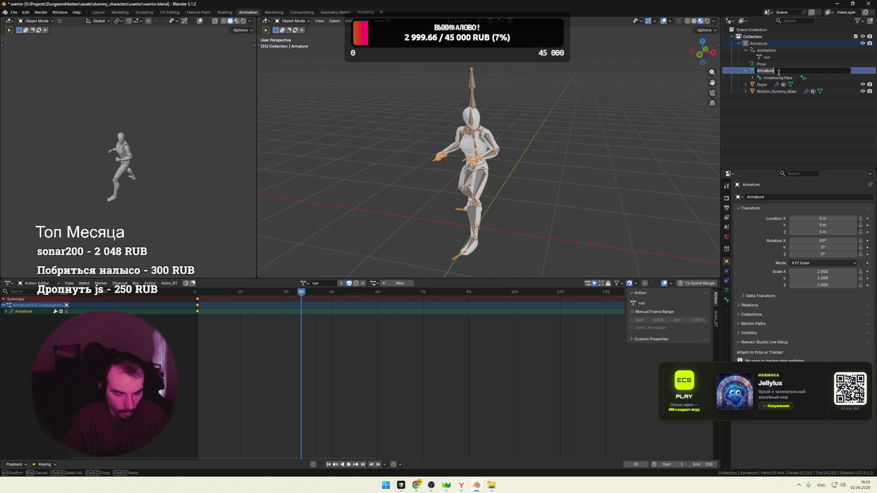
pyautogui.write('_')
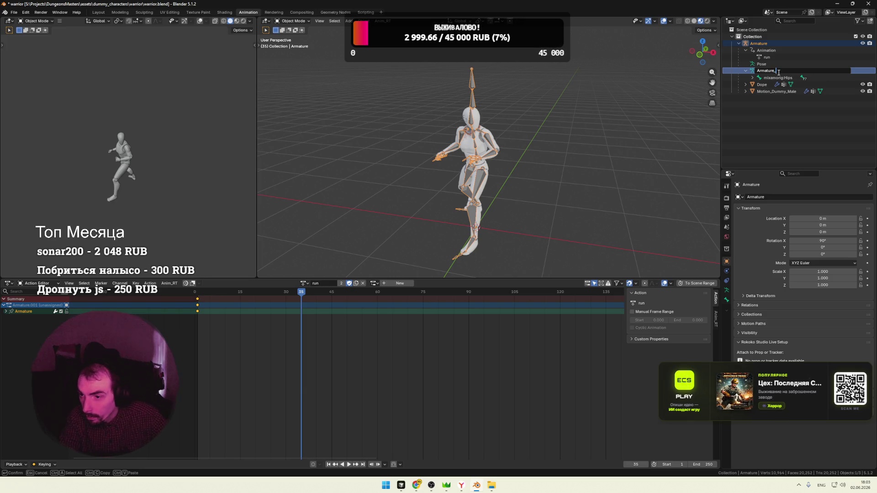
pyautogui.write('rrior')
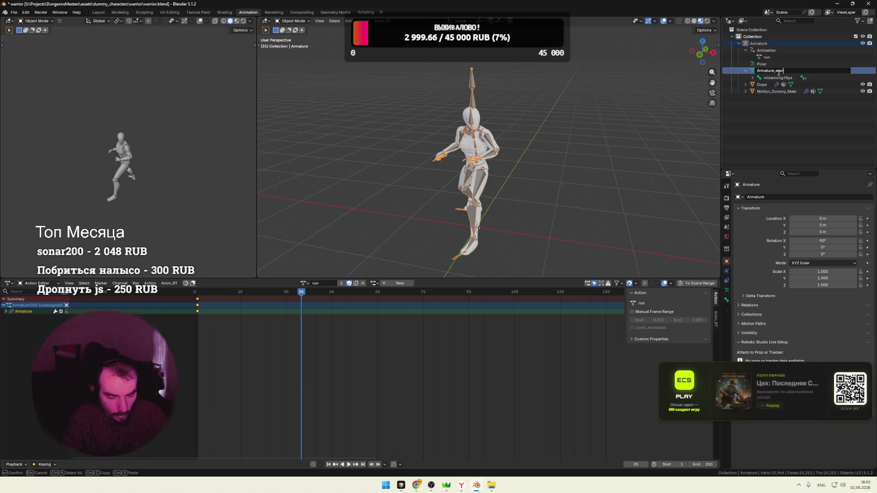
pyautogui.press('Return')
pyautogui.click(448, 214)
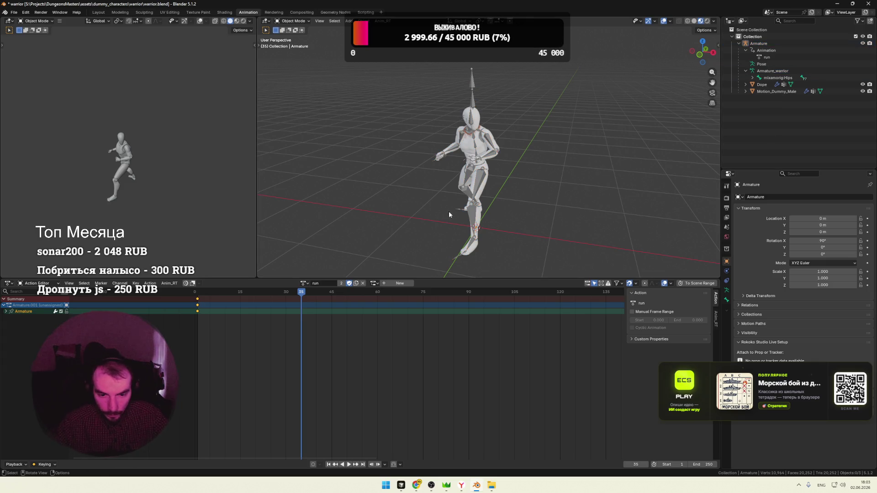
pyautogui.click(375, 284)
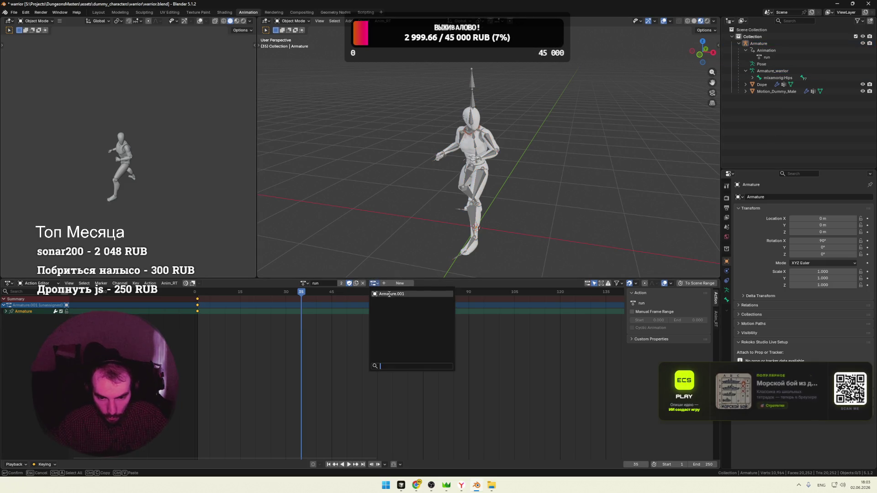
# Inspect Dope's vertex groups and Motion_Dummy_Male's modifiers in the Outliner
pyautogui.click(761, 64)
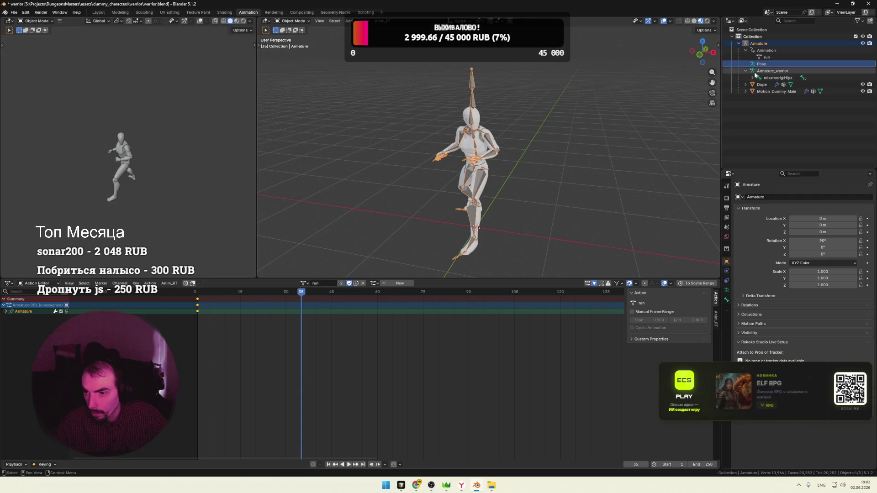
pyautogui.click(757, 84)
pyautogui.click(746, 86)
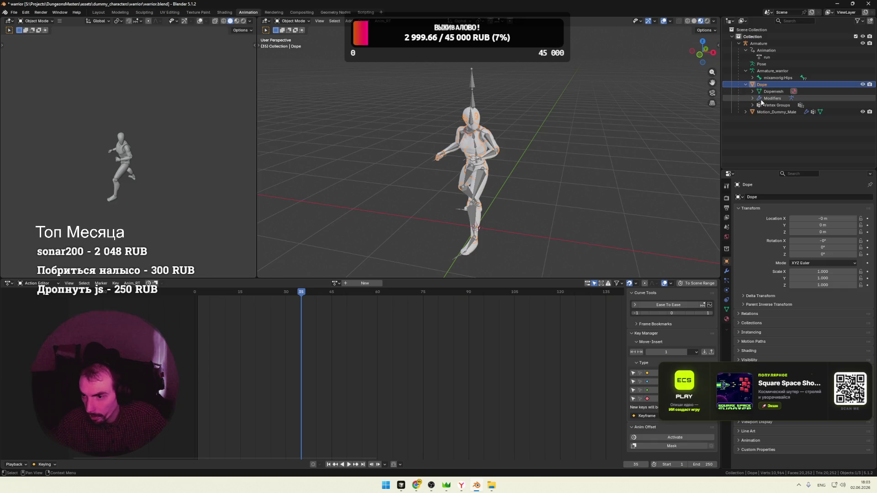
pyautogui.click(754, 105)
pyautogui.click(753, 105)
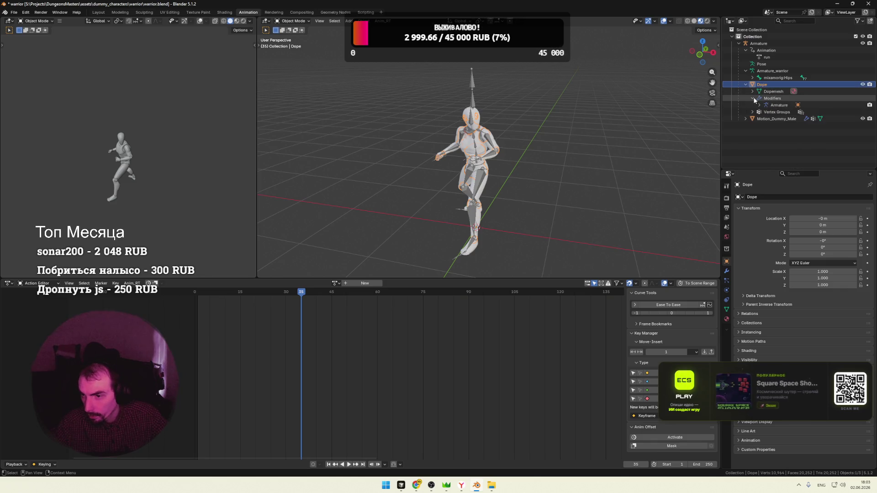
pyautogui.click(747, 85)
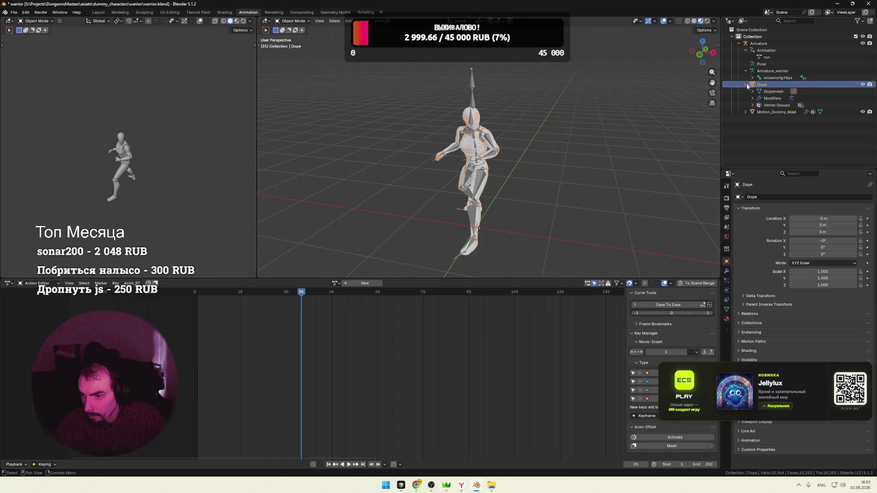
pyautogui.click(747, 92)
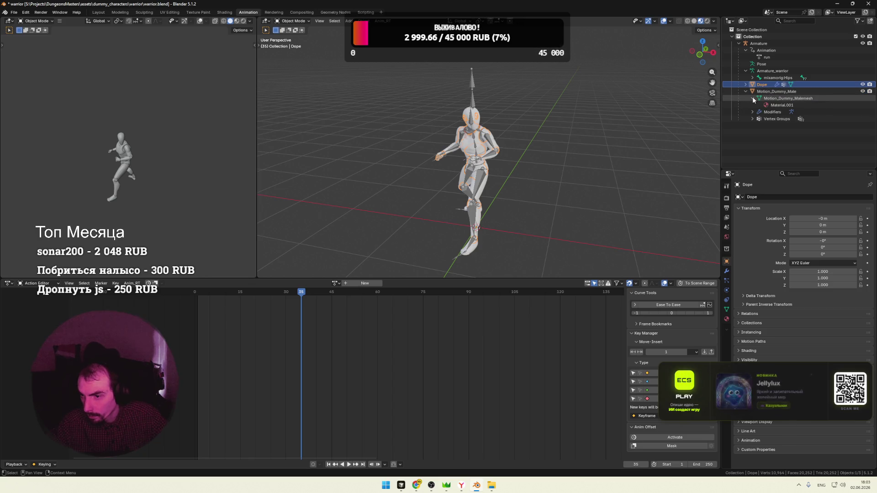
pyautogui.click(753, 98)
pyautogui.click(753, 105)
pyautogui.click(753, 104)
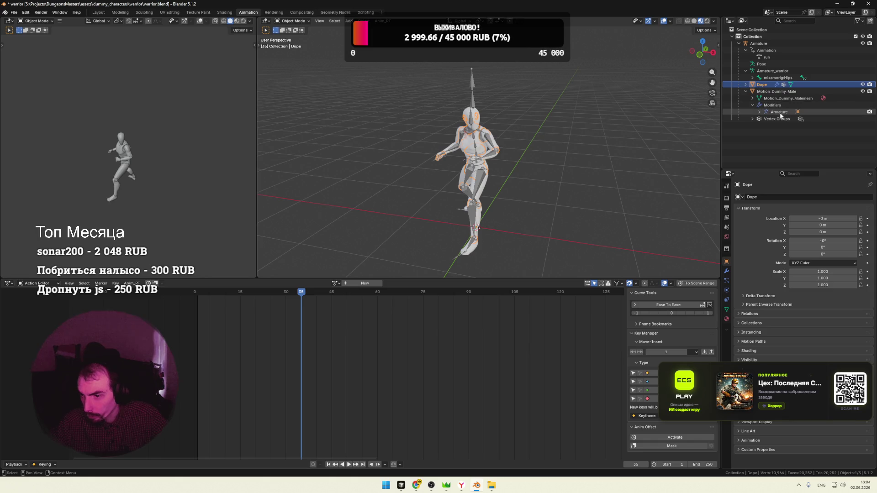
# Check the Armature modifiers on Dope and Motion_Dummy_Male, then rename the armature data back to Armature
pyautogui.click(746, 91)
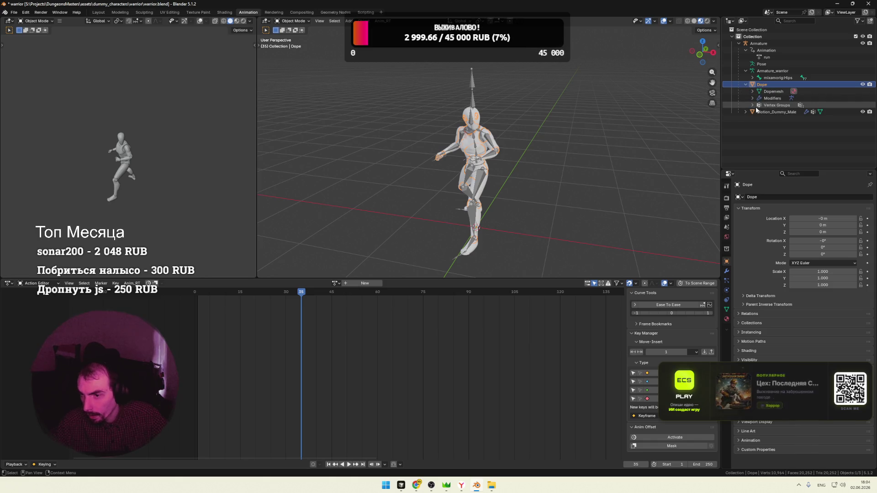
pyautogui.click(752, 91)
pyautogui.click(752, 92)
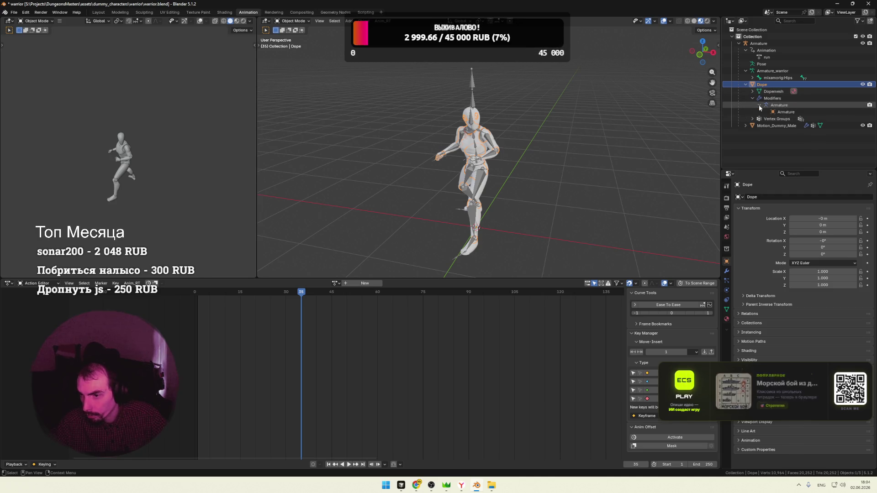
pyautogui.click(746, 126)
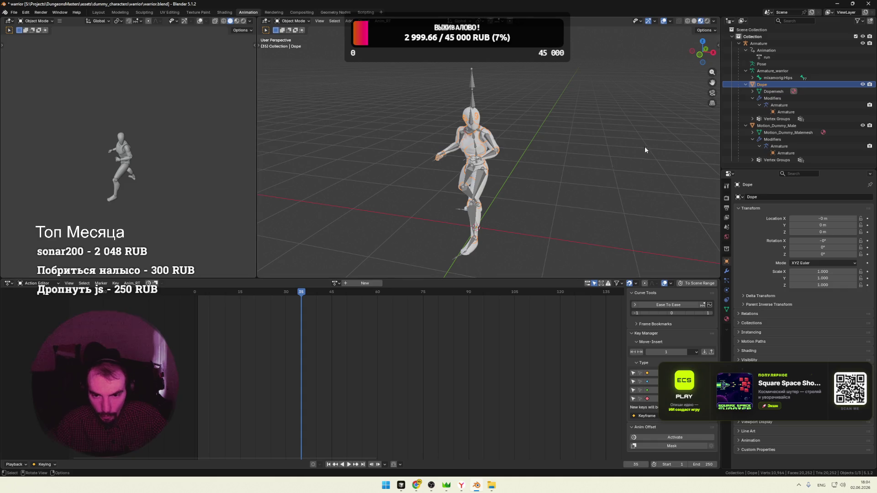
pyautogui.click(747, 85)
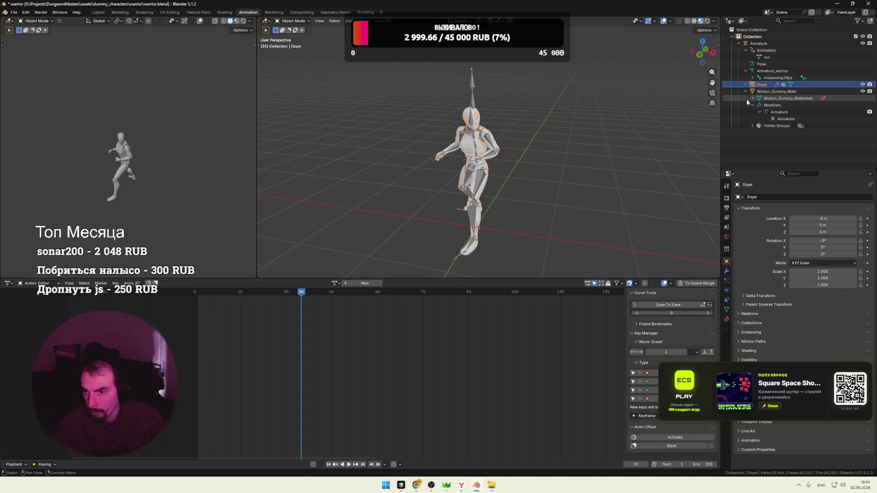
pyautogui.click(745, 70)
pyautogui.doubleClick(774, 71)
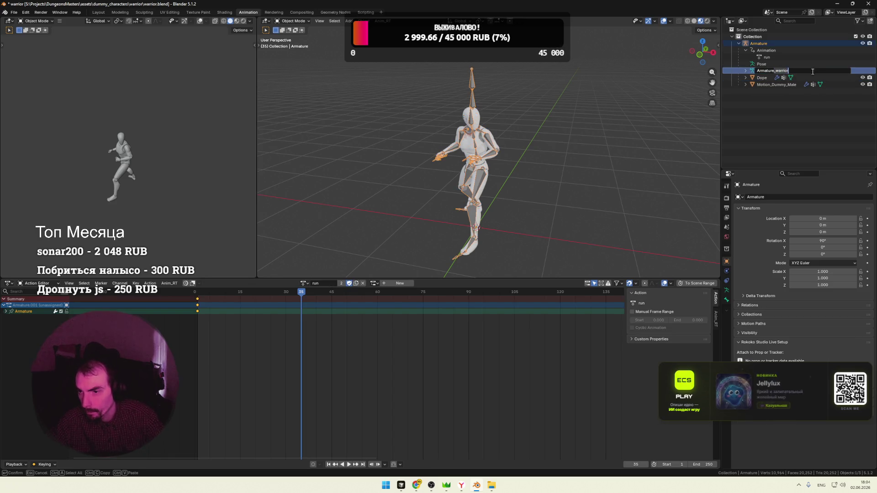
pyautogui.press('BackSpace')
pyautogui.press('BackSpace')
pyautogui.press('BackSpace')
pyautogui.click(765, 113)
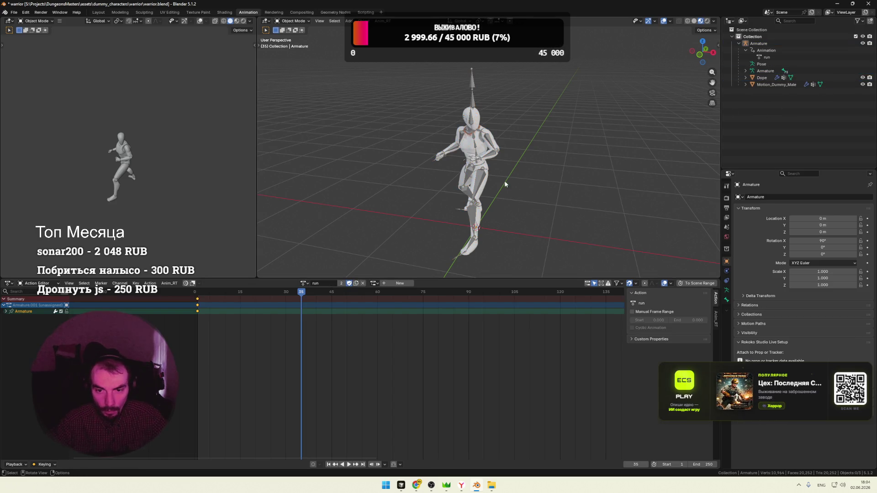
# Play the run action, pick the Armature.001 slot, and play it again
pyautogui.press('space')
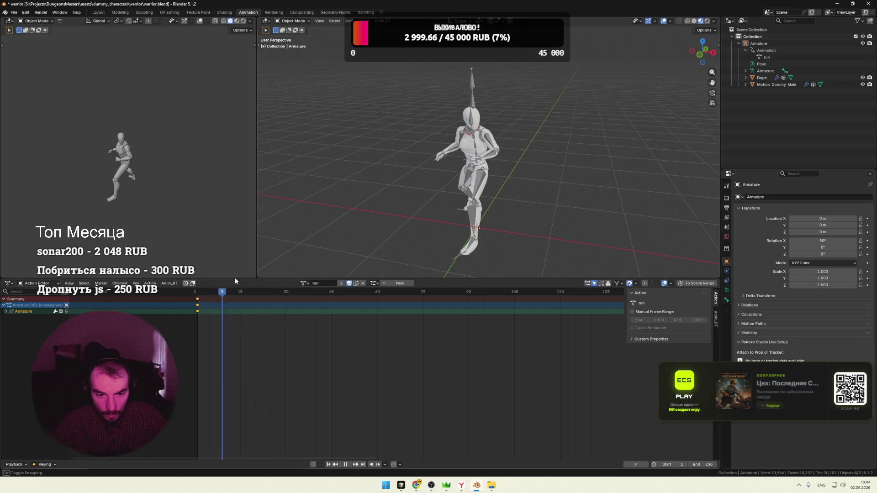
pyautogui.press('space')
pyautogui.press('Tab')
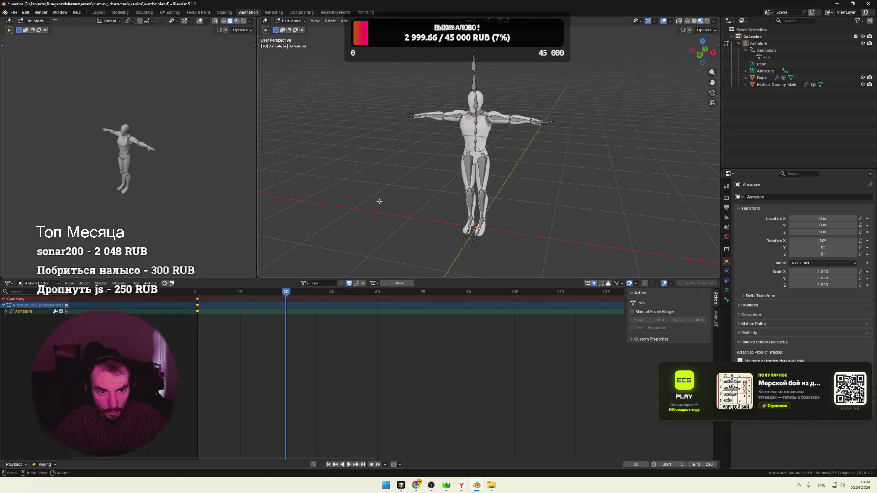
pyautogui.press('Tab')
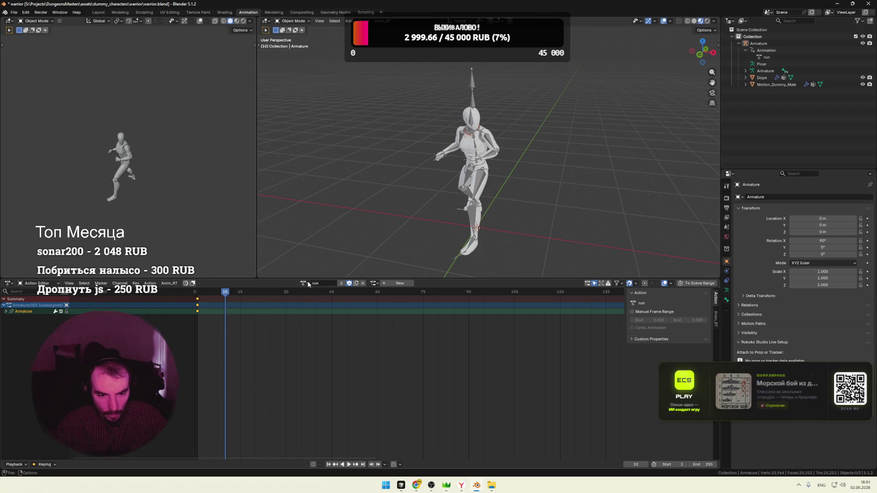
pyautogui.click(305, 283)
pyautogui.click(374, 283)
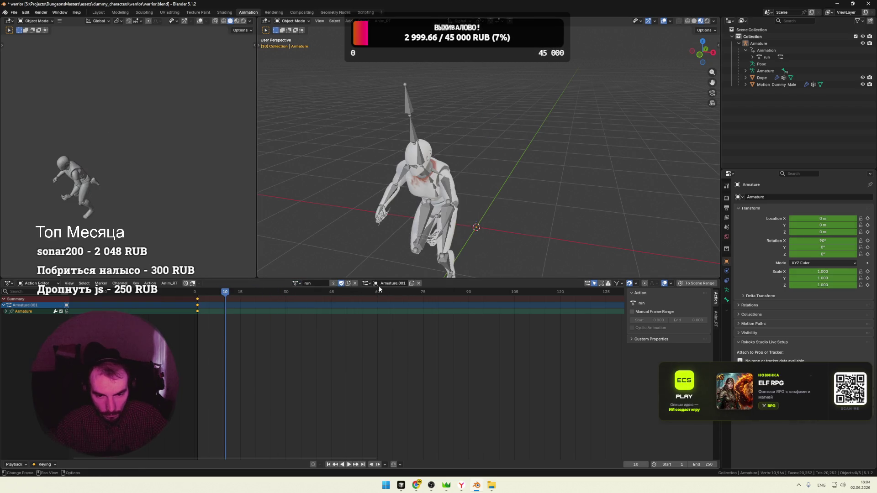
pyautogui.press('space')
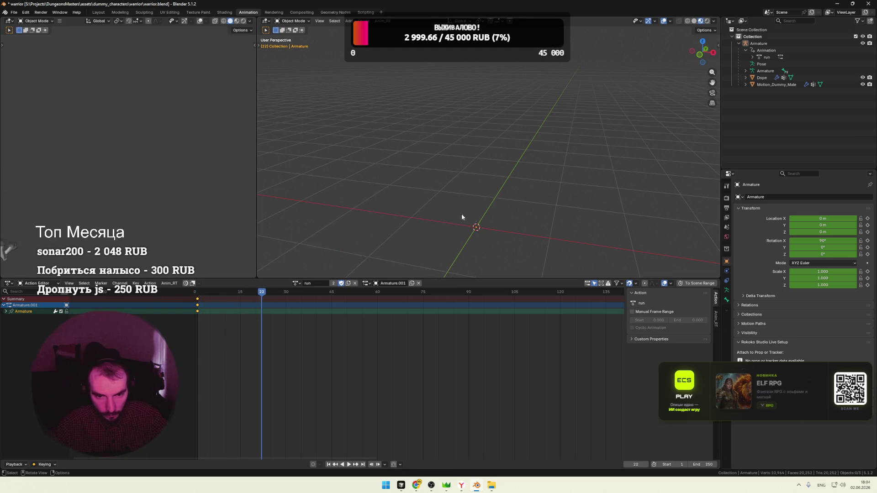
pyautogui.press('space')
pyautogui.press('space')
pyautogui.press('space')
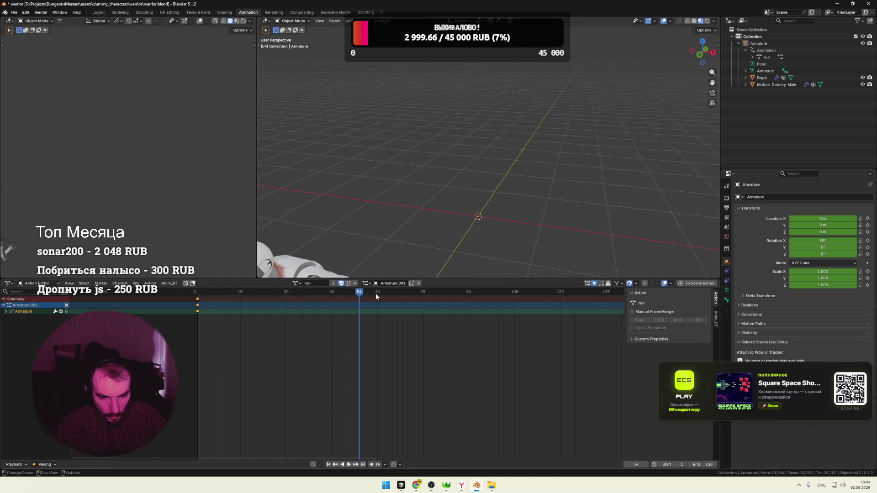
# From frame one, select all bones in Edit Mode, expand the Armature keyframe channels, and enter Pose Mode
pyautogui.hotkey('shift', 'Left')
pyautogui.press('Tab')
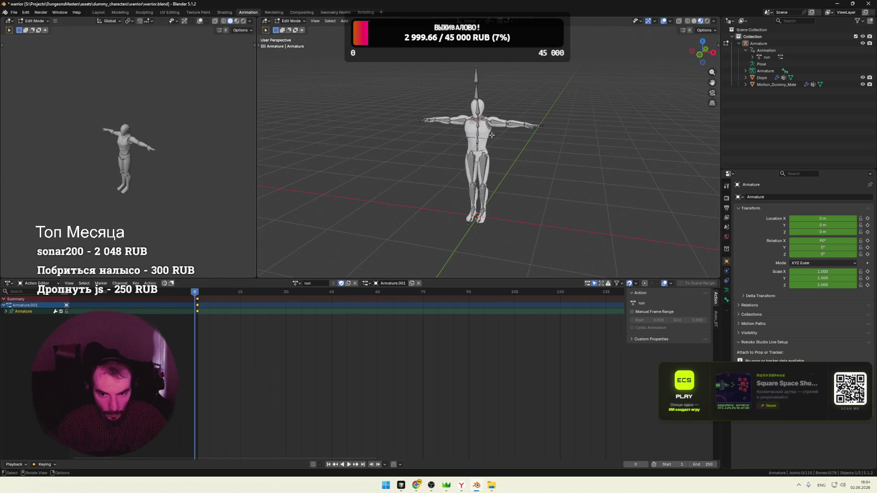
pyautogui.press('a')
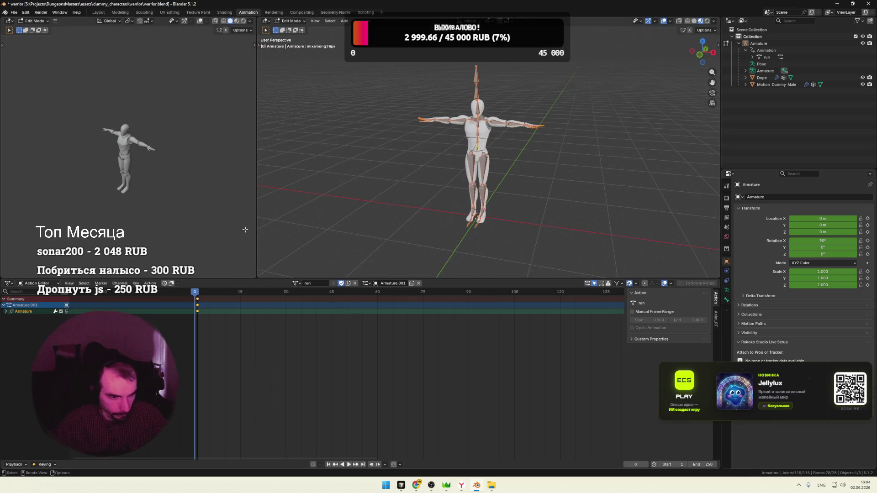
pyautogui.click(6, 312)
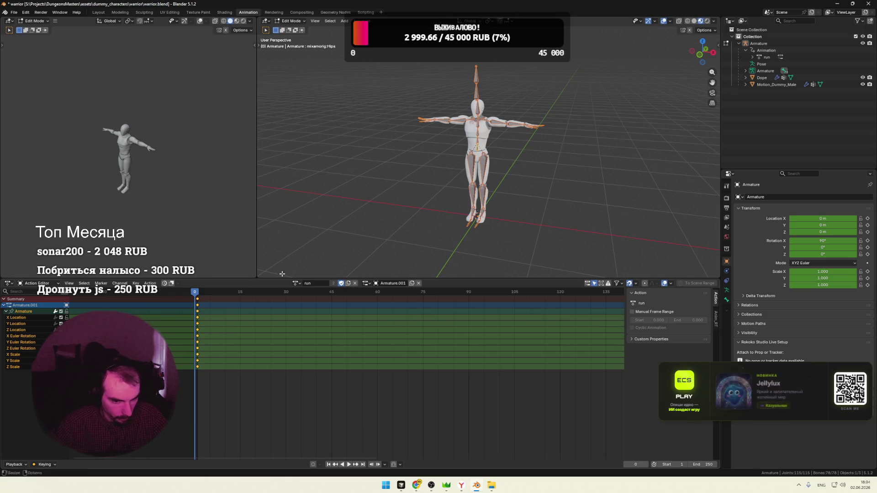
pyautogui.scroll(1, 406, 149)
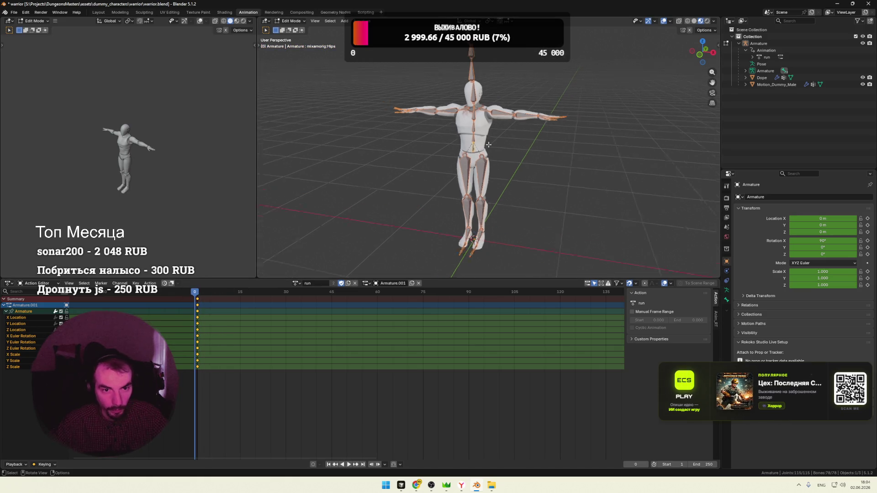
pyautogui.scroll(1, 418, 154)
pyautogui.scroll(2, 439, 162)
pyautogui.scroll(1, 454, 167)
pyautogui.moveTo(454, 167); pyautogui.dragTo(445, 185, button='middle')
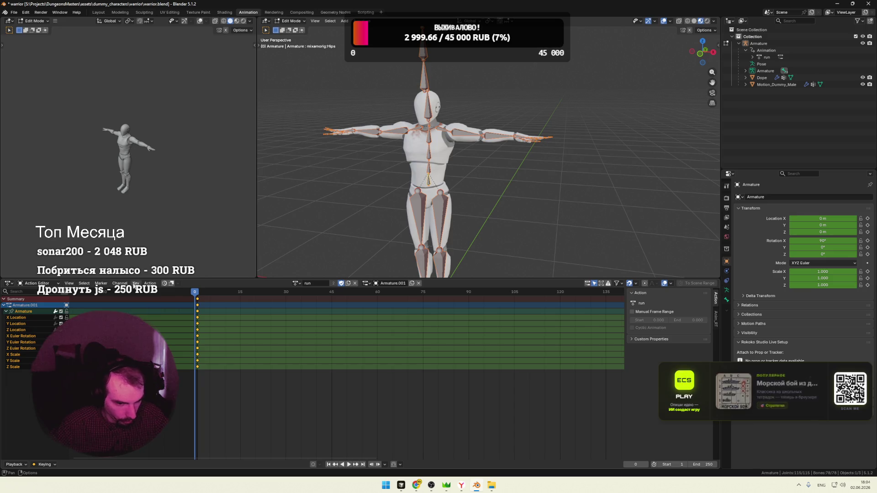
pyautogui.hotkey('ctrl', 'Tab')
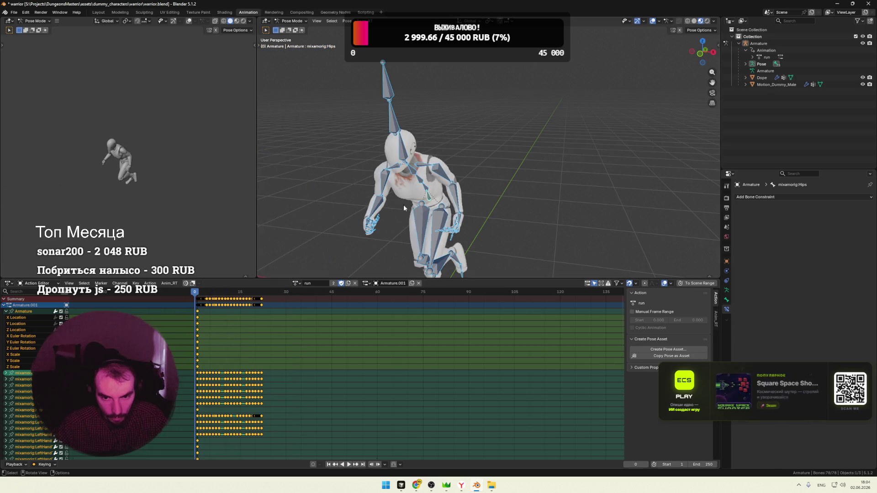
pyautogui.scroll(-4, 480, 192)
# Compare the rest pose with the run pose and scrub the run action from frame 1
pyautogui.moveTo(479, 193); pyautogui.dragTo(505, 186, button='middle')
pyautogui.press('Tab')
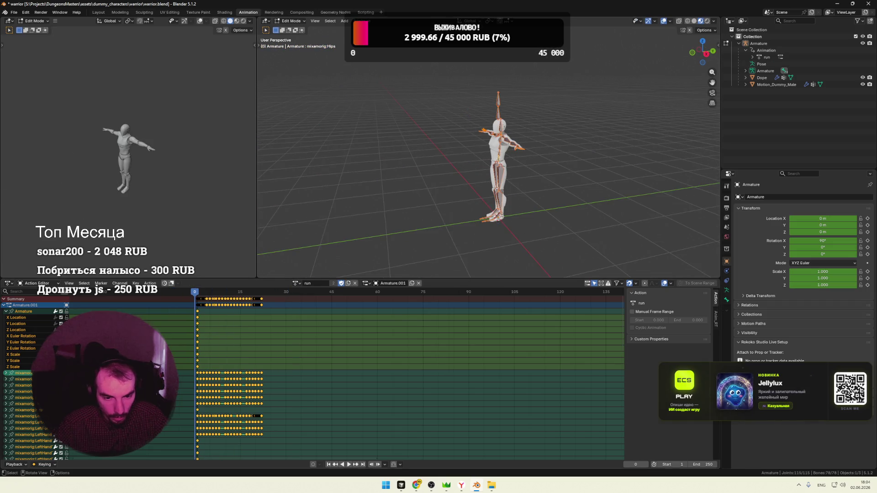
pyautogui.press('Tab')
pyautogui.moveTo(196, 294); pyautogui.dragTo(198, 294)
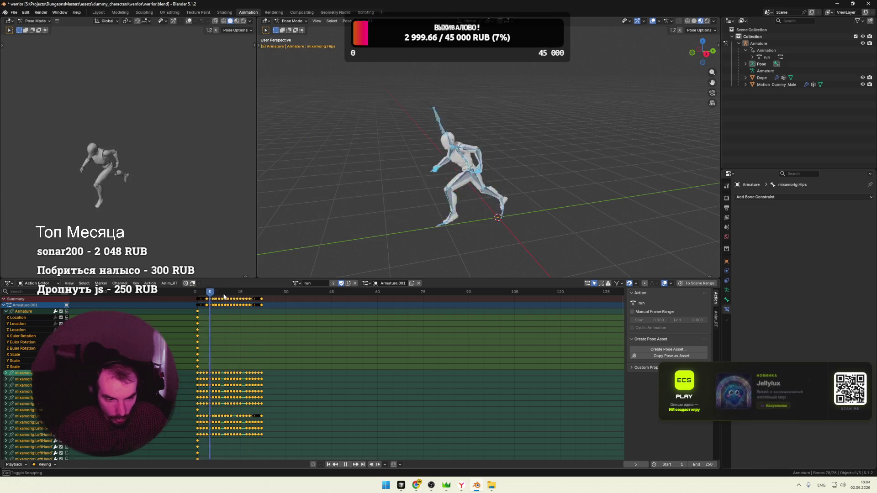
pyautogui.click(156, 317)
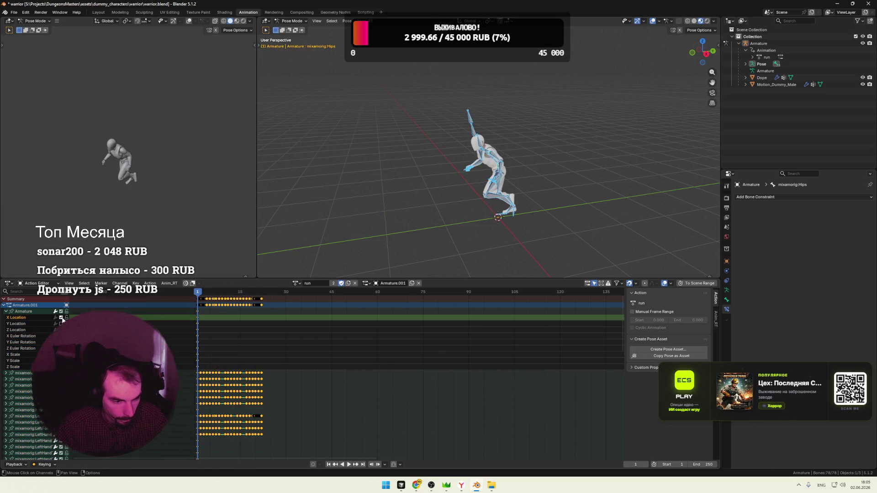
pyautogui.moveTo(197, 293); pyautogui.dragTo(195, 294)
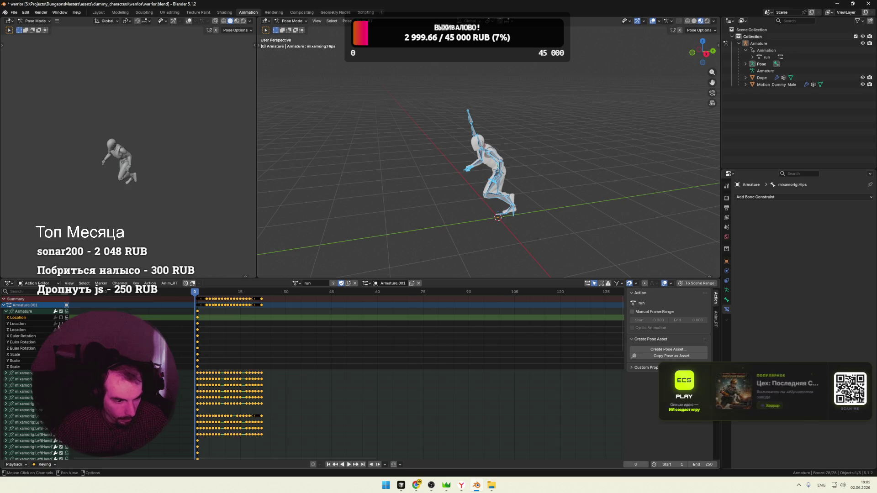
# Expand the mixamorig:Hips channels and play the run action to watch its keyframes
pyautogui.click(7, 312)
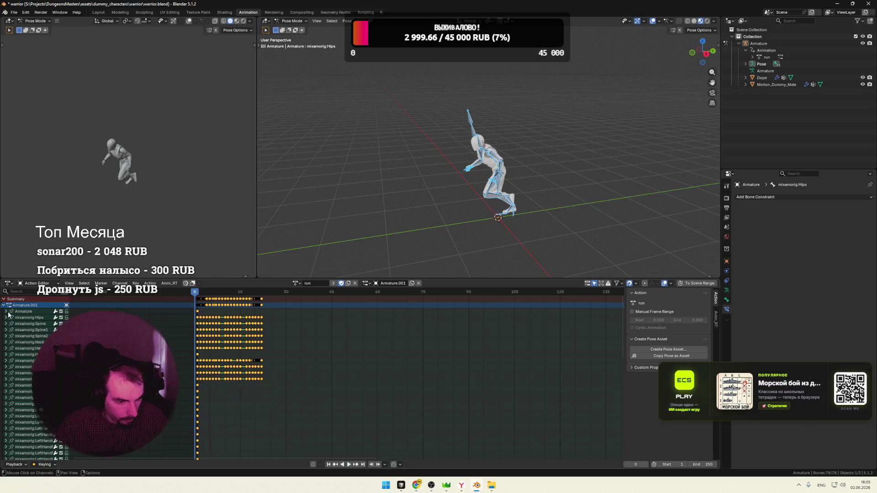
pyautogui.click(6, 317)
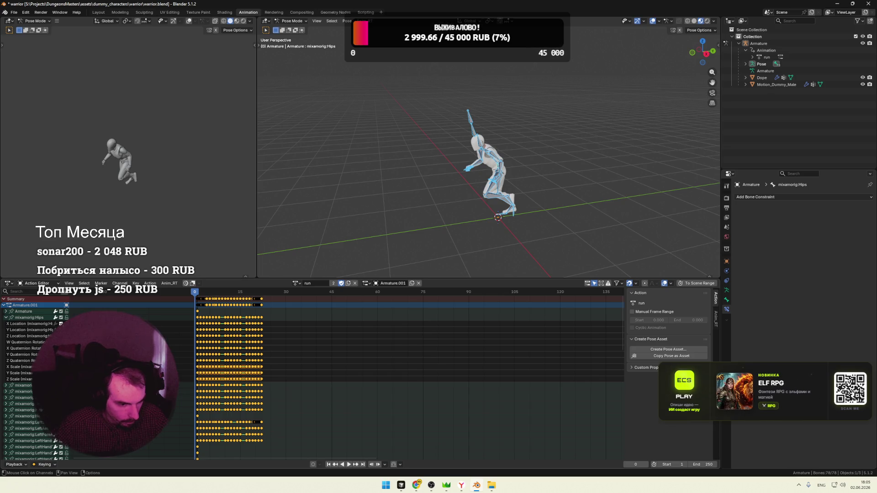
pyautogui.press('space')
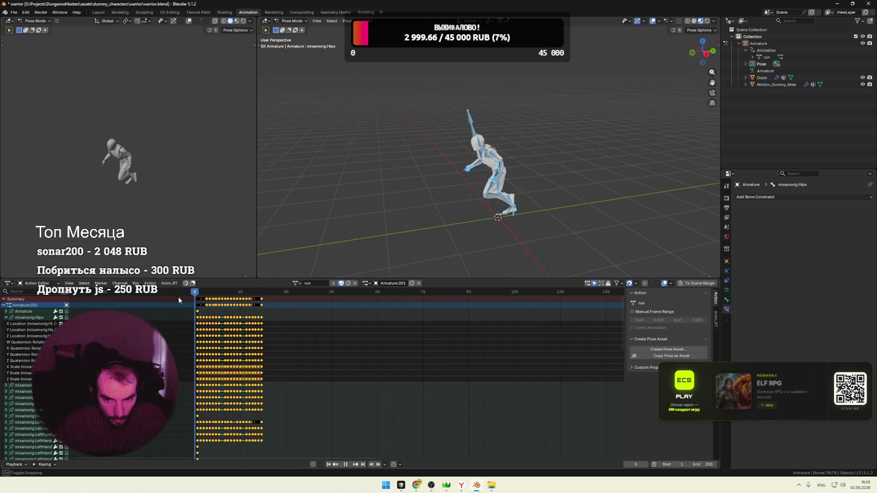
pyautogui.press('Escape')
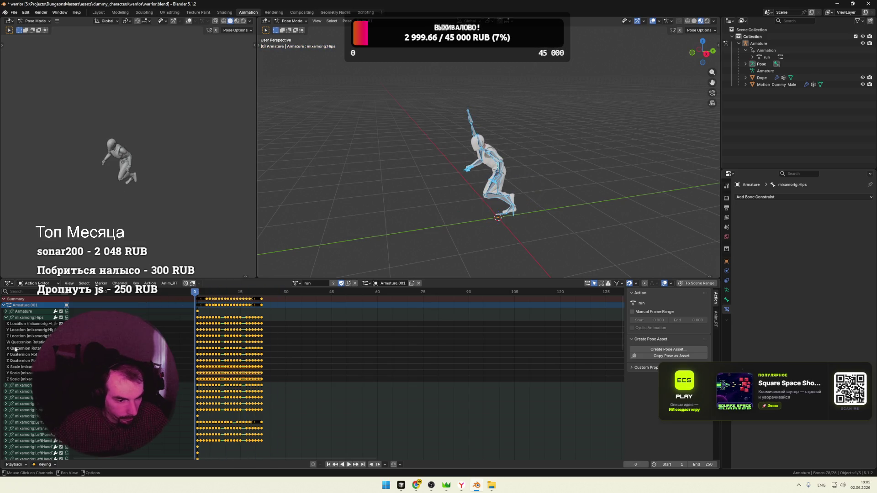
pyautogui.click(5, 317)
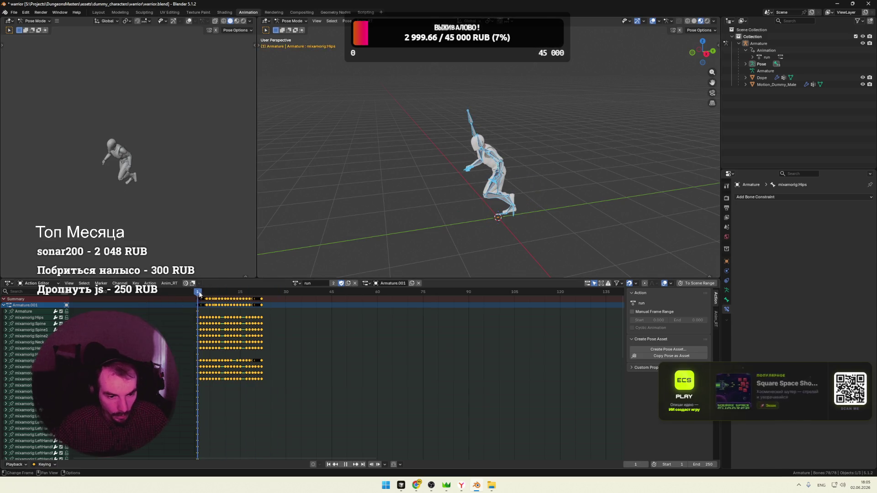
# Deselect the bones and preview the run animation on the warrior from the front
pyautogui.click(542, 190)
pyautogui.moveTo(542, 191); pyautogui.dragTo(589, 183, button='middle')
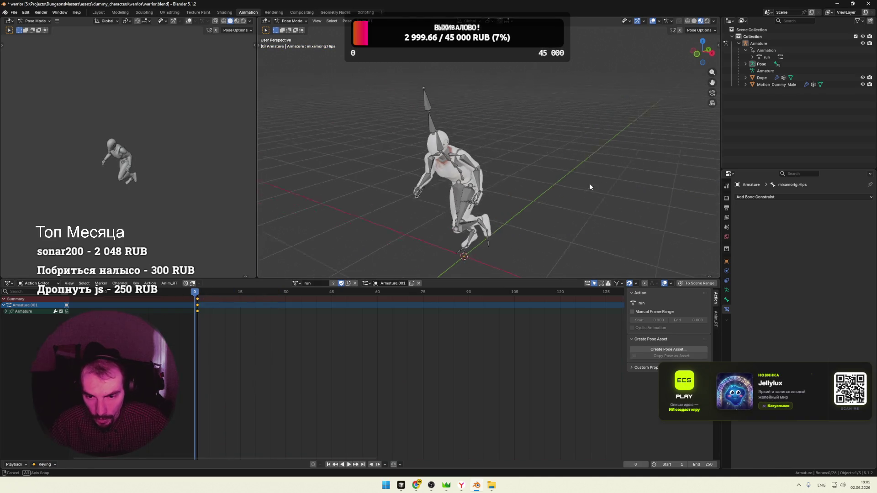
pyautogui.press('space')
pyautogui.press('Escape')
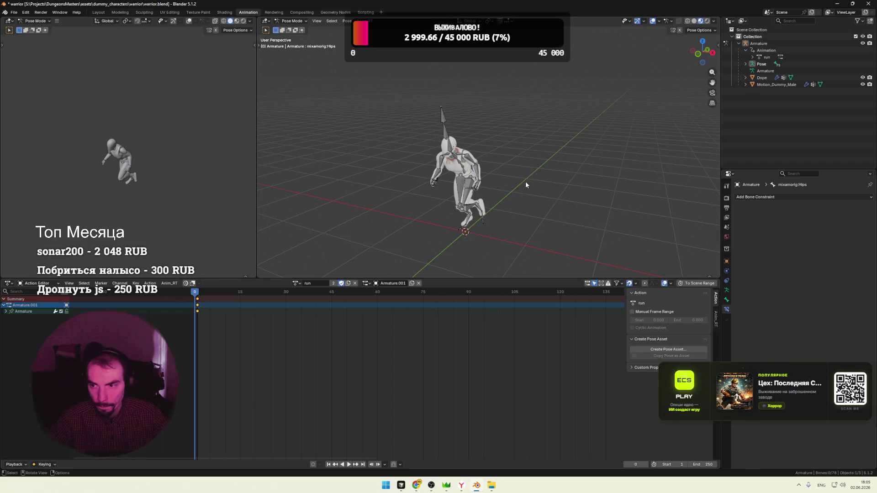
pyautogui.hotkey('alt', 'Tab')
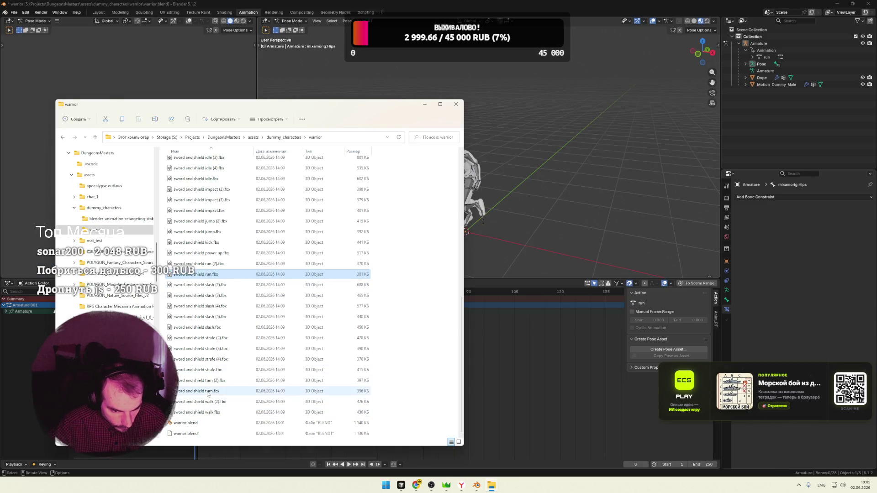
# Import the sword and shield walk (2).fbx into Blender and scrub its animation
pyautogui.click(209, 414)
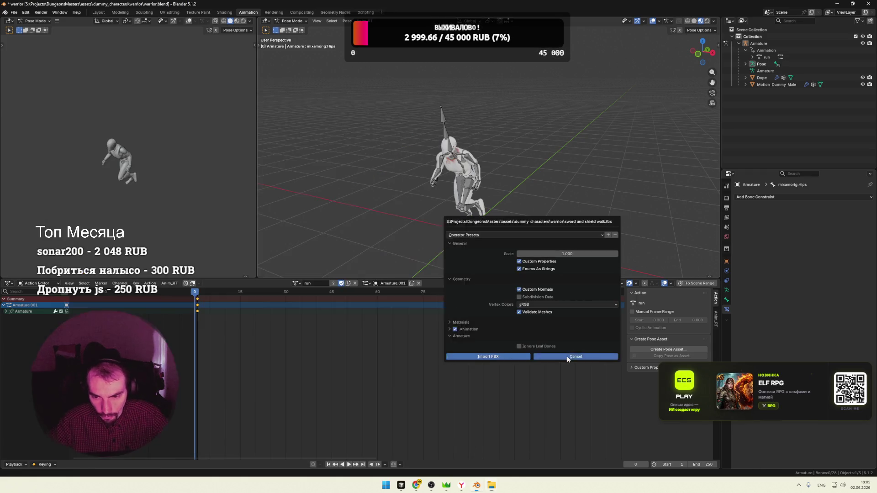
pyautogui.click(576, 358)
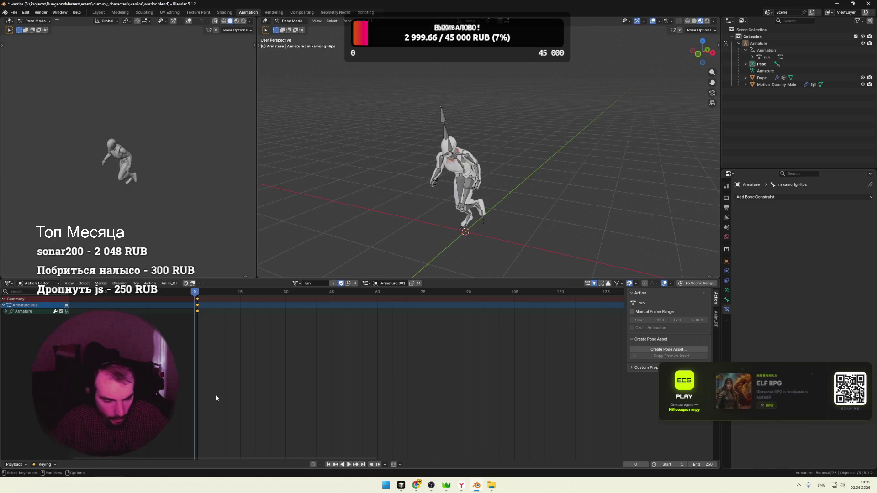
pyautogui.hotkey('alt', 'Tab')
pyautogui.moveTo(206, 403); pyautogui.dragTo(569, 224)
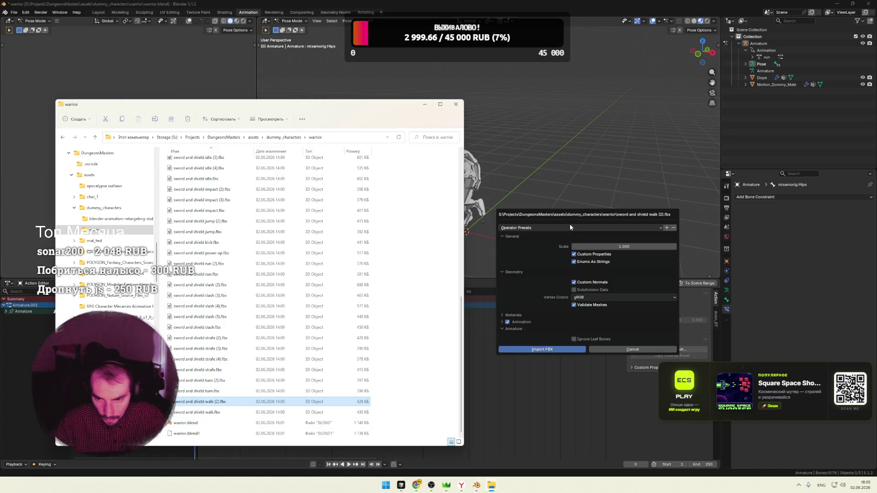
pyautogui.click(532, 350)
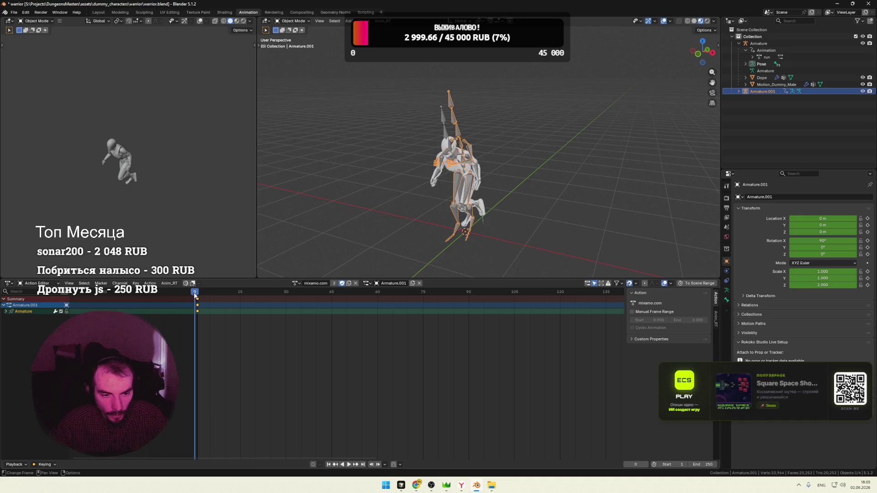
pyautogui.moveTo(197, 295); pyautogui.dragTo(284, 297)
pyautogui.hotkey('shift', 'Left')
# Import walk.fbx as well and play the new walk animation once
pyautogui.hotkey('alt', 'Tab')
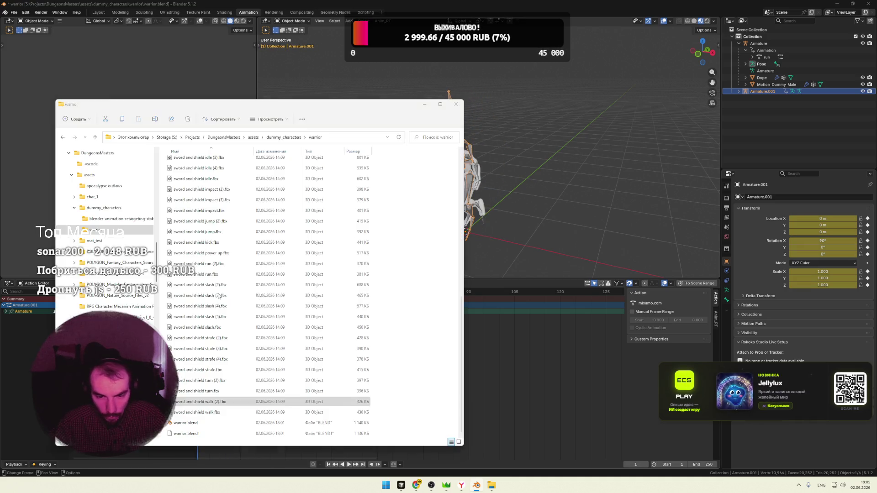
pyautogui.click(197, 412)
pyautogui.moveTo(560, 260); pyautogui.dragTo(560, 259)
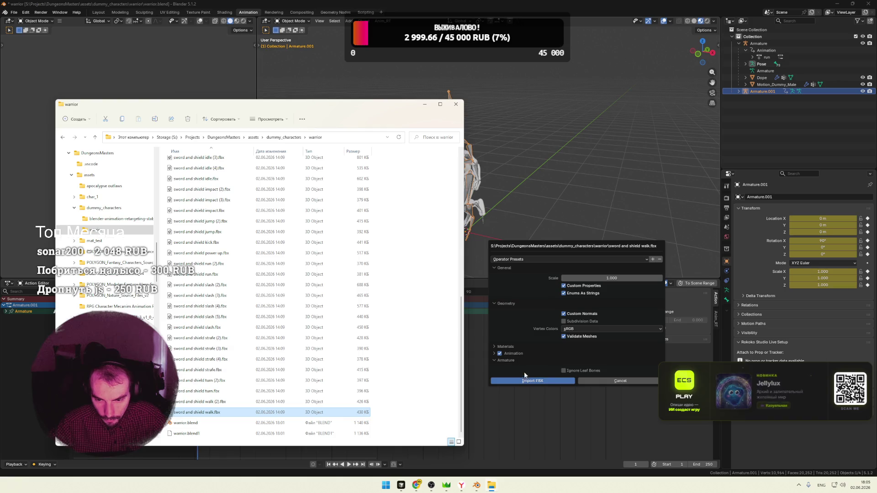
pyautogui.click(533, 381)
pyautogui.press('space')
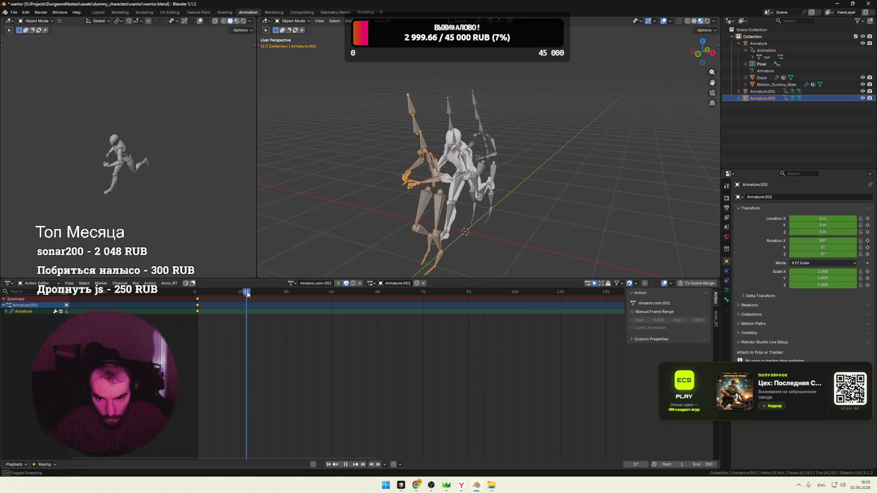
pyautogui.press('Escape')
# Delete Armature.001, rename the mixamo.com.001 action to walk, then delete Armature.002
pyautogui.press('Delete')
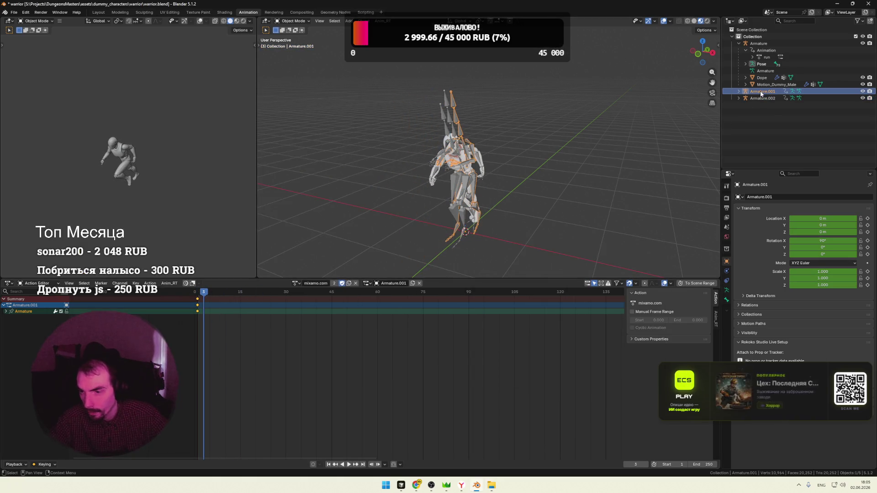
pyautogui.click(763, 92)
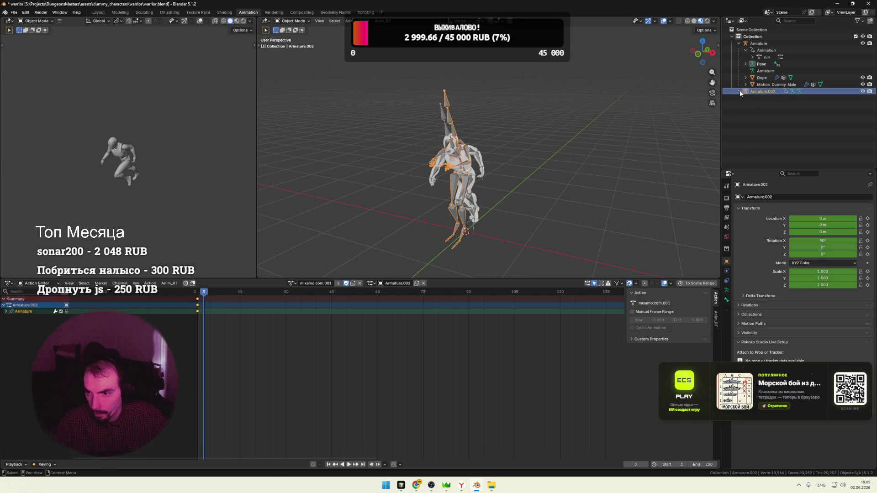
pyautogui.click(769, 105)
pyautogui.doubleClick(769, 105)
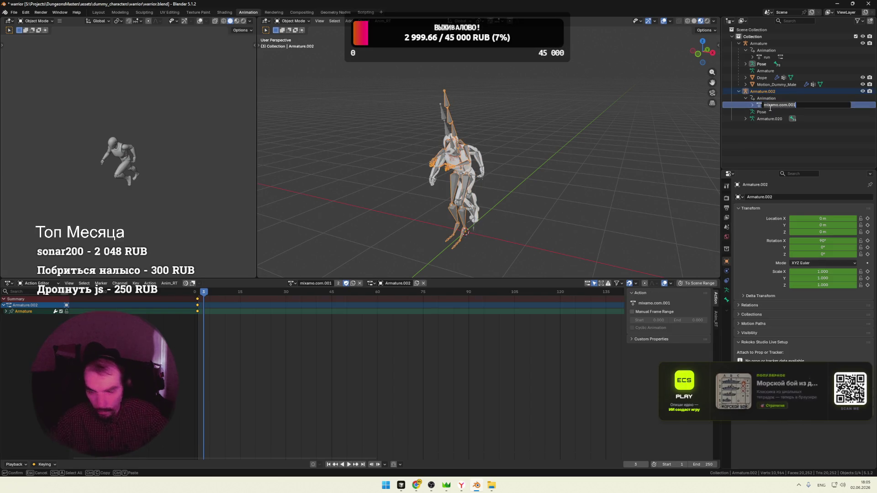
pyautogui.write('walk')
pyautogui.press('Return')
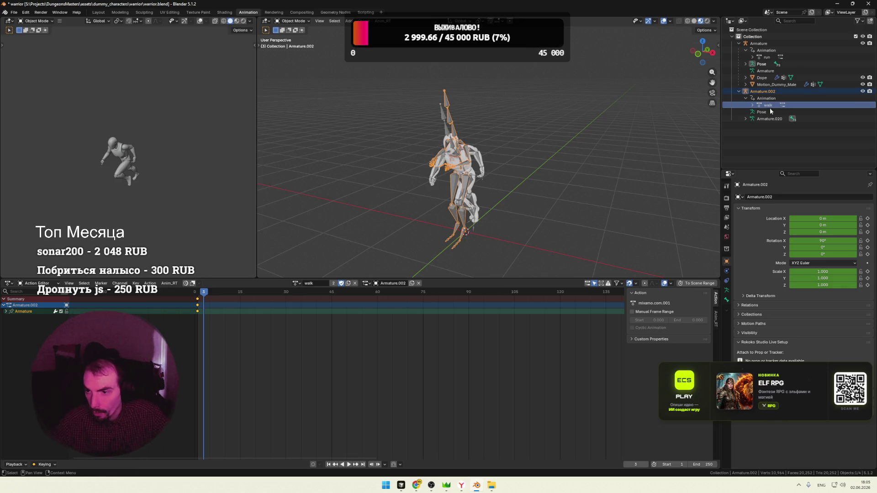
pyautogui.rightClick(762, 92)
pyautogui.click(734, 100)
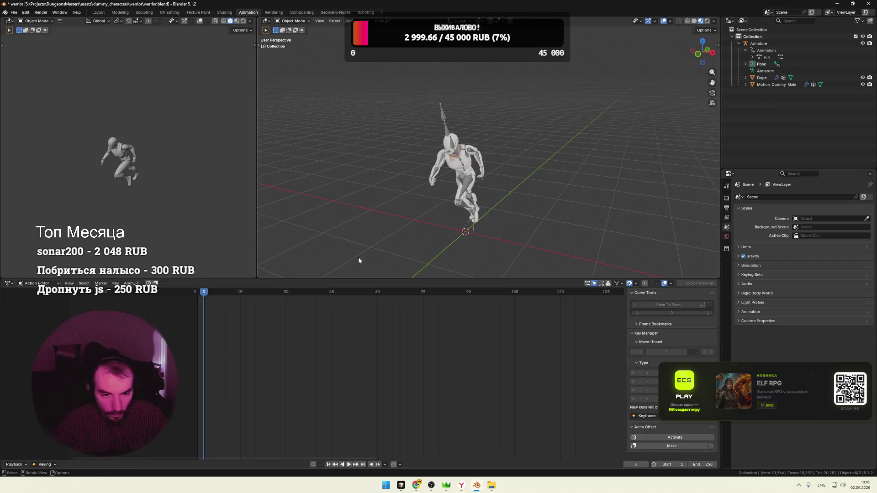
# Assign the walk action to the warrior Armature and scrub through it
pyautogui.click(447, 127)
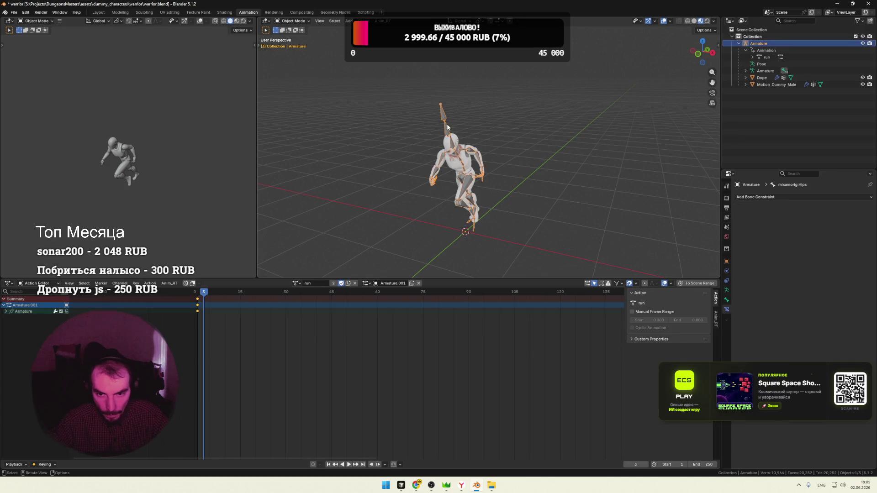
pyautogui.click(296, 282)
pyautogui.click(306, 314)
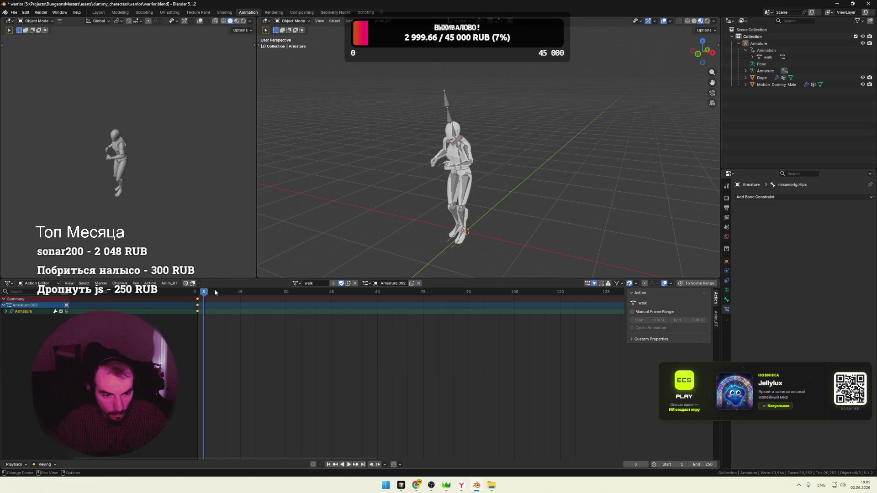
pyautogui.moveTo(215, 288); pyautogui.dragTo(172, 293)
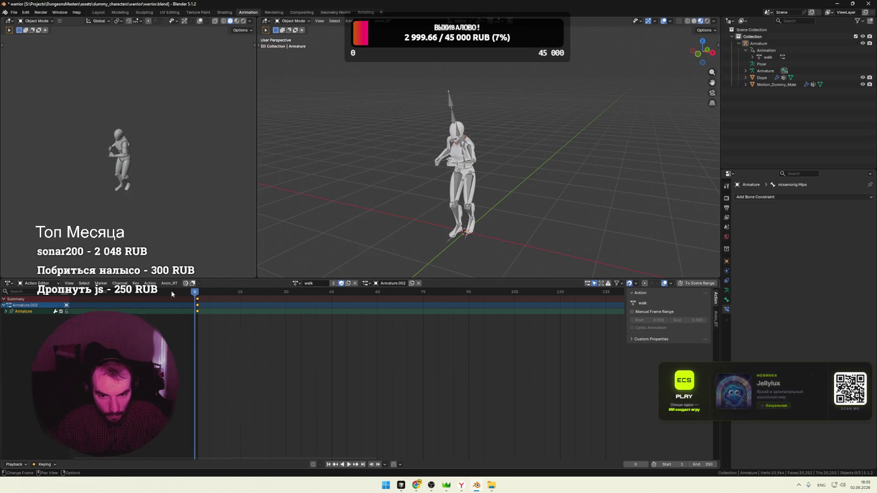
# In Pose Mode select all bones, expand mixamorig:Hips and play the walk to see its keyframes
pyautogui.press('Tab')
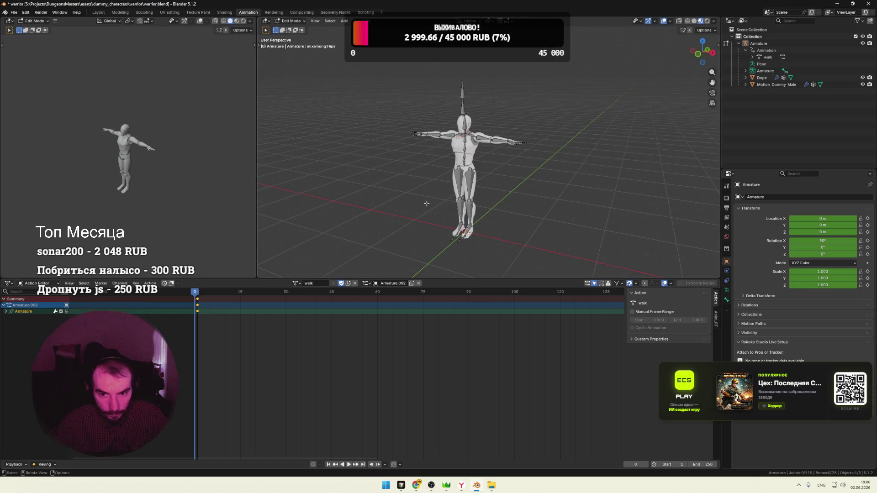
pyautogui.click(296, 21)
pyautogui.click(292, 46)
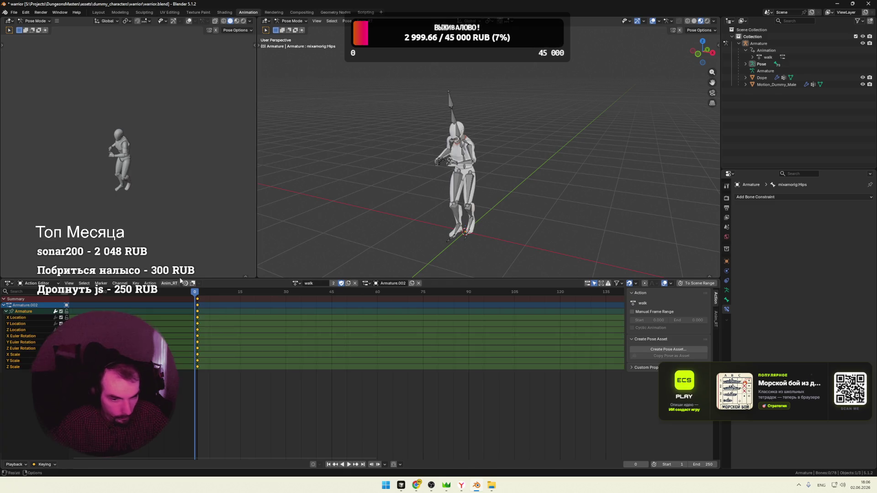
pyautogui.click(450, 120)
pyautogui.press('a')
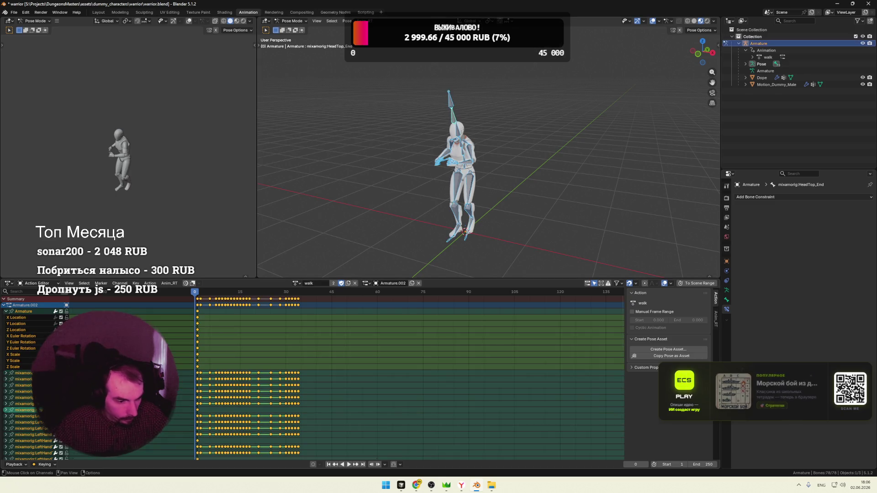
pyautogui.click(6, 311)
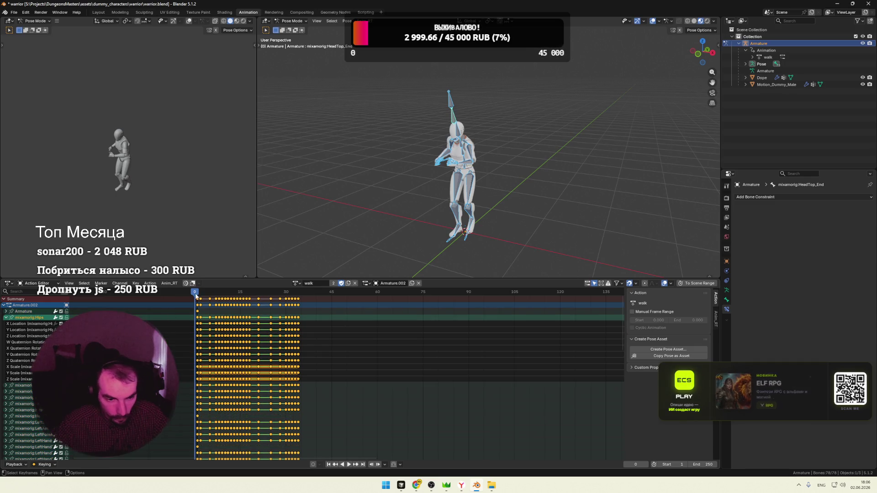
pyautogui.press('space')
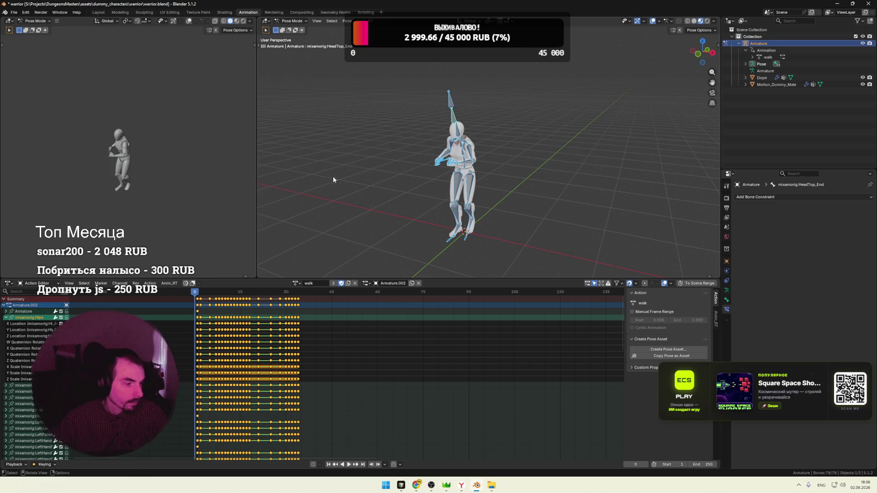
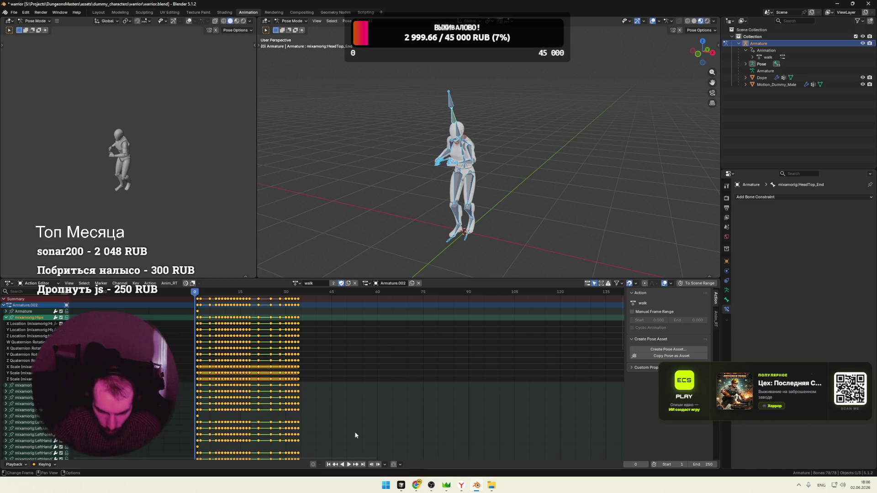
# Glance at the stream chat, then clear the bone selection and zoom around the reference figure
pyautogui.click(431, 485)
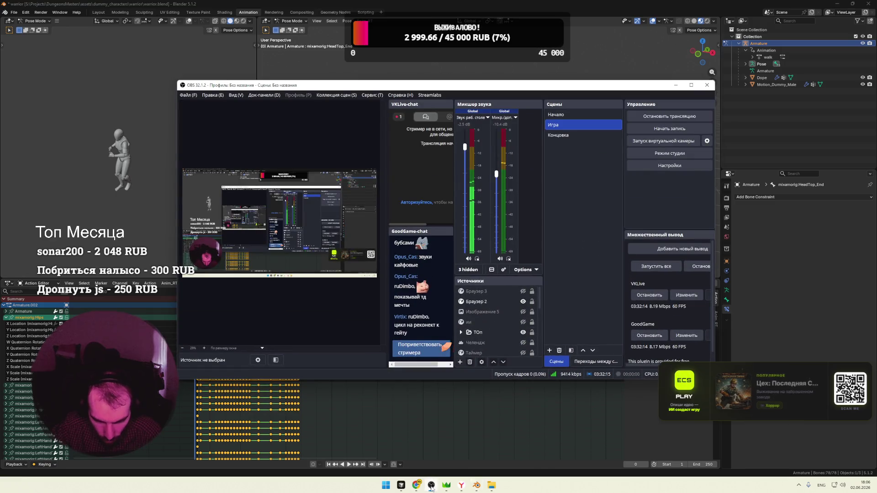
pyautogui.click(431, 485)
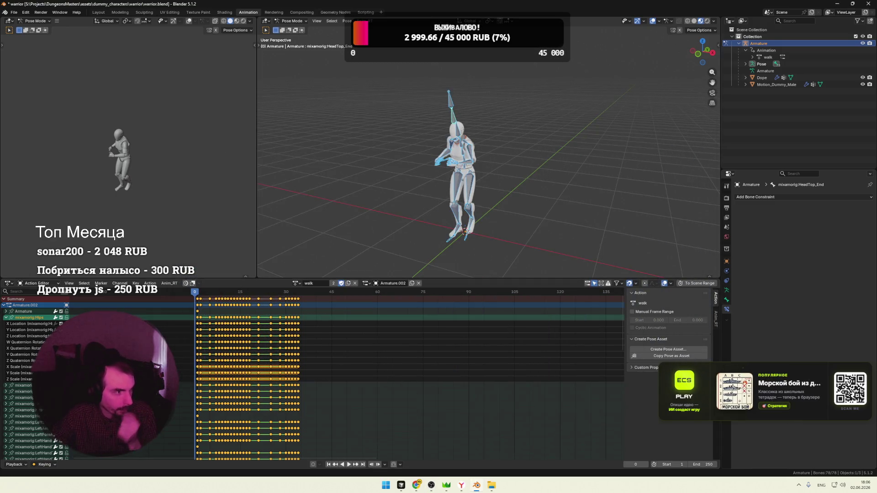
pyautogui.hotkey('alt', 'Tab')
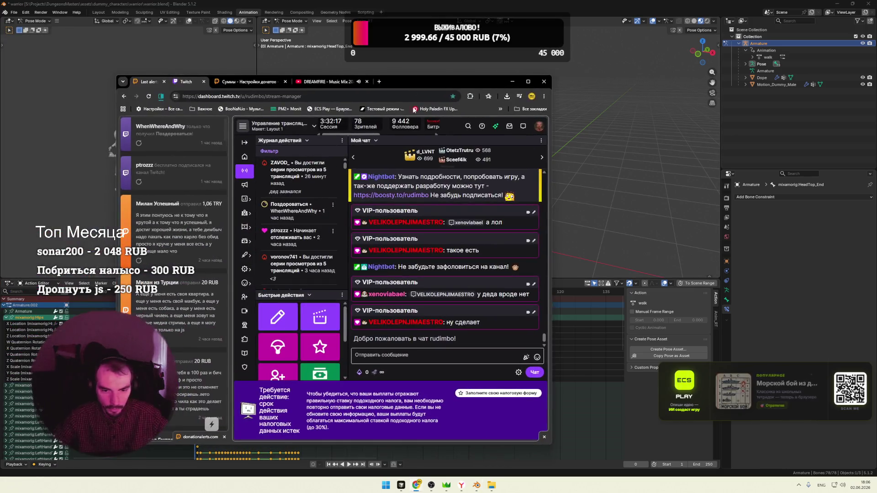
pyautogui.moveTo(382, 338); pyautogui.dragTo(465, 341)
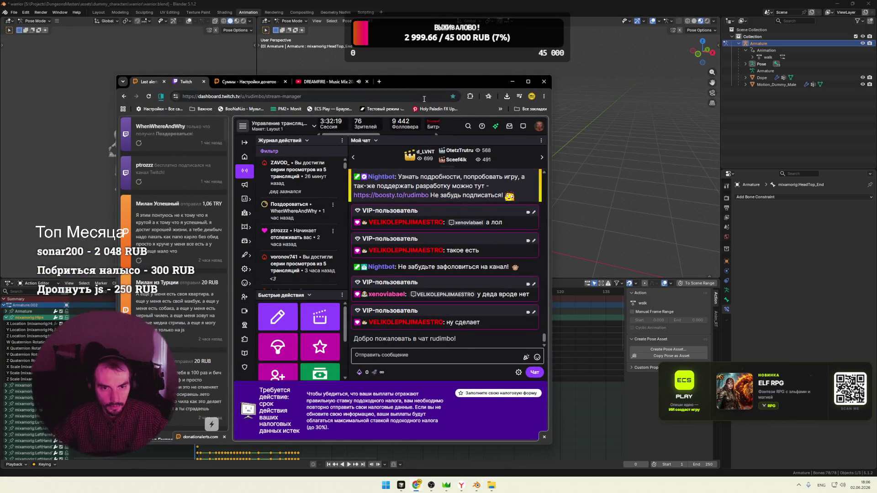
pyautogui.hotkey('alt', 'Tab')
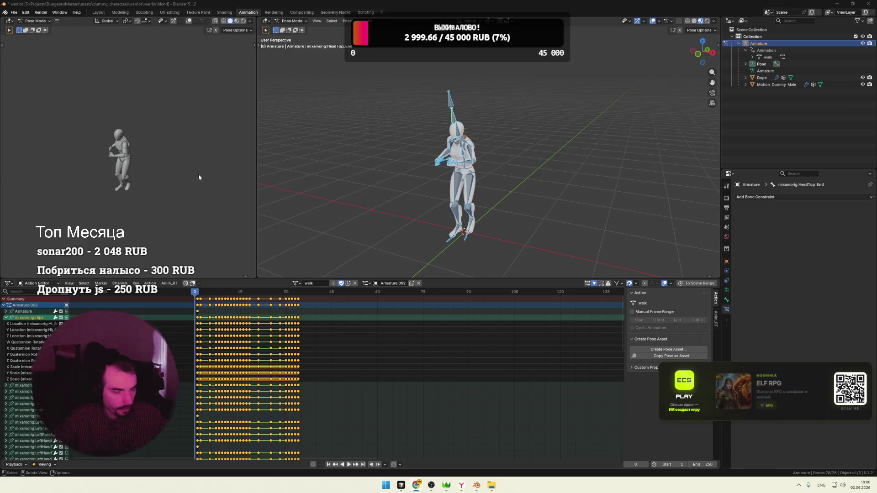
pyautogui.click(144, 171)
pyautogui.scroll(5, 148, 172)
pyautogui.moveTo(151, 177); pyautogui.dragTo(163, 168, button='middle')
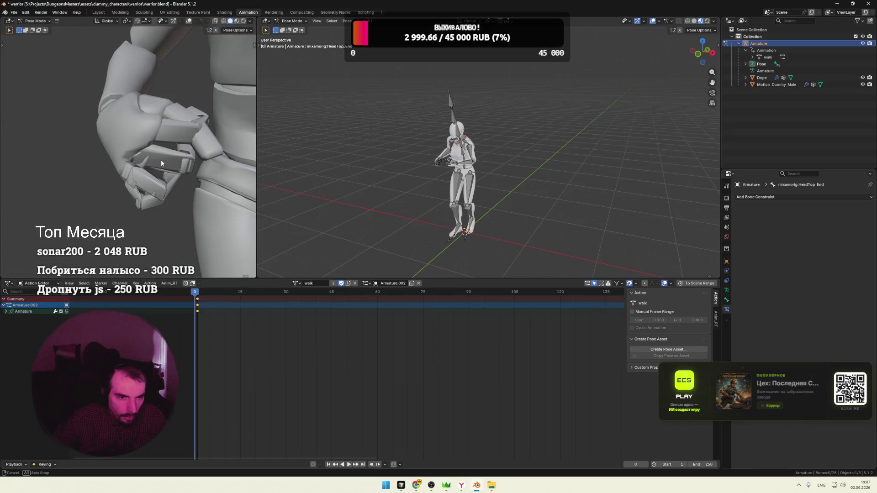
pyautogui.keyDown('ctrl'); pyautogui.moveTo(163, 169); pyautogui.dragTo(184, 169, button='middle'); pyautogui.keyUp('ctrl')
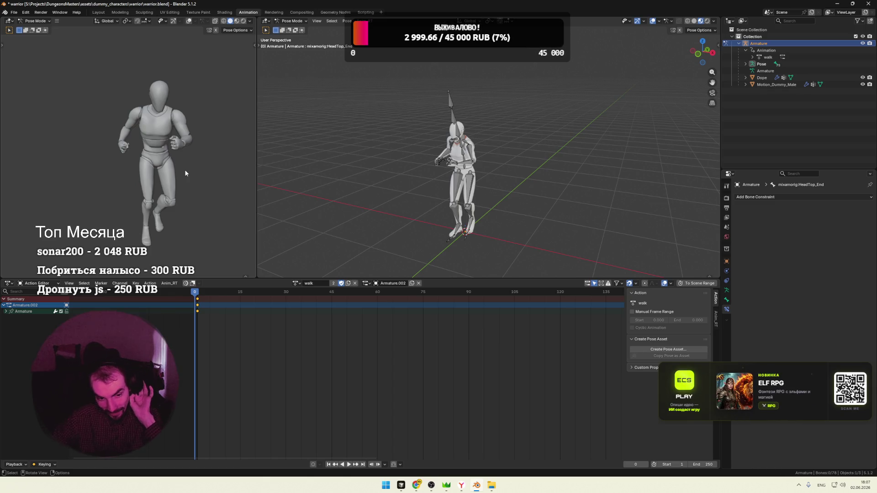
# Import two sword and shield slash FBX files from the warrior folder and play them once
pyautogui.click(491, 485)
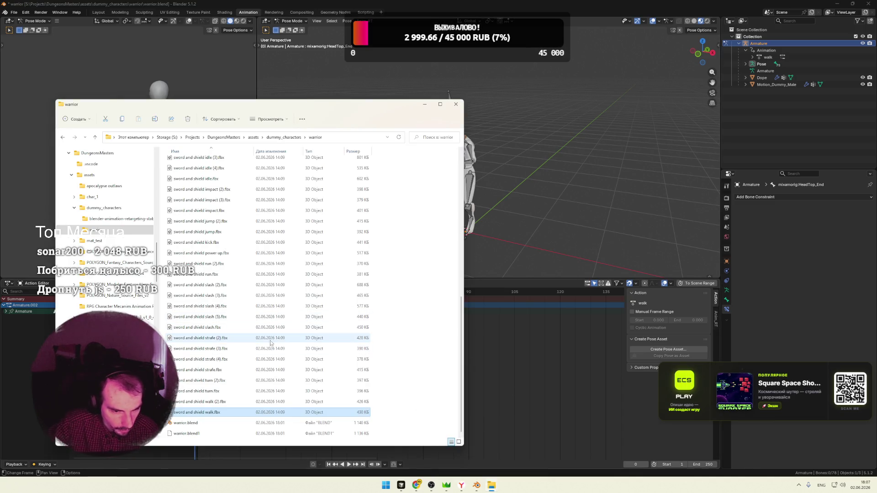
pyautogui.click(234, 328)
pyautogui.moveTo(214, 328); pyautogui.dragTo(528, 250)
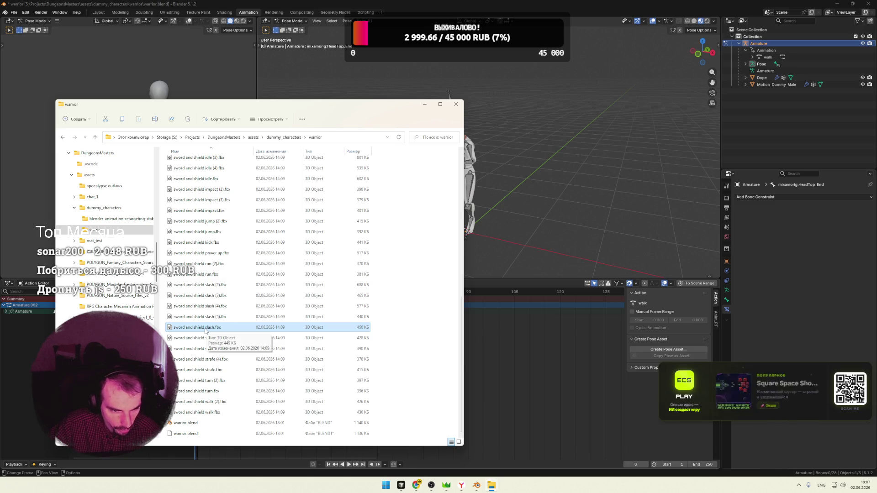
pyautogui.click(516, 368)
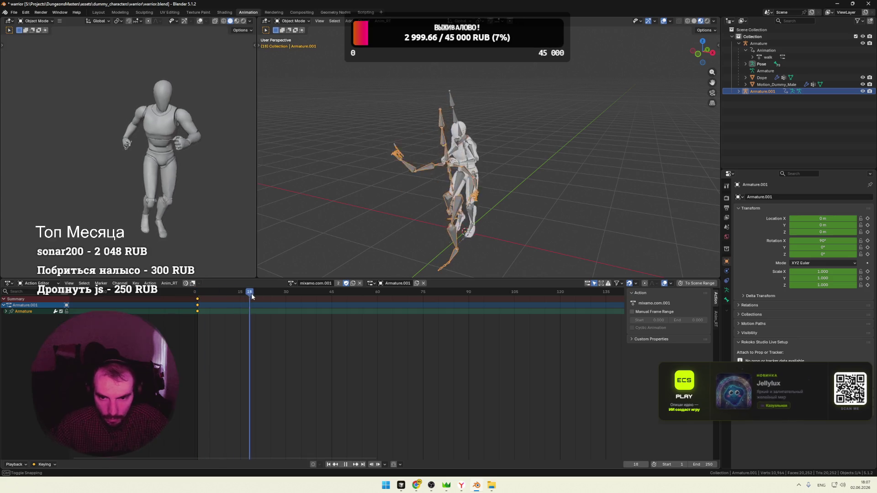
pyautogui.hotkey('alt', 'Tab')
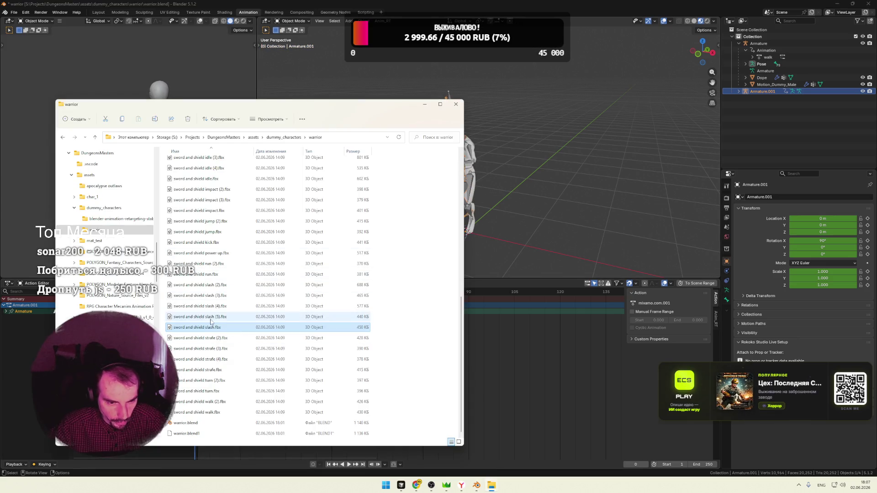
pyautogui.moveTo(302, 317); pyautogui.dragTo(574, 243)
pyautogui.click(534, 368)
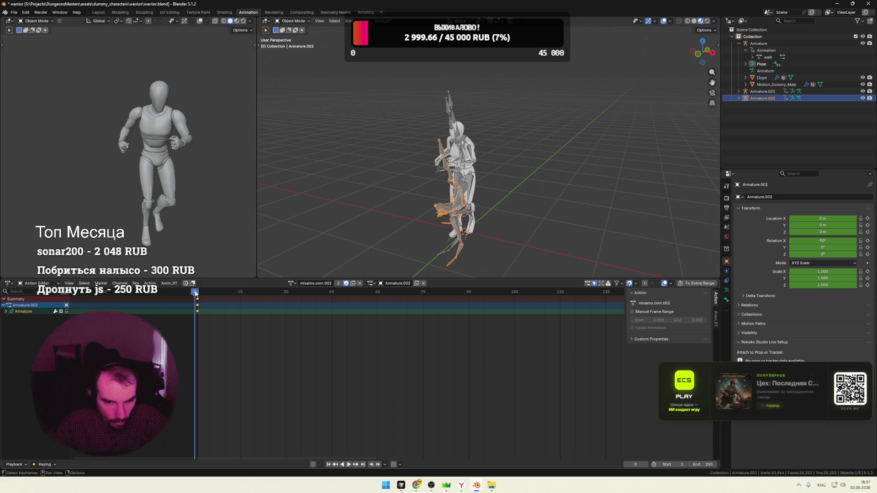
pyautogui.press('space')
pyautogui.press('Escape')
# Import three more attack FBX files, including slash (2), scrubbing the timeline after each
pyautogui.hotkey('alt', 'Tab')
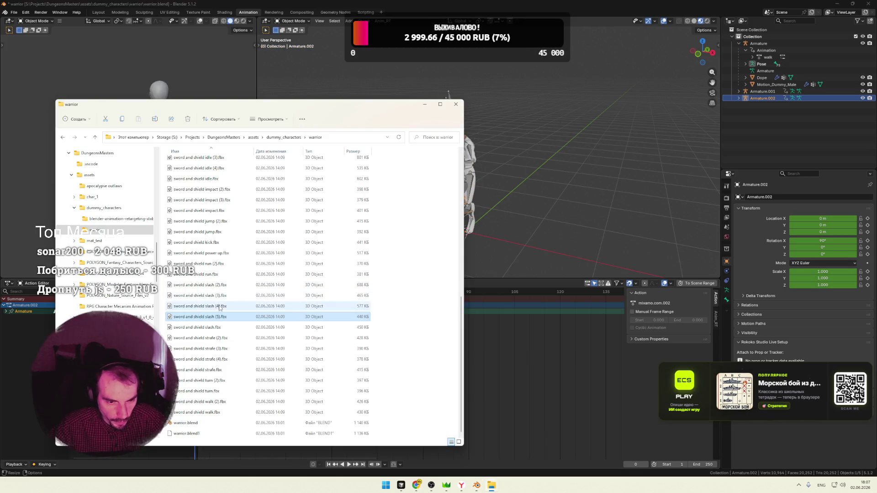
pyautogui.moveTo(274, 312); pyautogui.dragTo(574, 242)
pyautogui.click(533, 365)
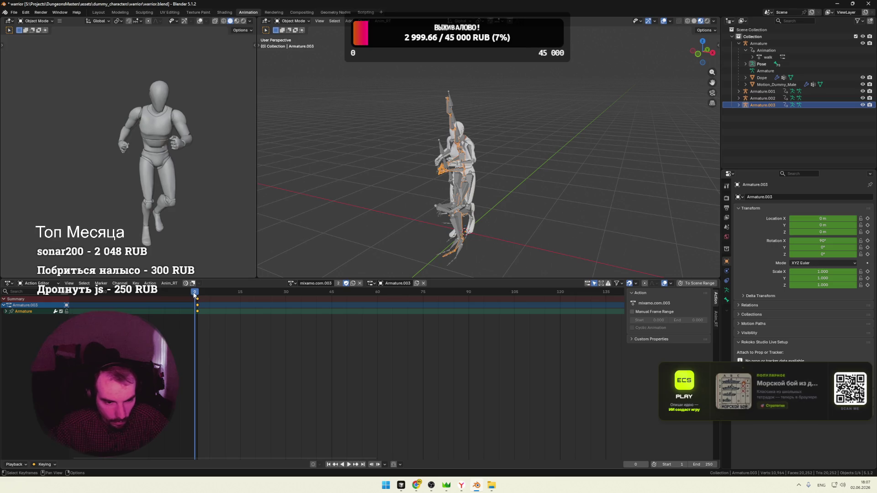
pyautogui.moveTo(219, 294); pyautogui.dragTo(304, 296)
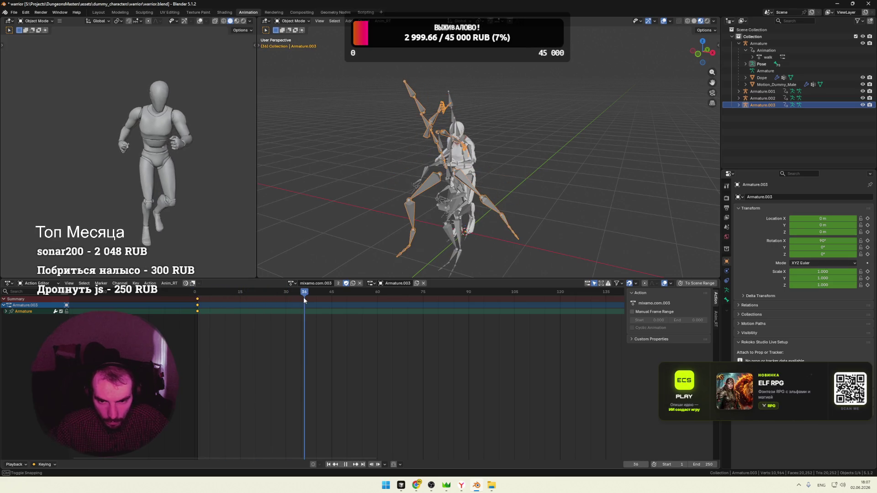
pyautogui.hotkey('alt', 'Tab')
pyautogui.moveTo(510, 267); pyautogui.dragTo(491, 324)
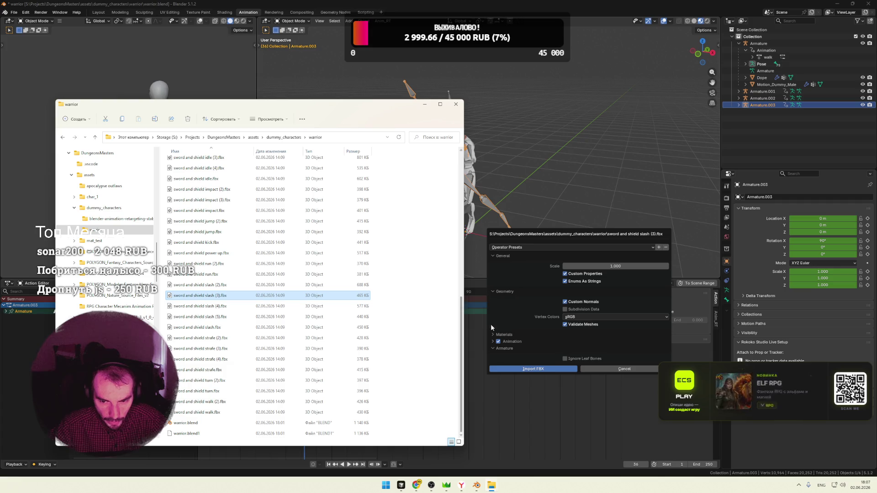
pyautogui.click(538, 368)
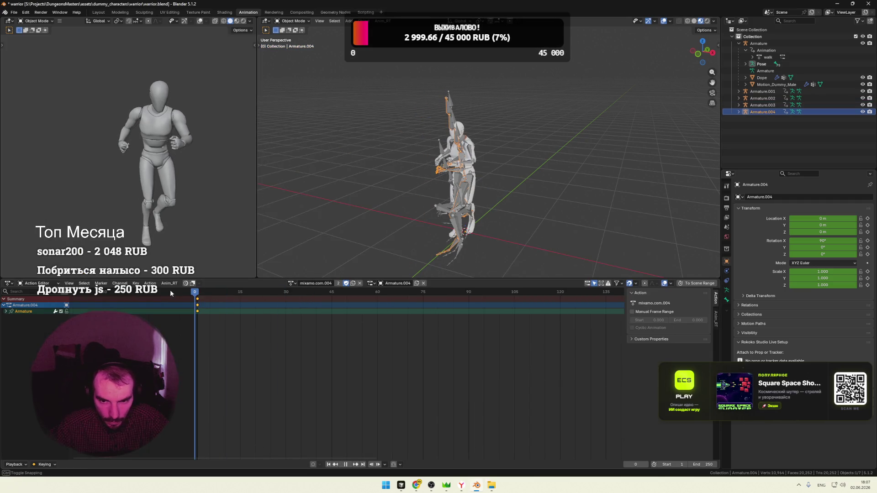
pyautogui.moveTo(220, 292); pyautogui.dragTo(327, 305)
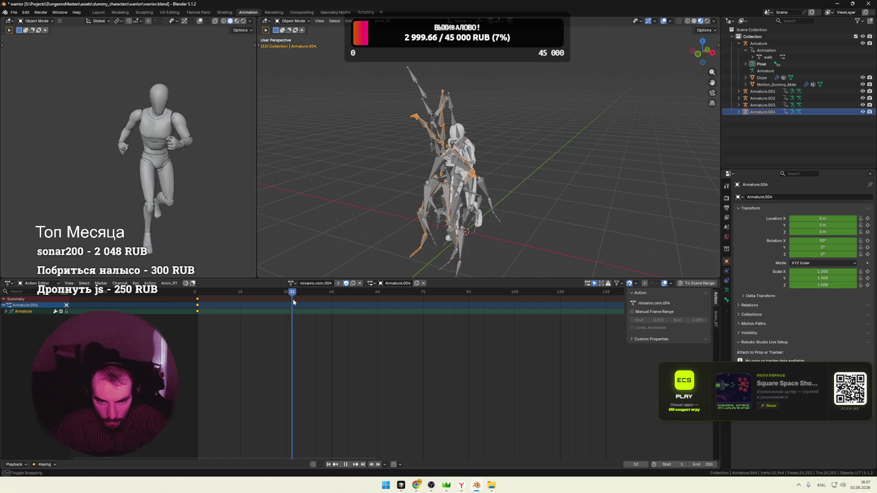
pyautogui.hotkey('alt', 'Tab')
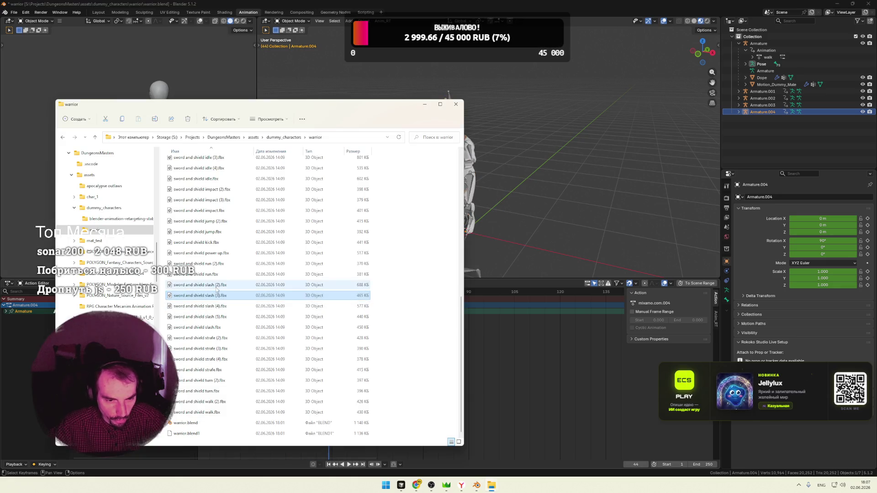
pyautogui.moveTo(206, 284); pyautogui.dragTo(506, 366)
pyautogui.click(508, 373)
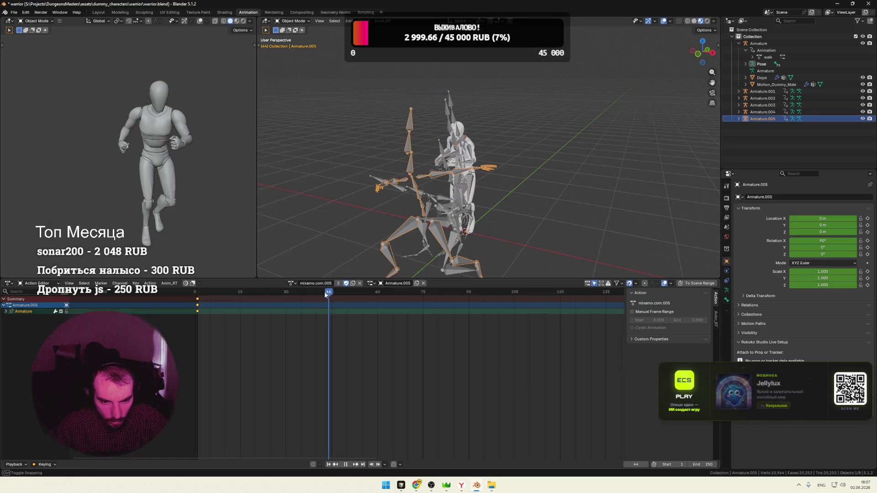
pyautogui.moveTo(324, 291)
pyautogui.mouseDown()
pyautogui.moveTo(161, 294)
pyautogui.moveTo(294, 306)
pyautogui.moveTo(195, 302)
pyautogui.mouseUp()
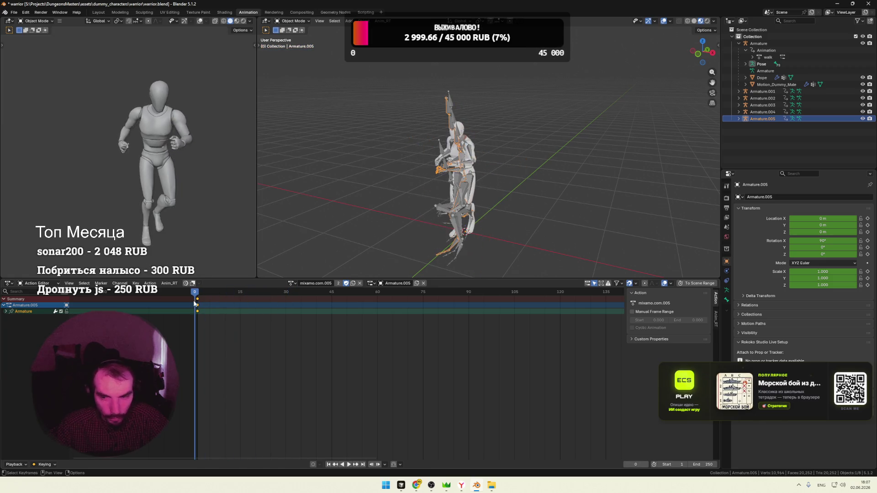
# Select Armature.002 through Armature.005 in the Outliner and bring up their context menu
pyautogui.click(769, 100)
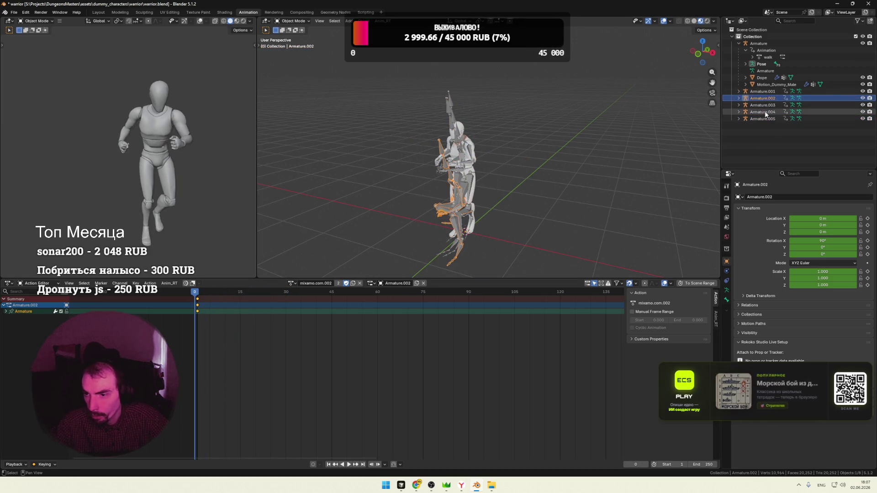
pyautogui.keyDown('shift'); pyautogui.click(763, 118); pyautogui.keyUp('shift')
pyautogui.rightClick(765, 105)
# Delete the selected extra armatures and scrub the remaining poses
pyautogui.click(743, 106)
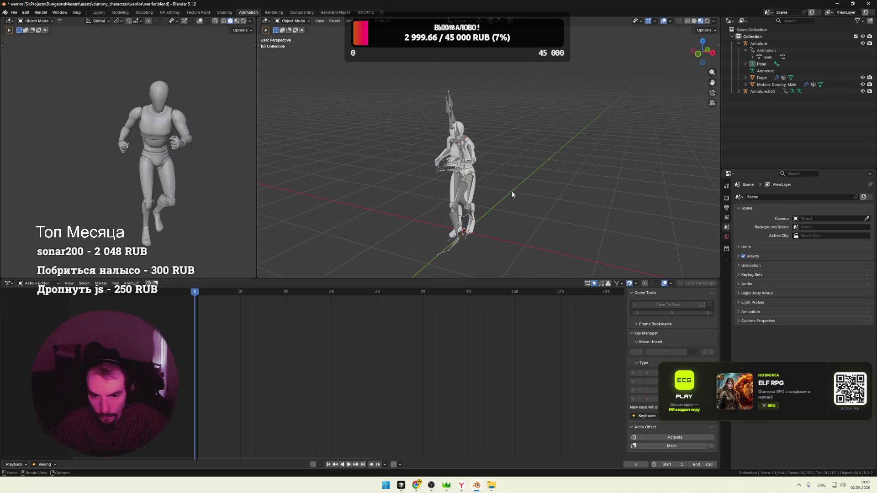
pyautogui.moveTo(212, 290); pyautogui.dragTo(195, 292)
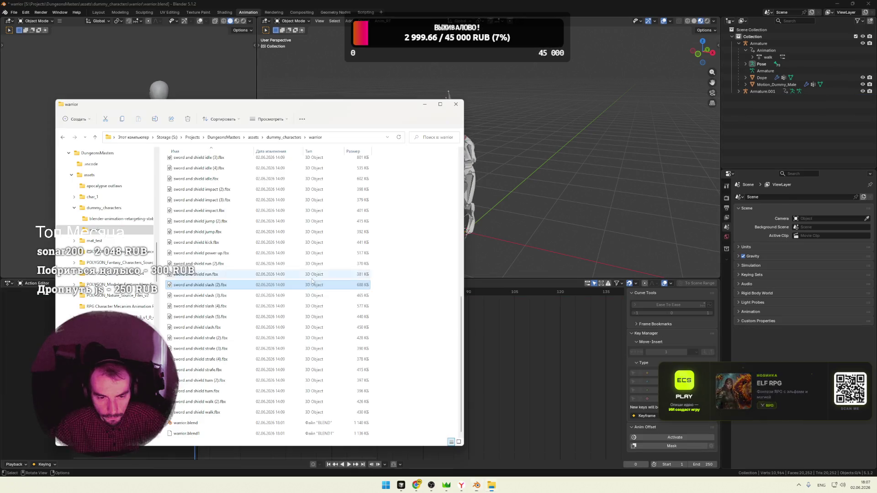
pyautogui.hotkey('alt', 'Tab')
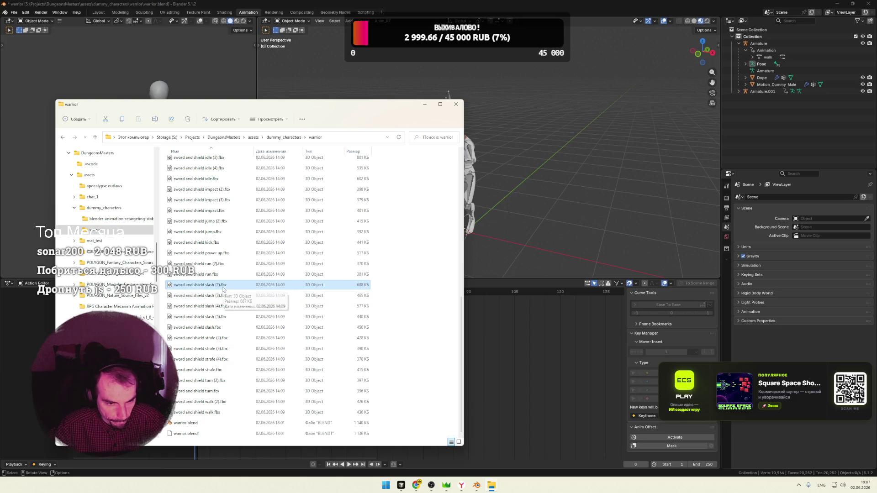
# Rename Armature.001's mixamo.com.001 action to autoattack, then delete that armature
pyautogui.click(564, 226)
pyautogui.click(762, 91)
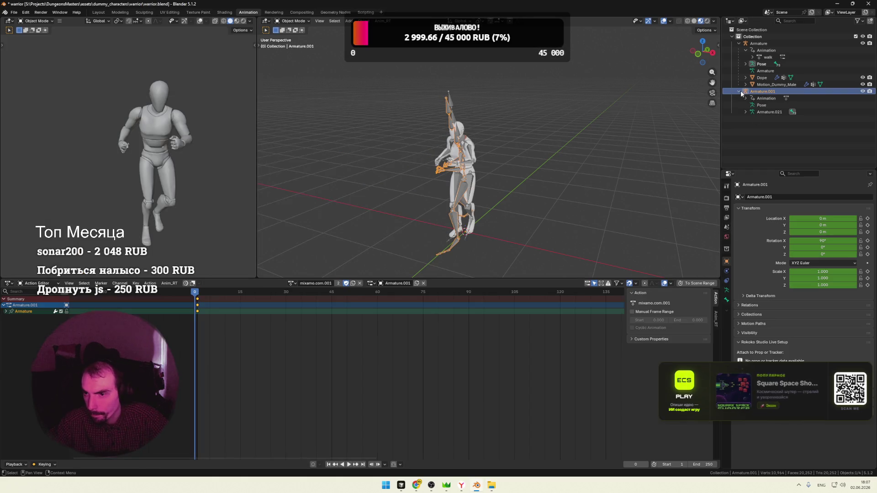
pyautogui.click(746, 99)
pyautogui.doubleClick(776, 104)
pyautogui.write('a')
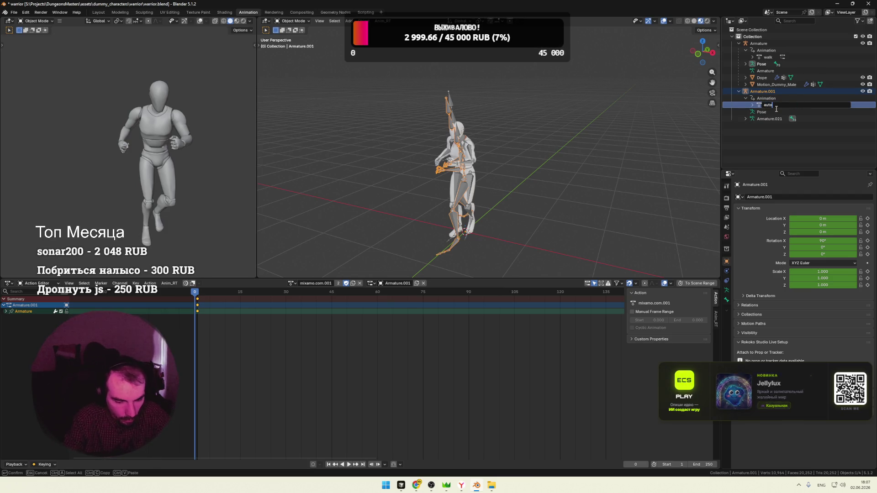
pyautogui.write('utostp')
pyautogui.press('Return')
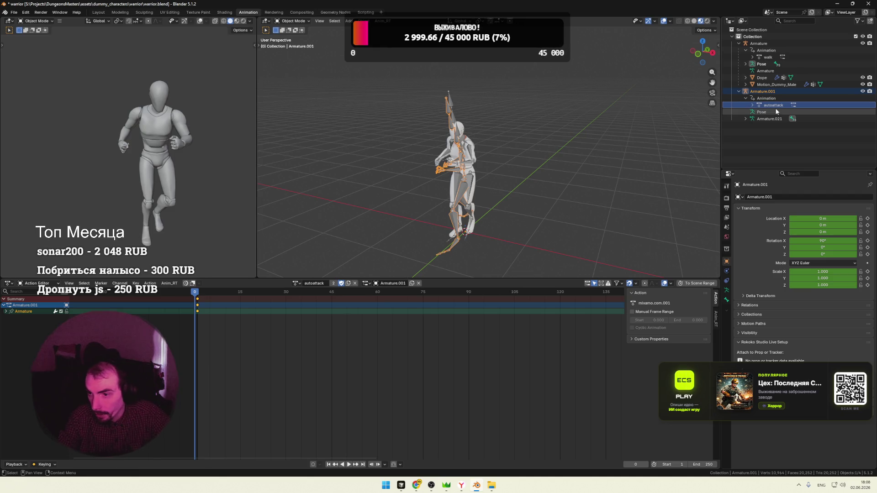
pyautogui.rightClick(761, 91)
pyautogui.click(747, 95)
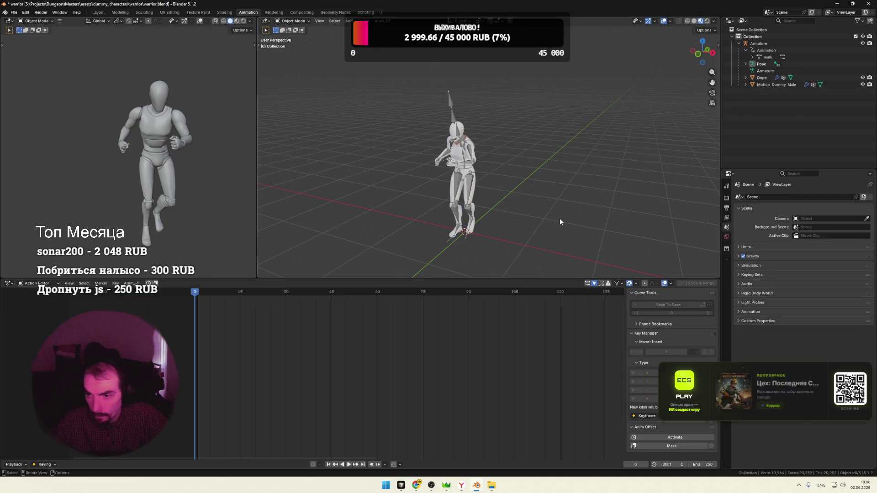
# Assign the autoattack action to the warrior Armature in the Action Editor
pyautogui.click(759, 44)
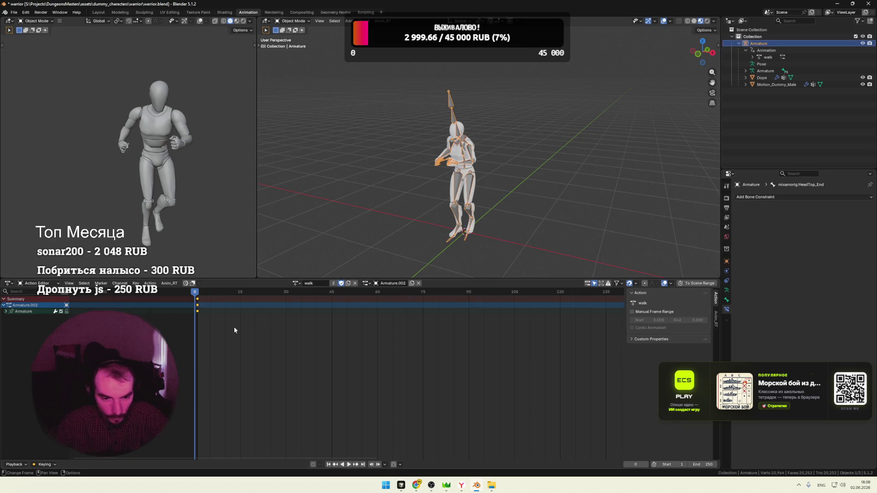
pyautogui.click(297, 283)
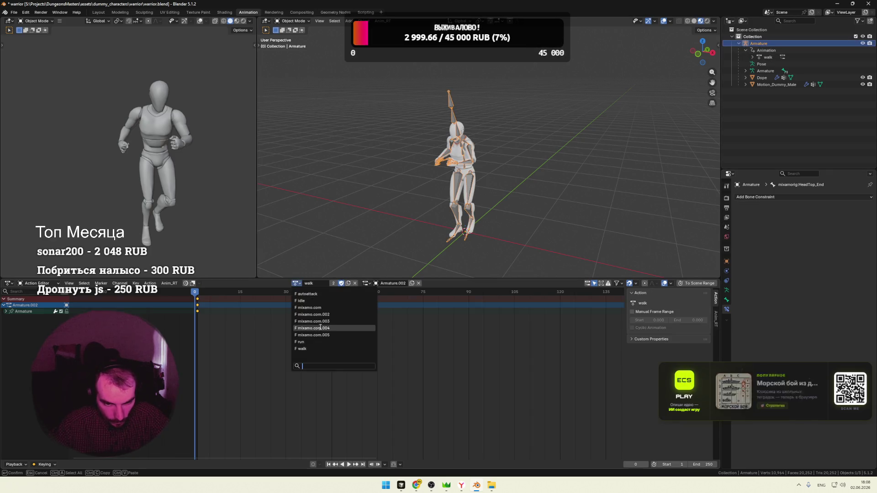
pyautogui.click(304, 294)
pyautogui.click(375, 284)
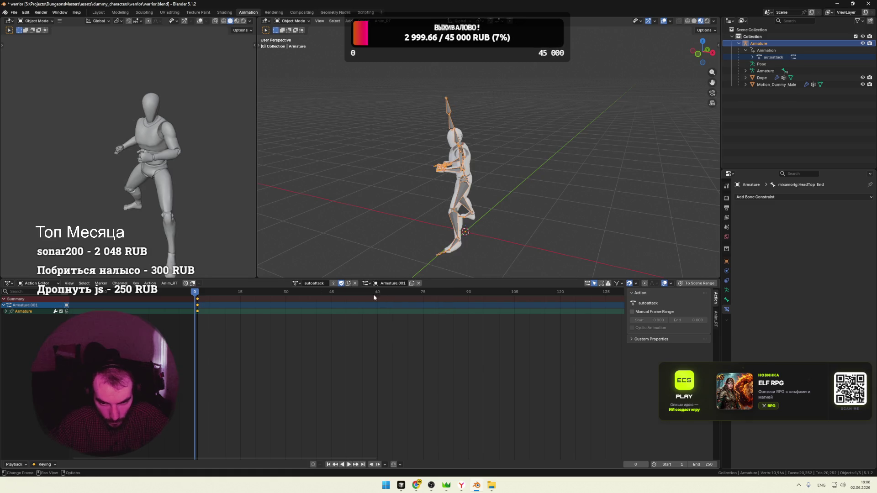
# Play and scrub the autoattack motion back to frame 0, orbiting to the armature's front
pyautogui.press('space')
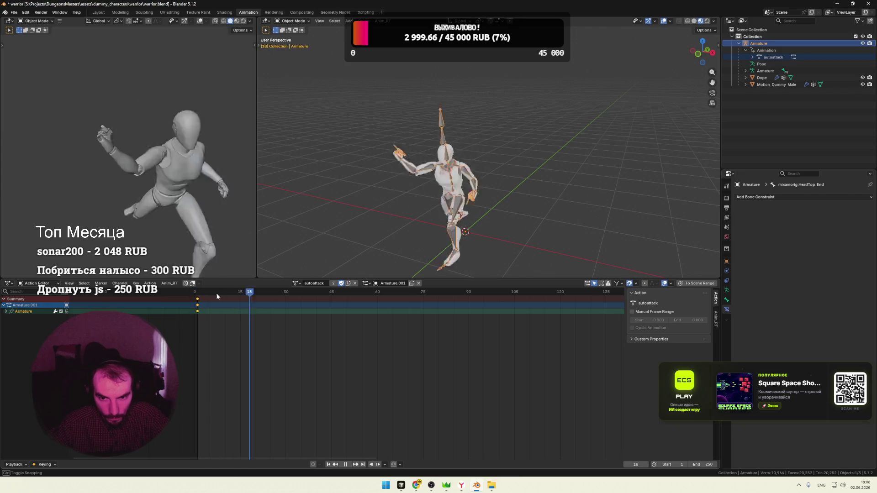
pyautogui.moveTo(270, 305)
pyautogui.mouseDown()
pyautogui.moveTo(197, 300)
pyautogui.moveTo(183, 310)
pyautogui.mouseUp()
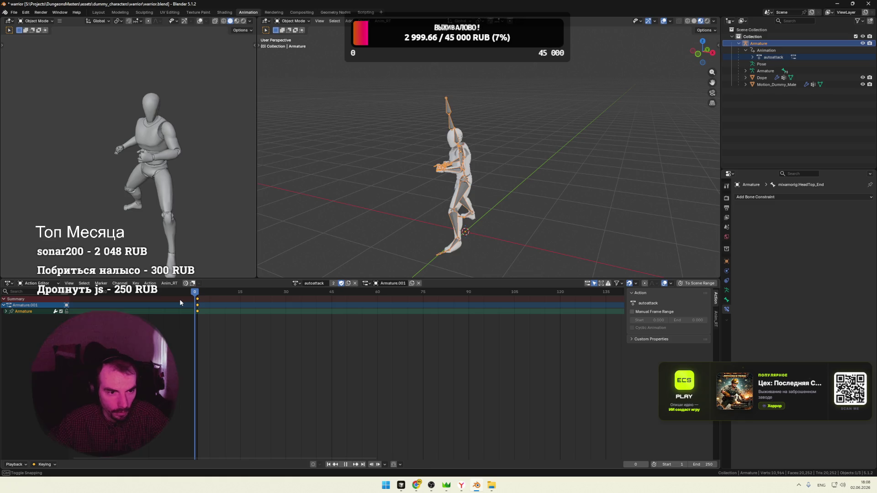
pyautogui.moveTo(180, 300); pyautogui.dragTo(228, 305)
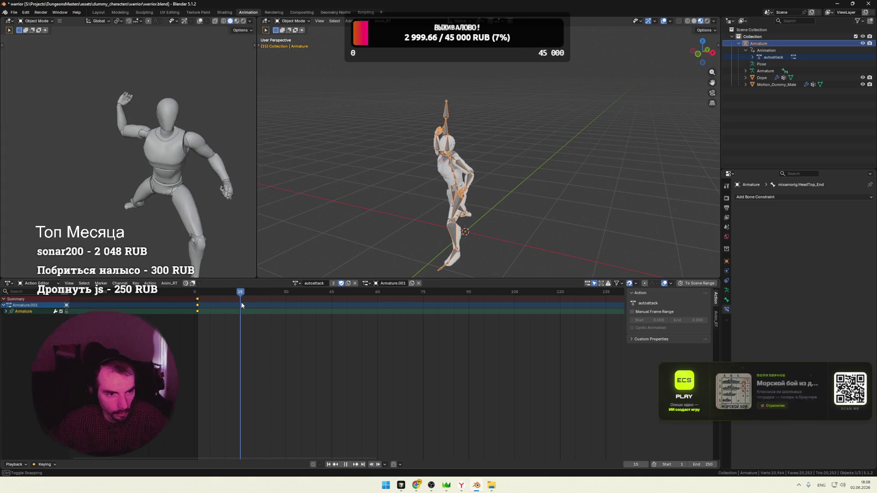
pyautogui.moveTo(227, 305); pyautogui.dragTo(193, 305)
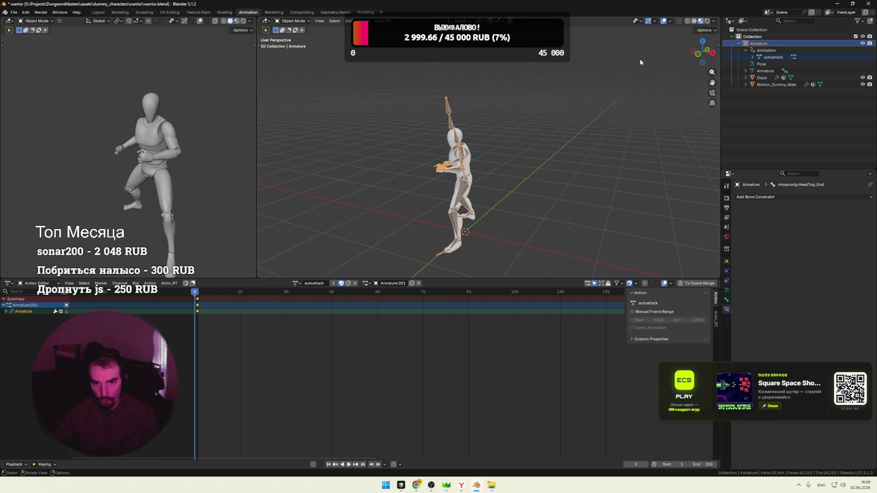
pyautogui.moveTo(639, 63); pyautogui.dragTo(514, 173, button='middle')
# Import jump.fbx from the warrior folder and play it once
pyautogui.rightClick(511, 199)
pyautogui.press('Escape')
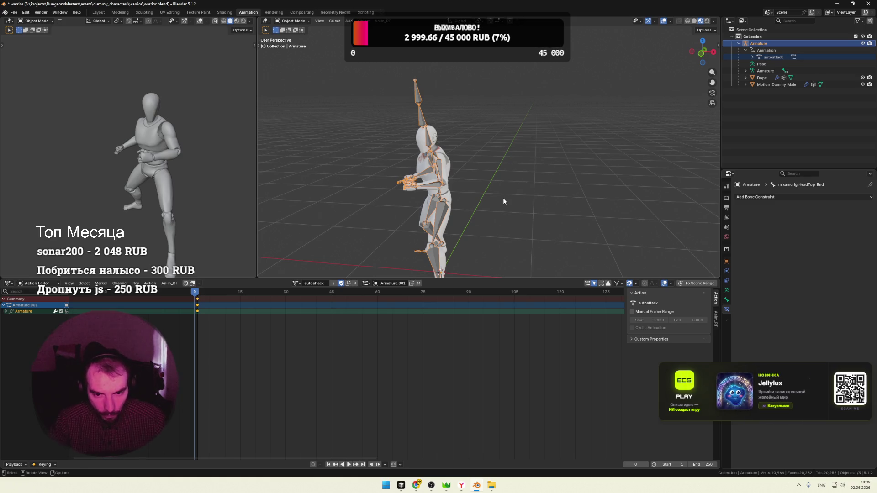
pyautogui.moveTo(491, 486)
pyautogui.click(475, 449)
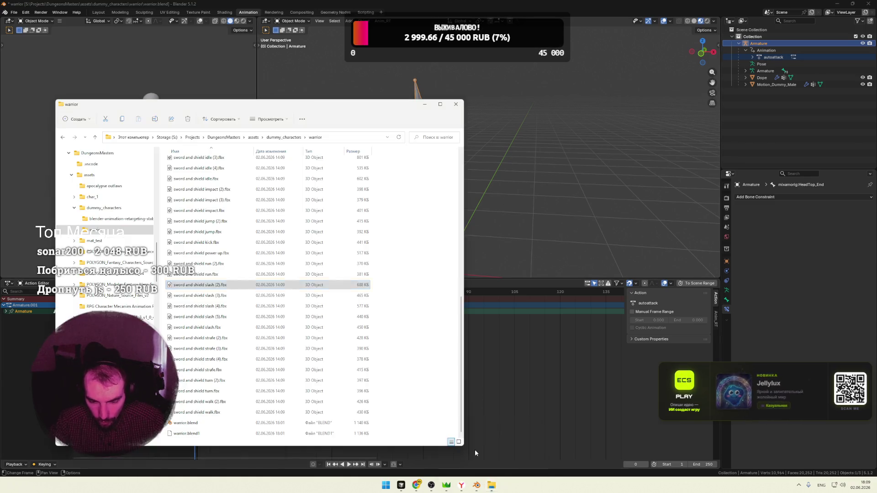
pyautogui.click(228, 275)
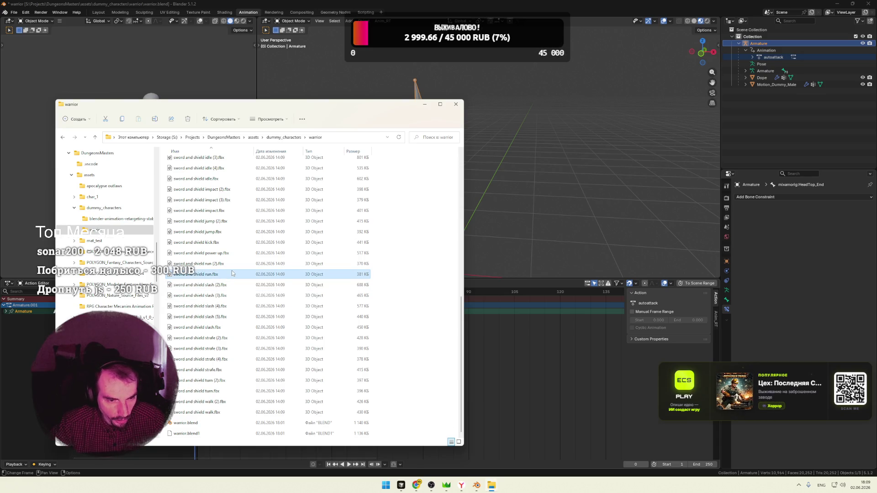
pyautogui.click(218, 233)
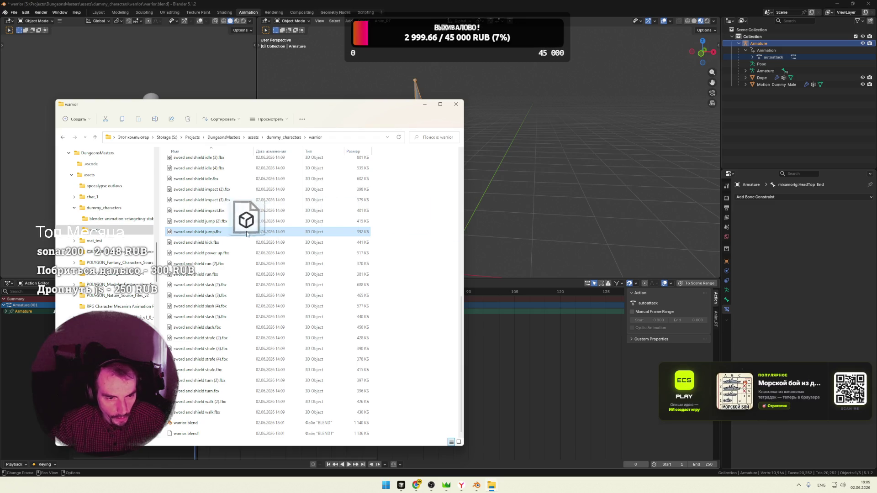
pyautogui.moveTo(246, 233); pyautogui.dragTo(518, 219)
pyautogui.click(514, 343)
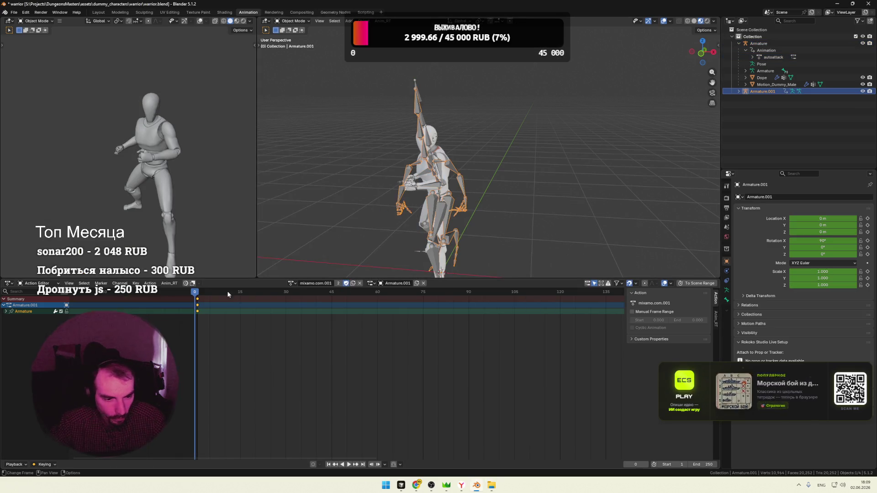
pyautogui.press('space')
pyautogui.press('Escape')
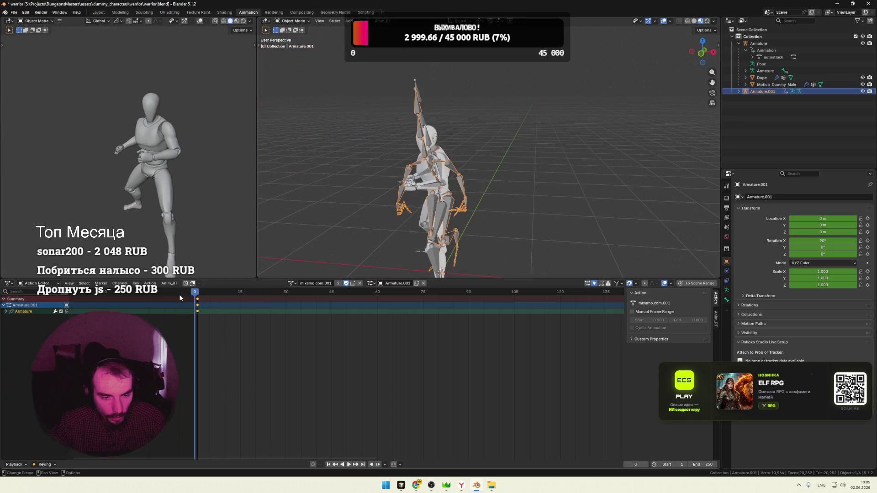
# Delete the imported jump armature and return to the warrior folder
pyautogui.rightClick(764, 92)
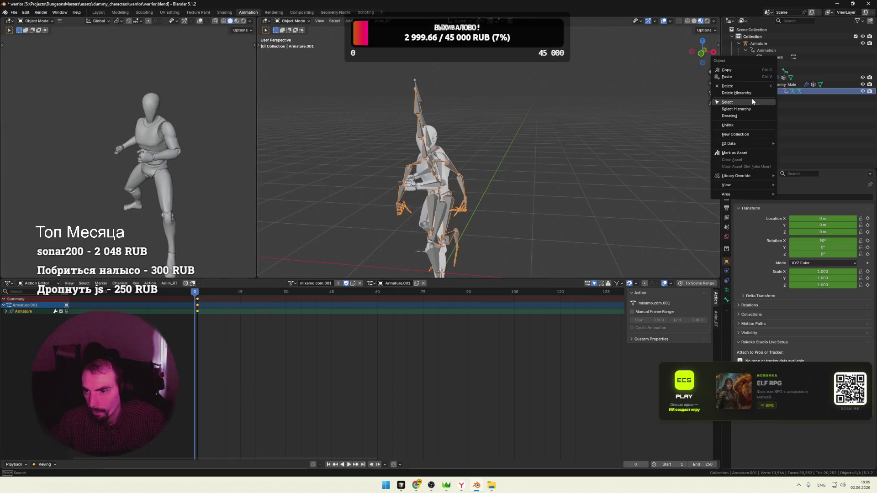
pyautogui.click(736, 92)
pyautogui.hotkey('alt', 'Tab')
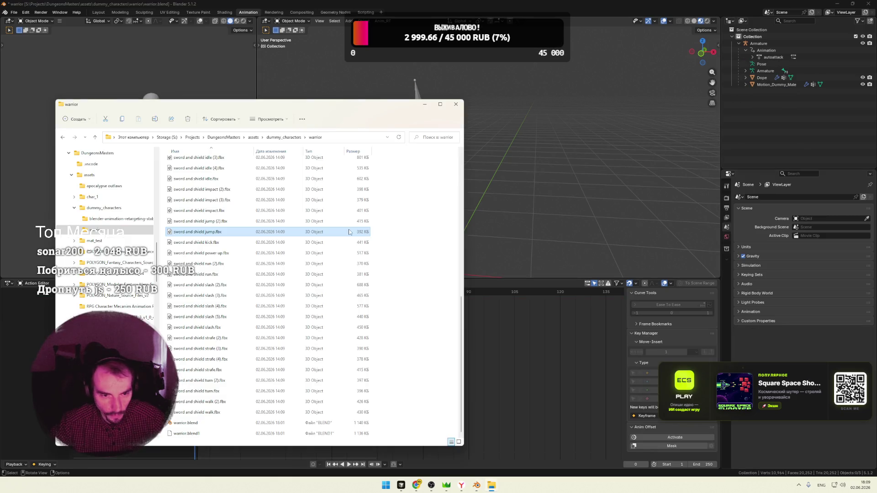
pyautogui.click(210, 223)
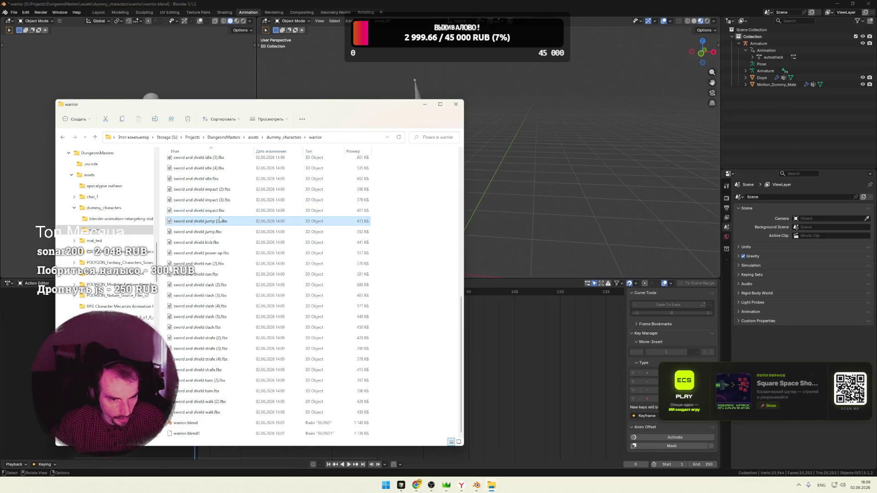
pyautogui.scroll(2, 220, 229)
pyautogui.scroll(1, 231, 236)
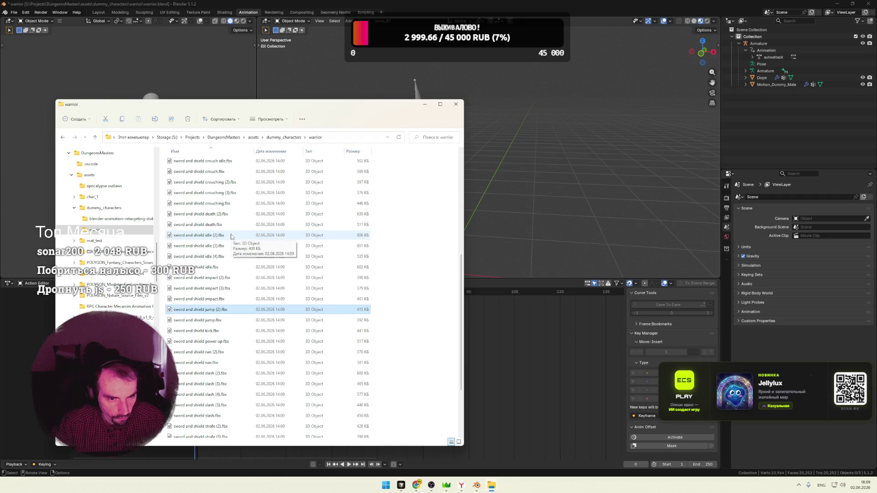
pyautogui.scroll(1, 231, 236)
pyautogui.scroll(1, 231, 236)
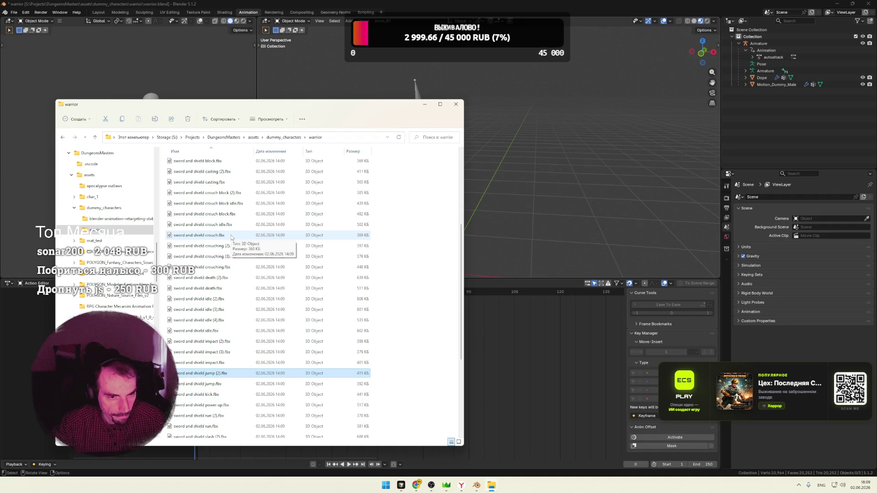
pyautogui.scroll(1, 231, 237)
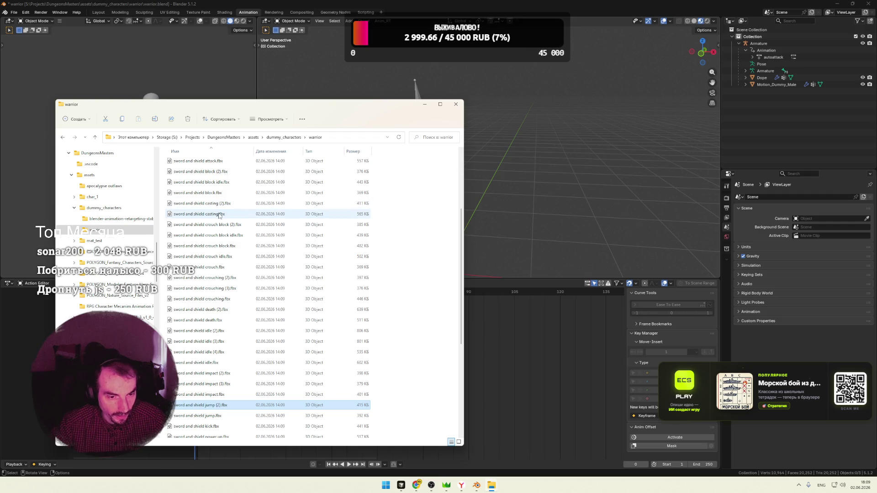
# Import the sword and shield casting FBX and scrub it forward to frame 61
pyautogui.moveTo(233, 214); pyautogui.dragTo(521, 294)
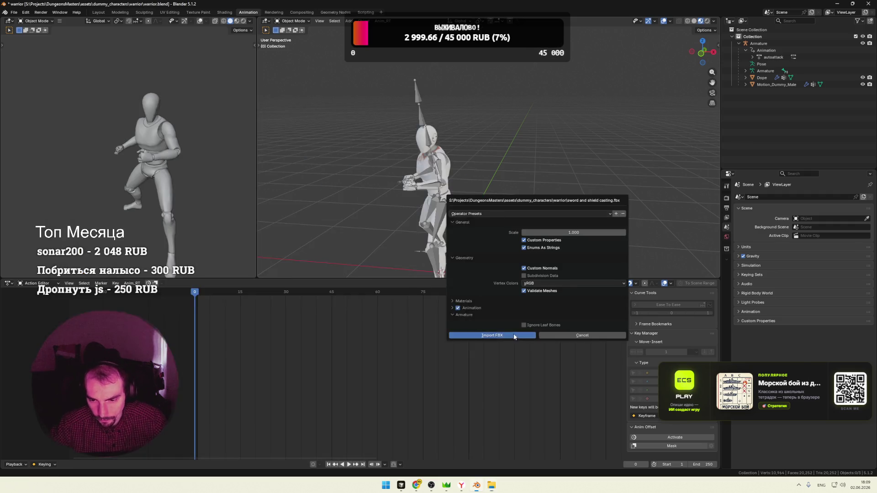
pyautogui.click(514, 337)
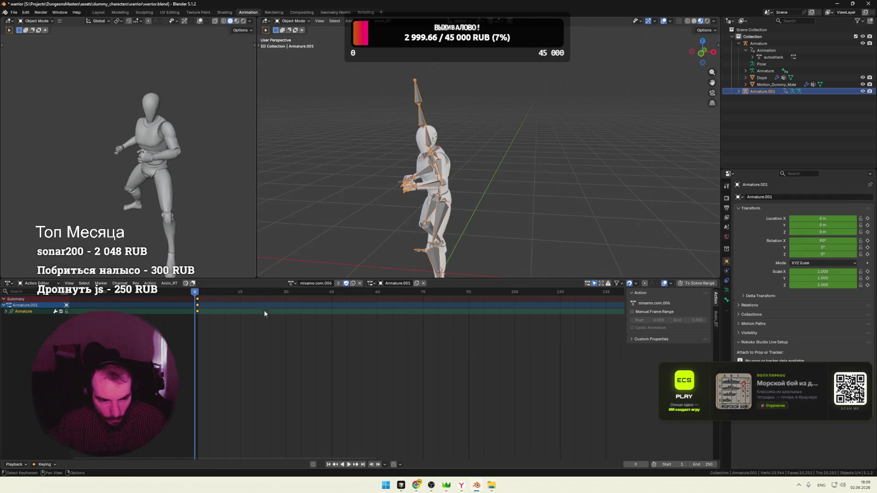
pyautogui.moveTo(225, 293); pyautogui.dragTo(309, 296)
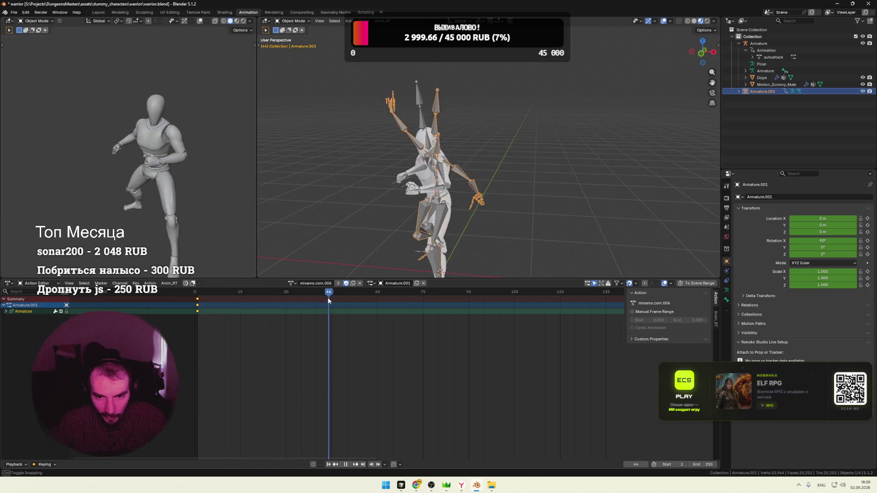
pyautogui.moveTo(309, 296)
pyautogui.mouseDown()
pyautogui.moveTo(480, 300)
pyautogui.moveTo(275, 297)
pyautogui.moveTo(328, 298)
pyautogui.mouseUp()
pyautogui.hotkey('alt', 'Tab')
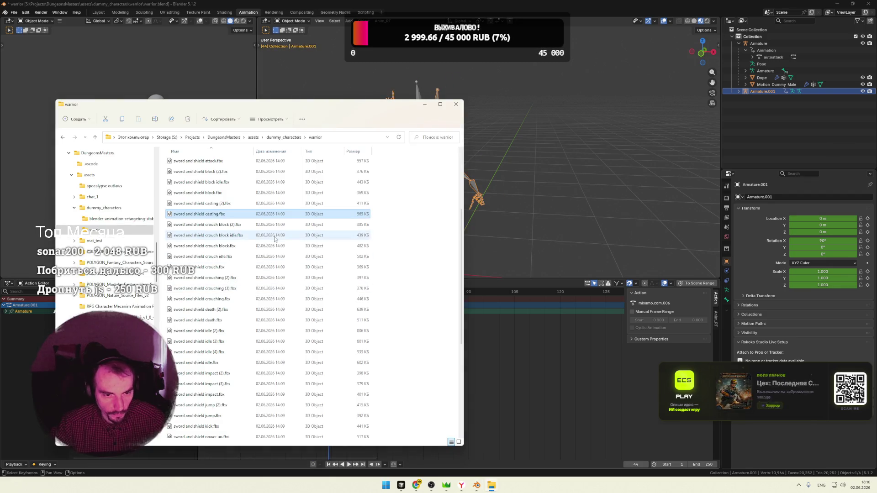
# Import 'sword and shield casting (2).fbx' as Armature.002, play it and scrub back to frame 6
pyautogui.moveTo(206, 202); pyautogui.dragTo(534, 255)
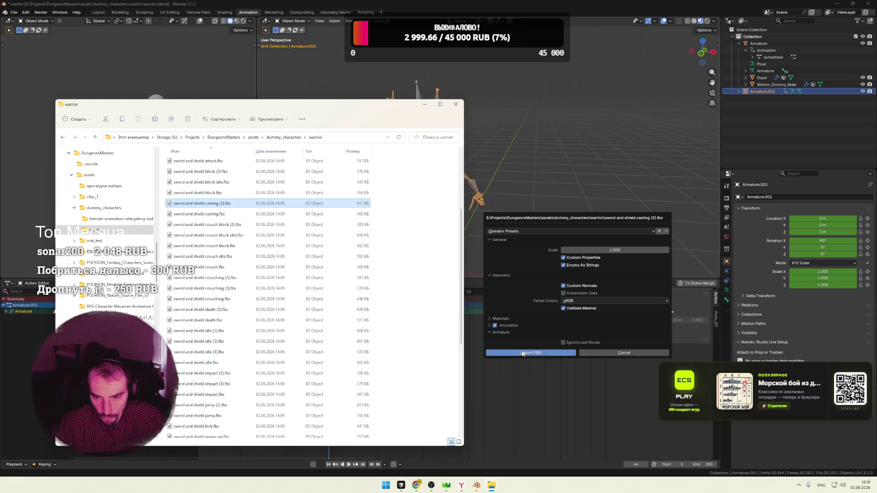
pyautogui.click(522, 353)
pyautogui.hotkey('shift', 'Left')
pyautogui.press('space')
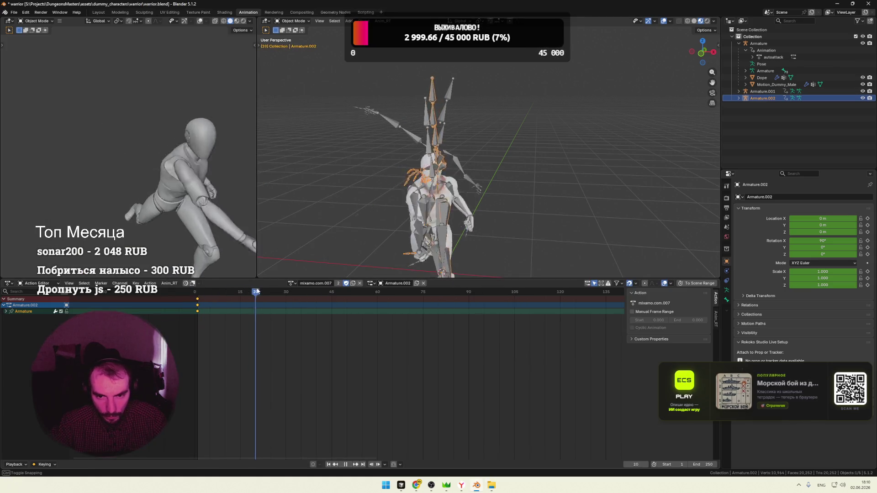
pyautogui.moveTo(395, 293); pyautogui.dragTo(217, 277)
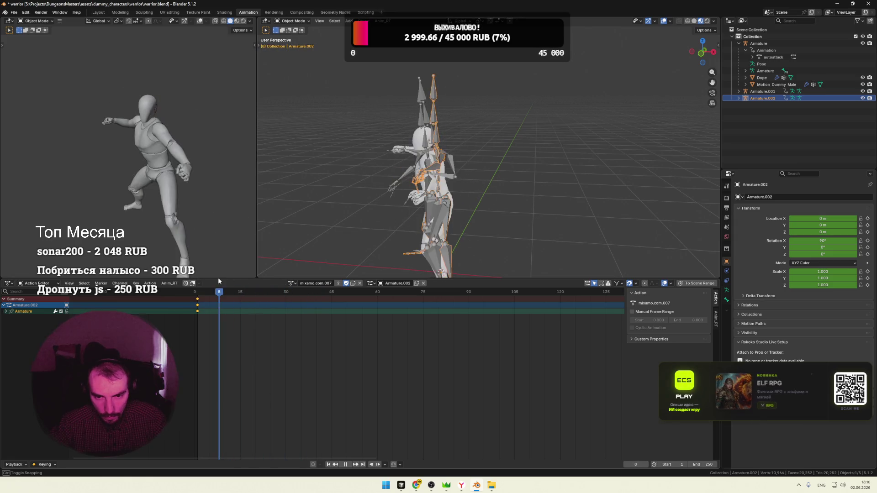
pyautogui.rightClick(765, 91)
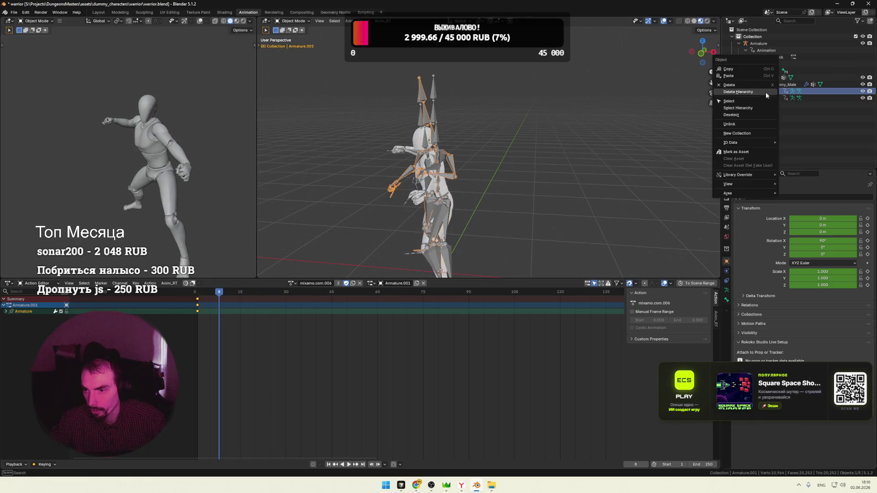
# Delete the casting Armature.001 and toggle the collection's visibility off and on
pyautogui.click(738, 91)
pyautogui.moveTo(219, 300); pyautogui.dragTo(235, 300)
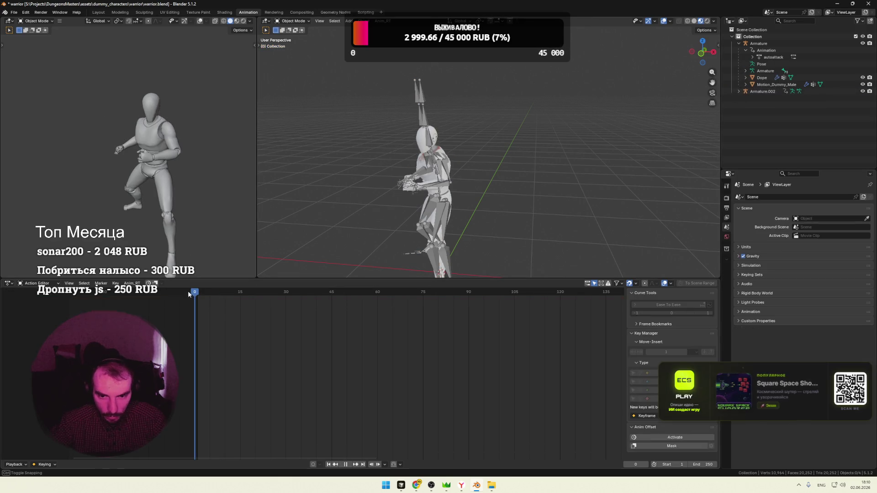
pyautogui.click(862, 36)
pyautogui.click(863, 37)
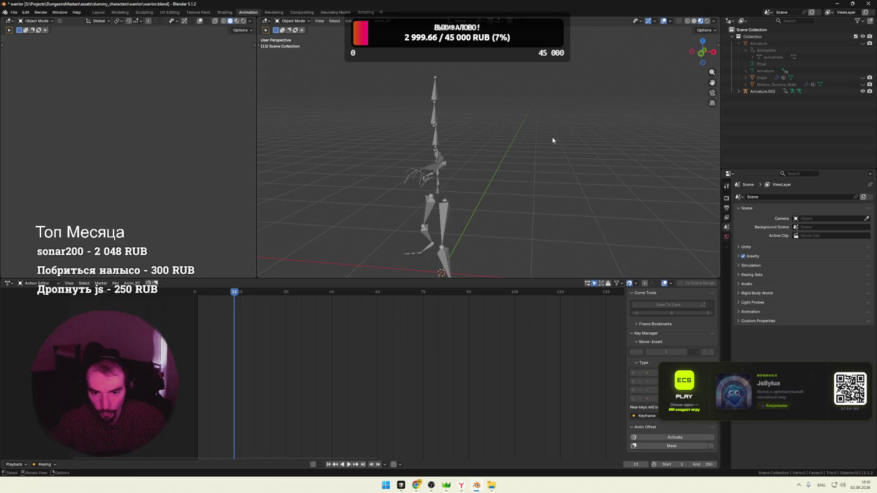
# Play and scrub the casting motion frame by frame, orbiting to view the skeleton
pyautogui.moveTo(228, 291); pyautogui.dragTo(217, 291)
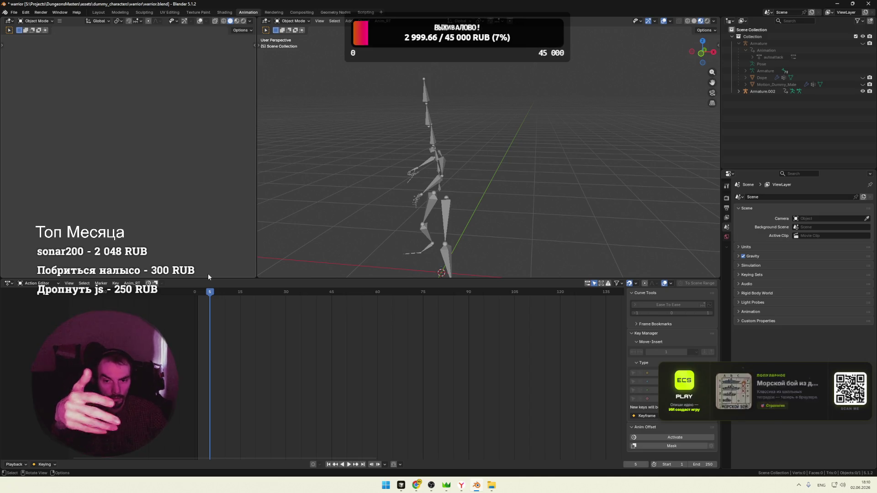
pyautogui.press('space')
pyautogui.click(195, 293)
pyautogui.moveTo(195, 294); pyautogui.dragTo(250, 291)
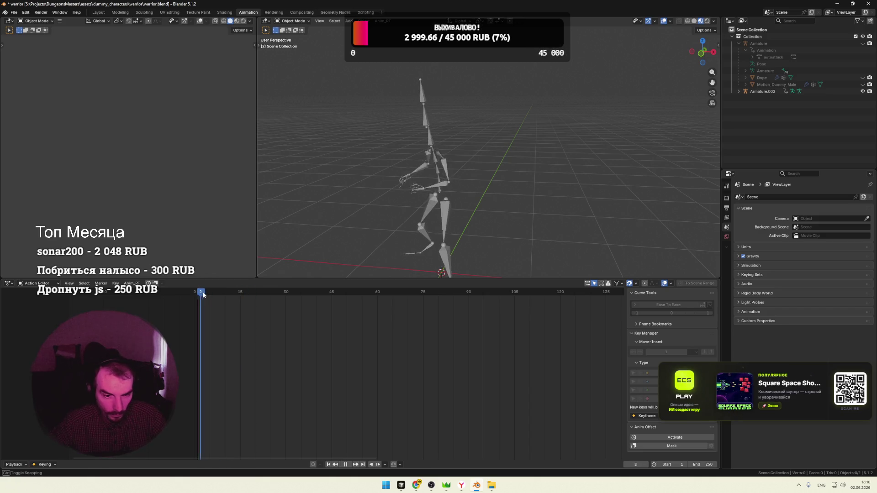
pyautogui.moveTo(250, 292)
pyautogui.mouseDown()
pyautogui.moveTo(310, 294)
pyautogui.moveTo(213, 293)
pyautogui.moveTo(249, 293)
pyautogui.mouseUp()
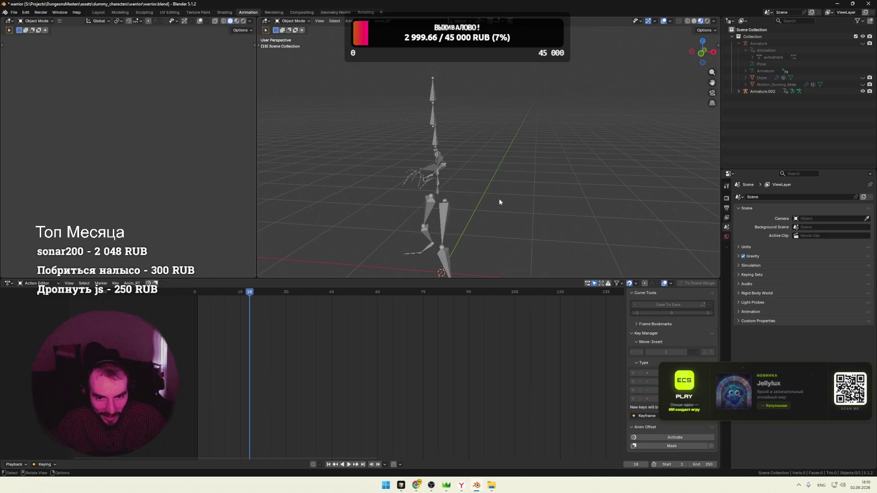
pyautogui.moveTo(480, 199); pyautogui.dragTo(462, 199, button='middle')
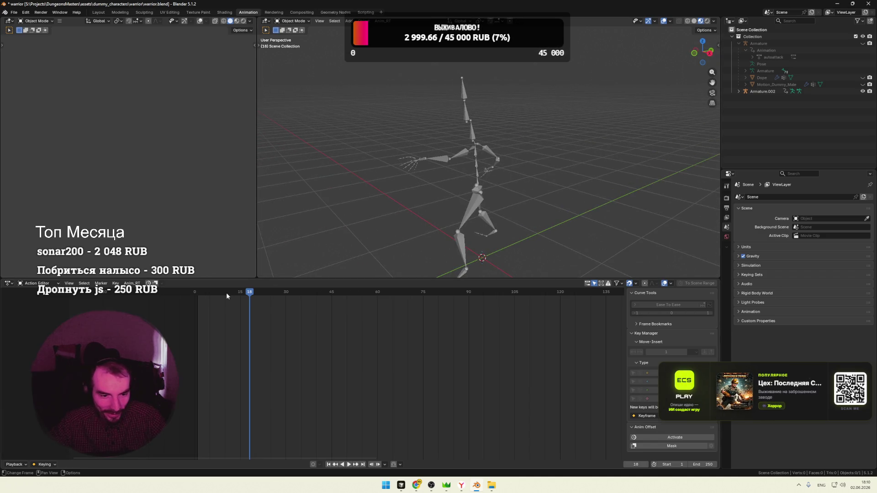
pyautogui.moveTo(247, 294); pyautogui.dragTo(195, 293)
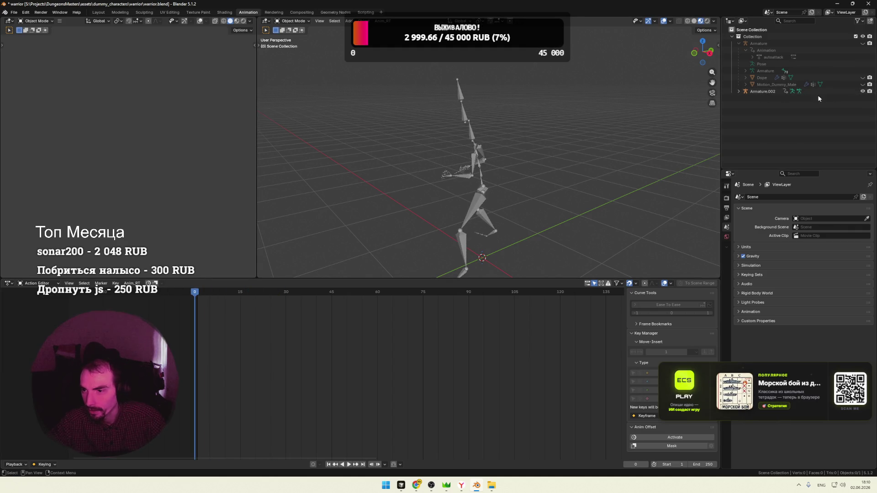
# Delete Armature.002 and collapse the remaining Armature hierarchy
pyautogui.rightClick(767, 89)
pyautogui.click(745, 92)
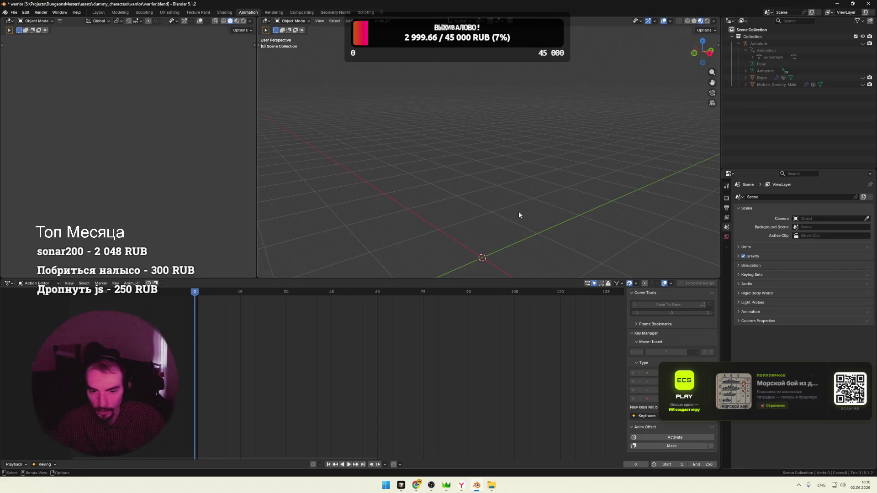
pyautogui.click(738, 43)
pyautogui.click(862, 43)
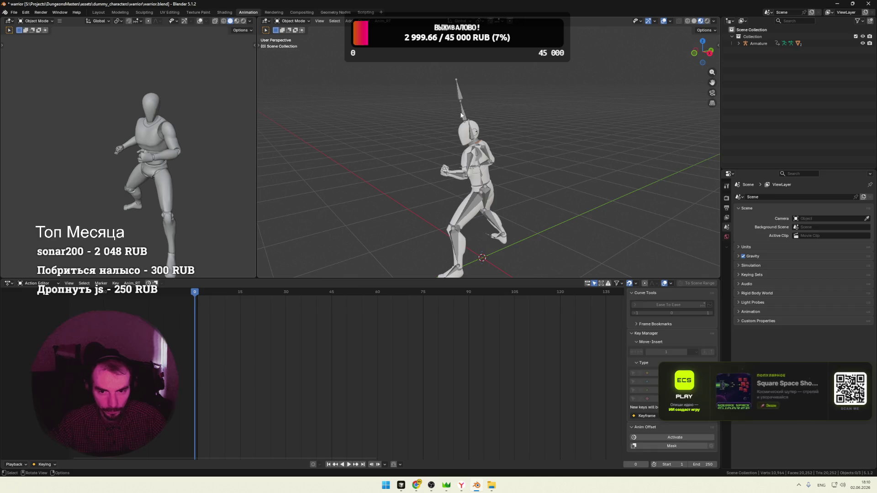
# Make mixamo.com.006 the warrior armature's active action and preview it
pyautogui.press('a')
pyautogui.click(296, 283)
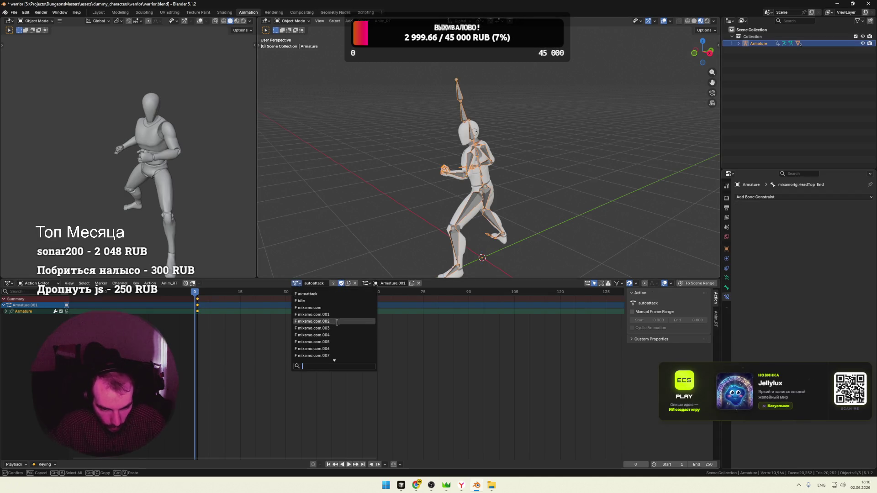
pyautogui.click(329, 336)
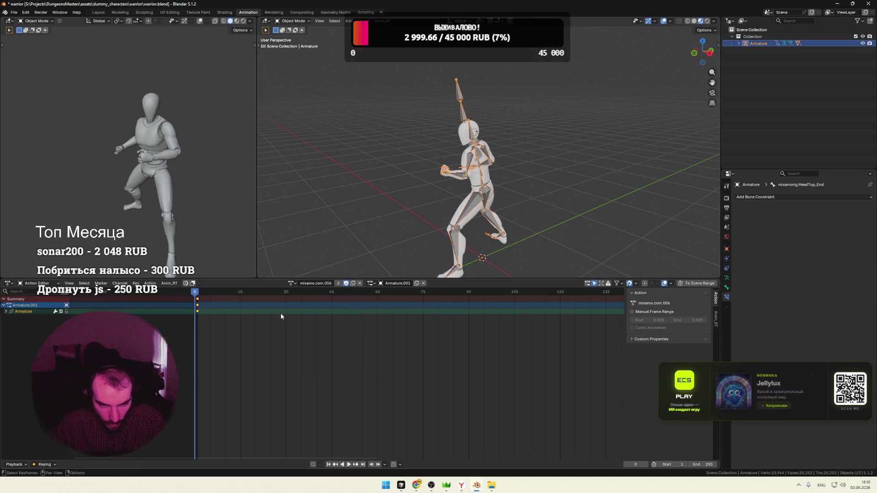
pyautogui.rightClick(360, 294)
pyautogui.press('Escape')
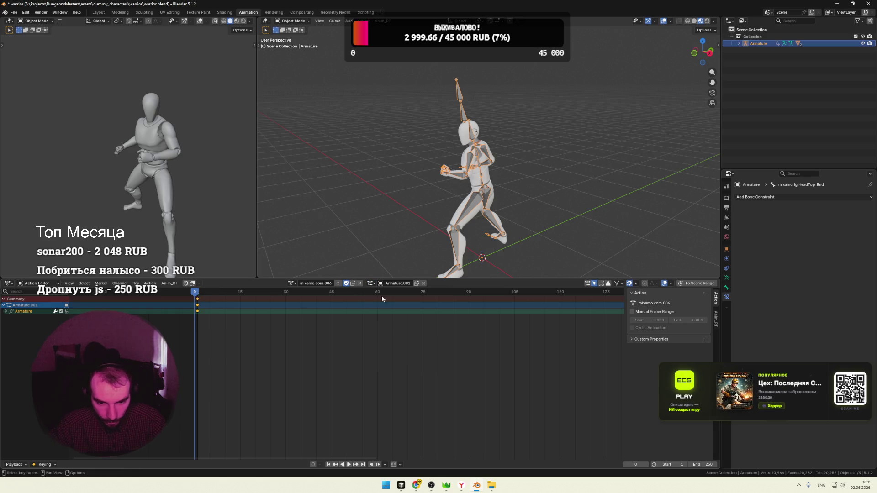
pyautogui.moveTo(209, 293)
pyautogui.mouseDown()
pyautogui.moveTo(434, 306)
pyautogui.moveTo(358, 294)
pyautogui.moveTo(195, 295)
pyautogui.mouseUp()
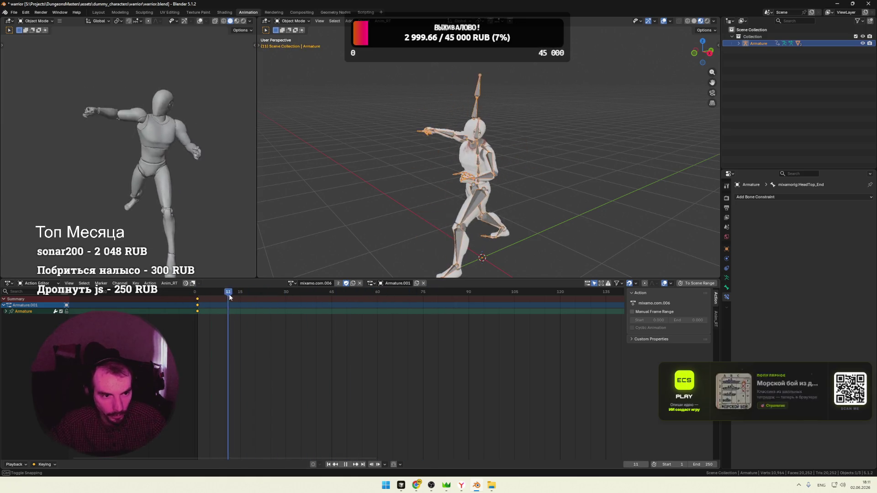
# Rename the action to thunder_clap, preview it and save warrior.blend
pyautogui.click(320, 283)
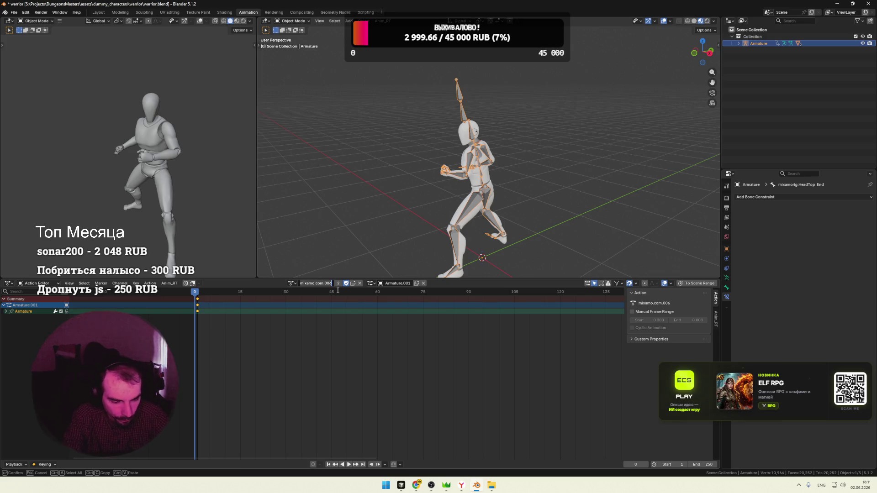
pyautogui.write('thunder_clap')
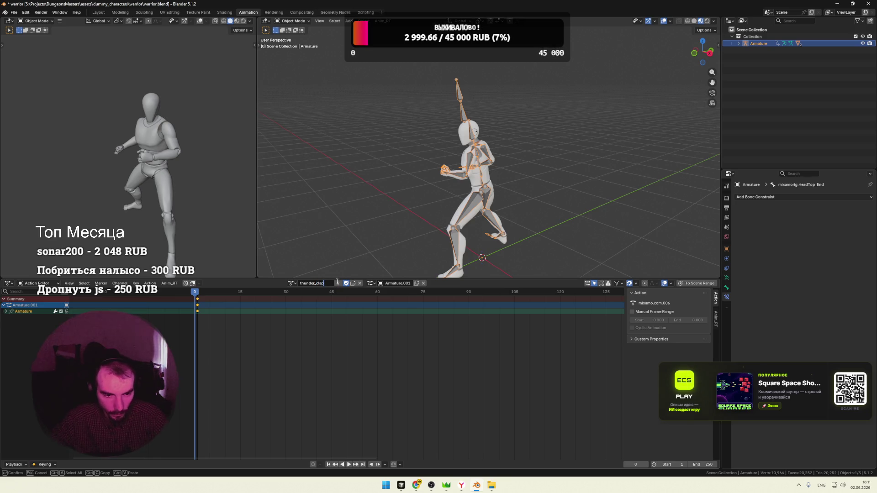
pyautogui.press('Return')
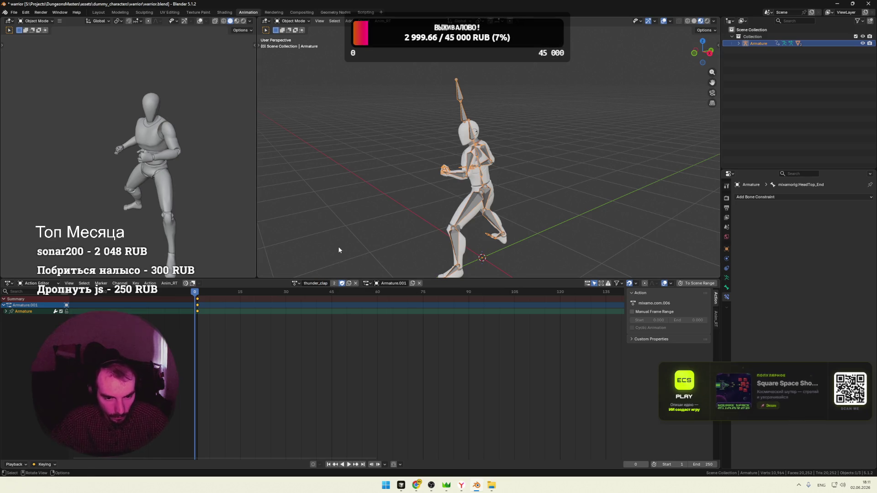
pyautogui.moveTo(197, 294)
pyautogui.mouseDown()
pyautogui.moveTo(391, 293)
pyautogui.moveTo(172, 302)
pyautogui.moveTo(360, 301)
pyautogui.mouseUp()
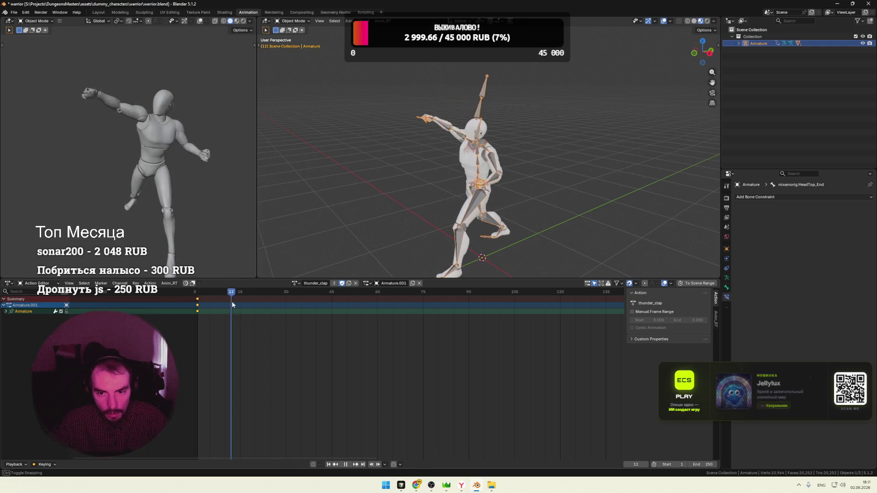
pyautogui.press('Escape')
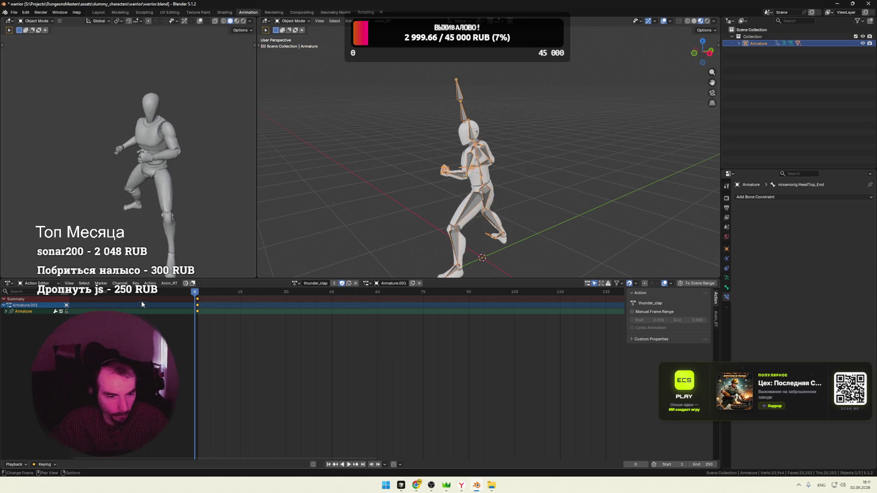
pyautogui.hotkey('ctrl', 's')
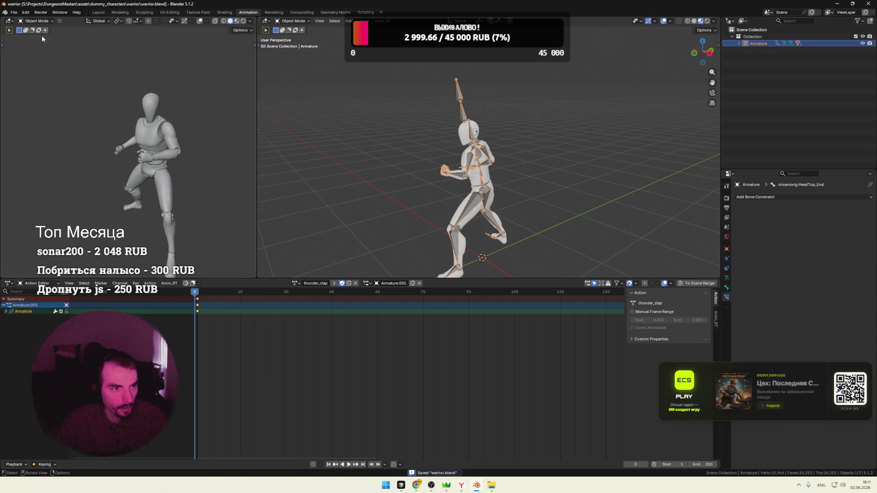
# Start a glTF export and expand the animation settings panel
pyautogui.click(12, 12)
pyautogui.moveTo(27, 116)
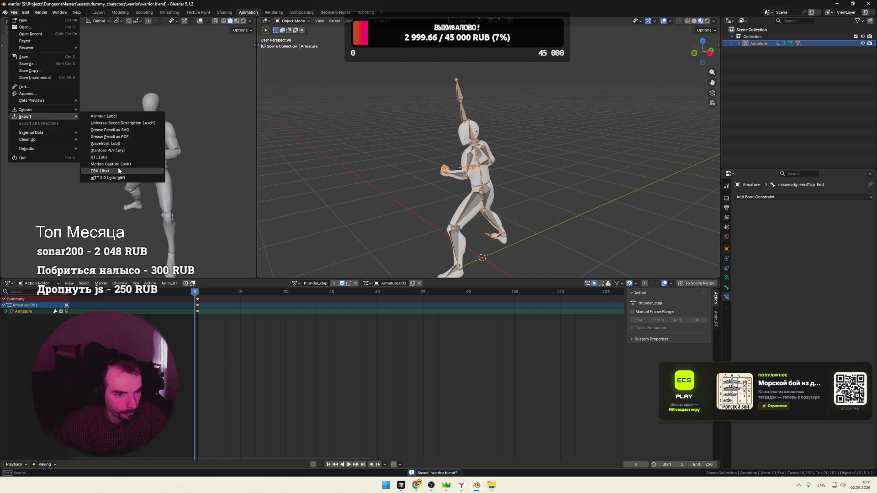
pyautogui.click(114, 177)
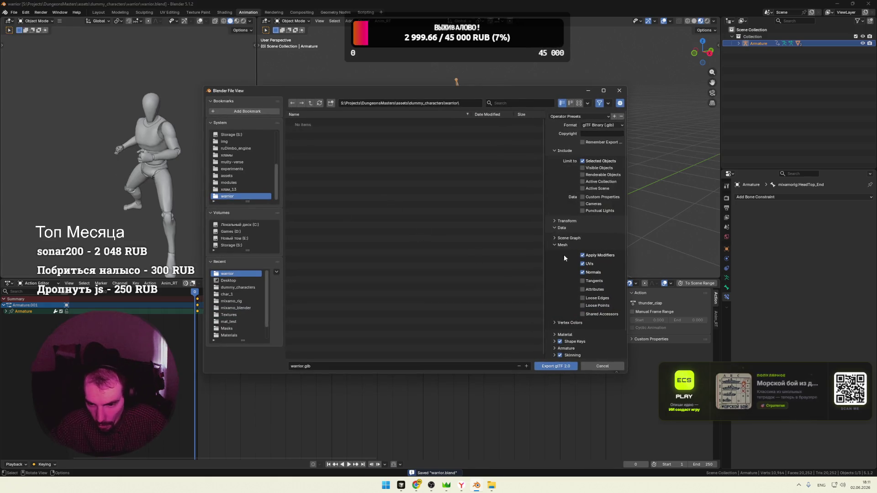
pyautogui.click(554, 228)
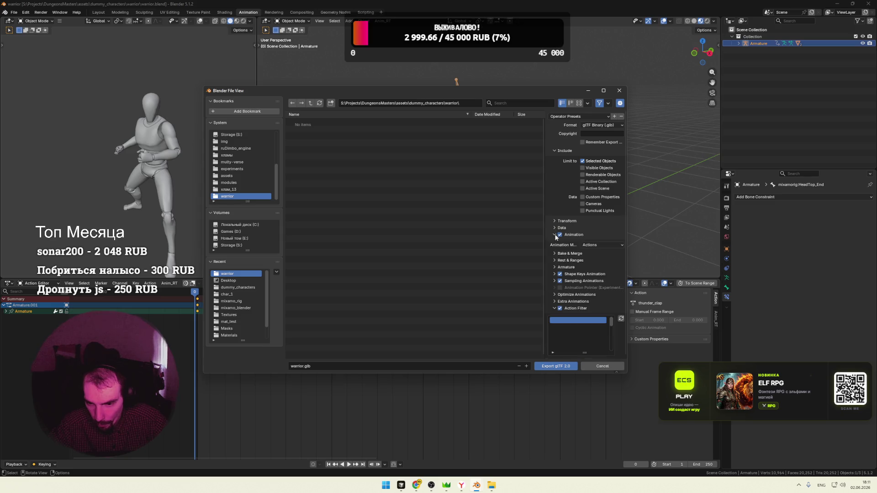
pyautogui.moveTo(544, 279); pyautogui.dragTo(457, 301)
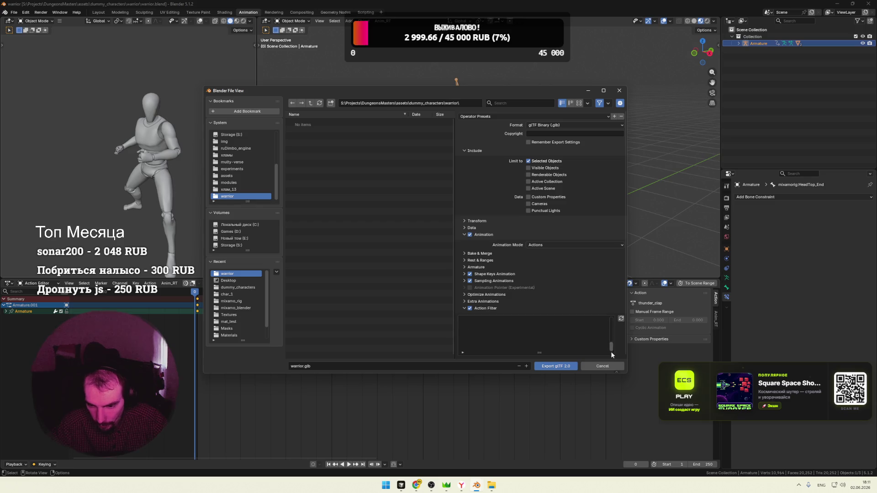
pyautogui.moveTo(611, 341); pyautogui.dragTo(611, 331)
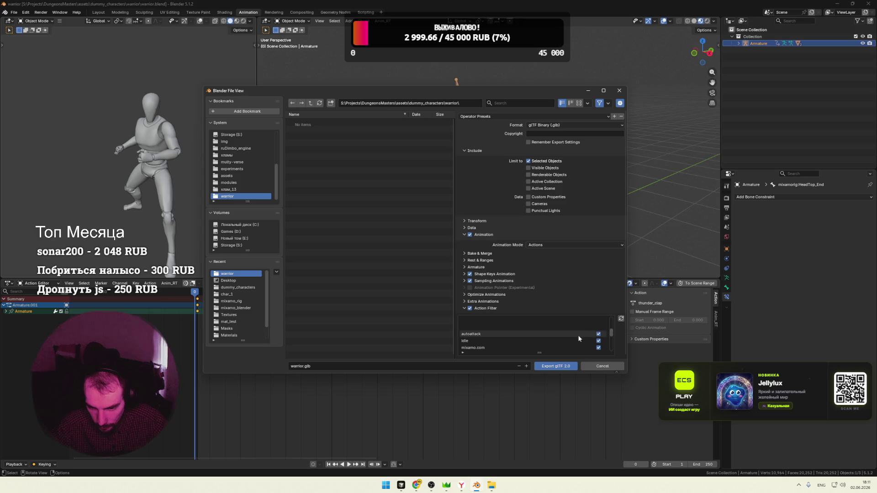
# Exclude the mixamo.com actions from export and write warrior.glb
pyautogui.click(598, 347)
pyautogui.scroll(-1, 609, 340)
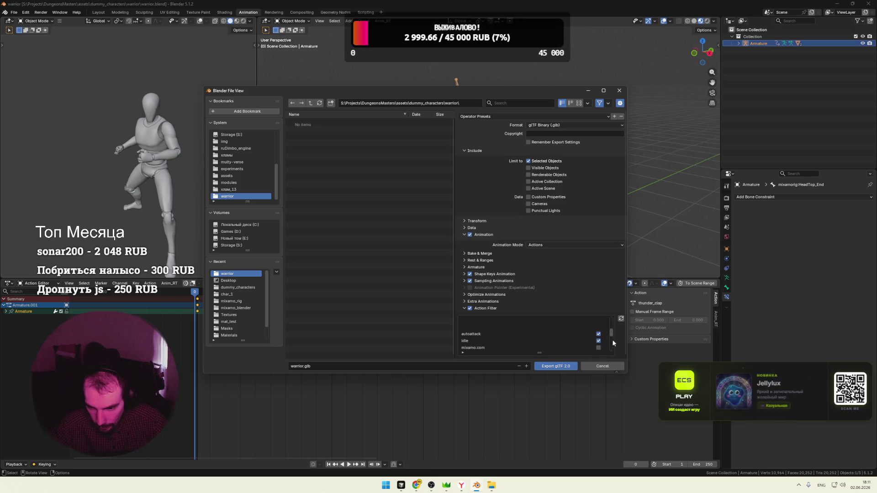
pyautogui.click(599, 340)
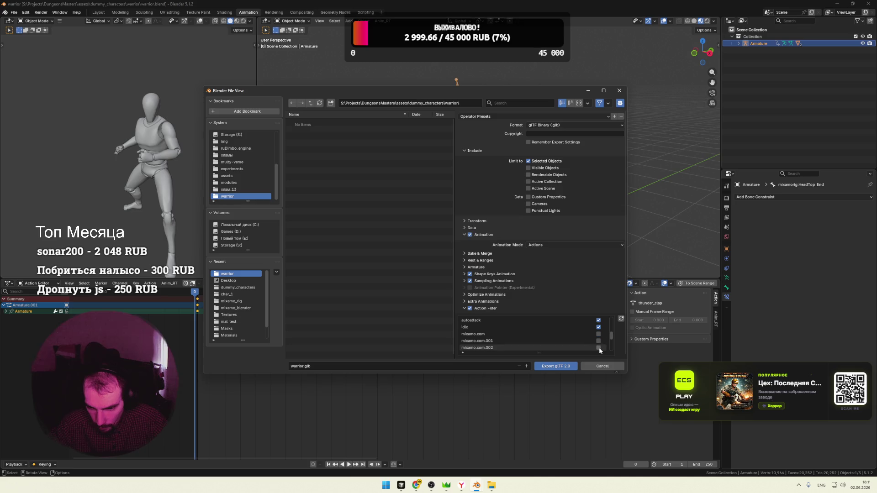
pyautogui.scroll(-2, 610, 338)
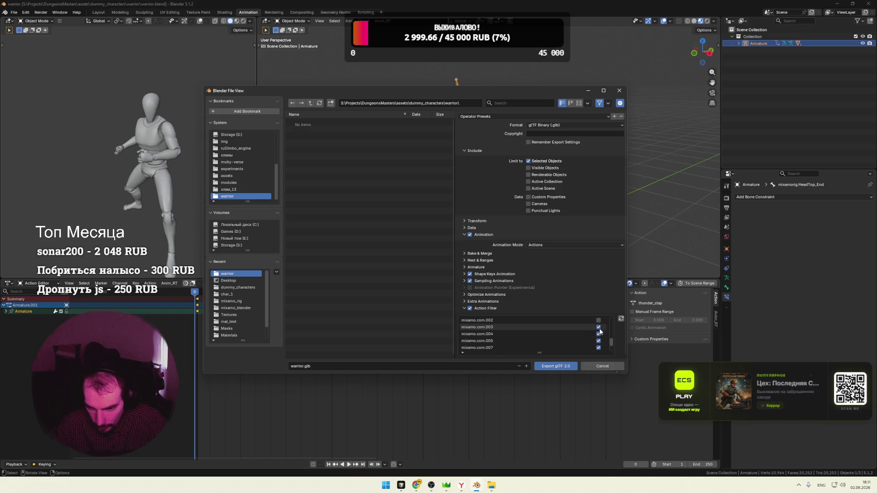
pyautogui.click(599, 340)
pyautogui.scroll(-1, 598, 343)
pyautogui.click(598, 340)
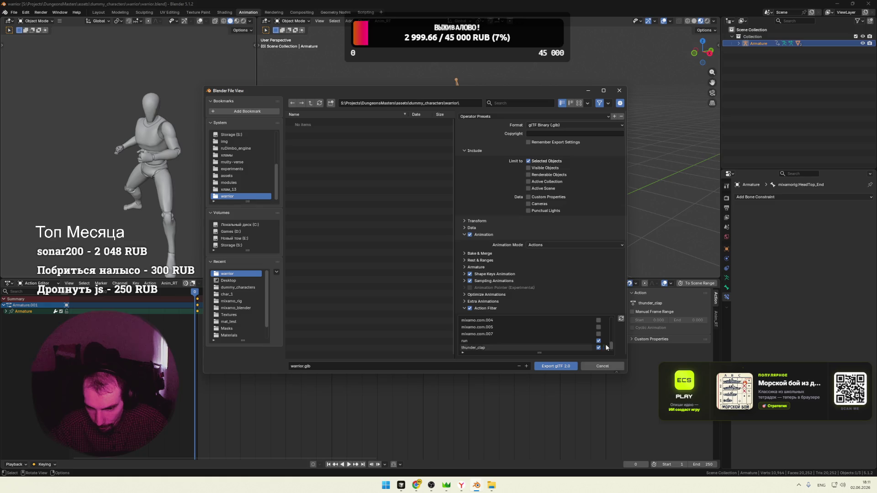
pyautogui.scroll(-1, 599, 345)
pyautogui.scroll(-1, 611, 349)
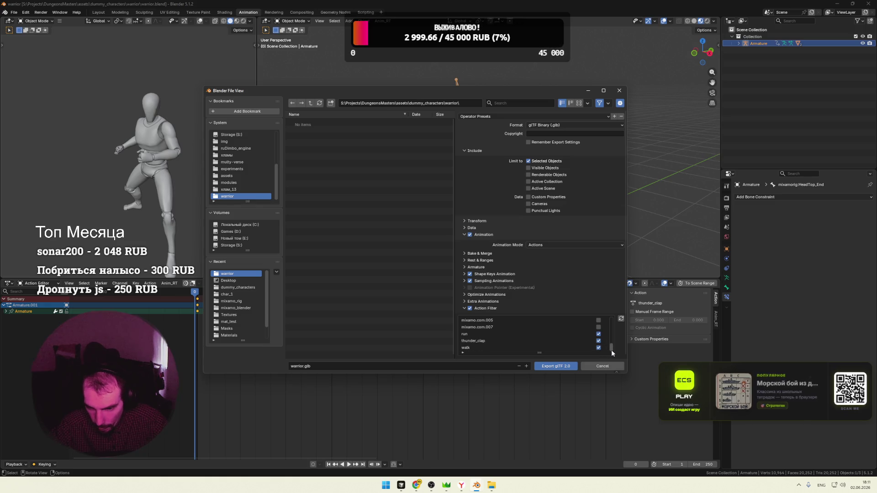
pyautogui.click(556, 366)
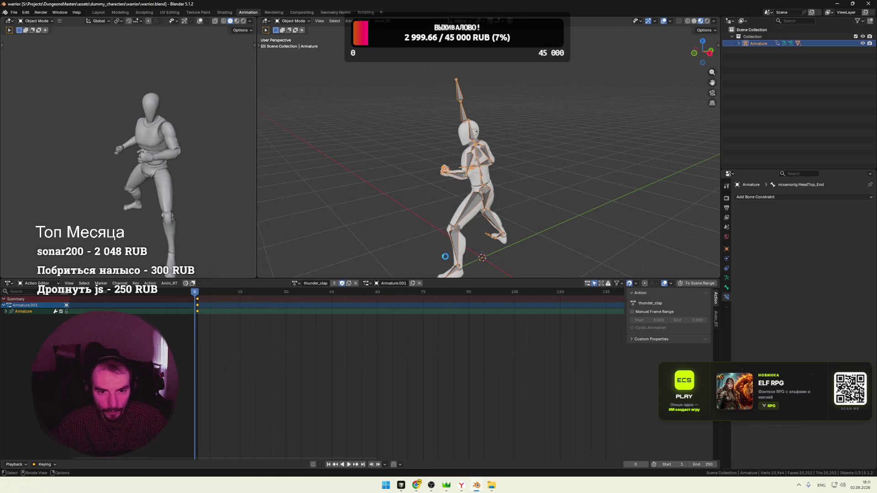
# Copy warrior.glb into the game's characters folder, replacing the existing file
pyautogui.click(490, 481)
pyautogui.click(479, 445)
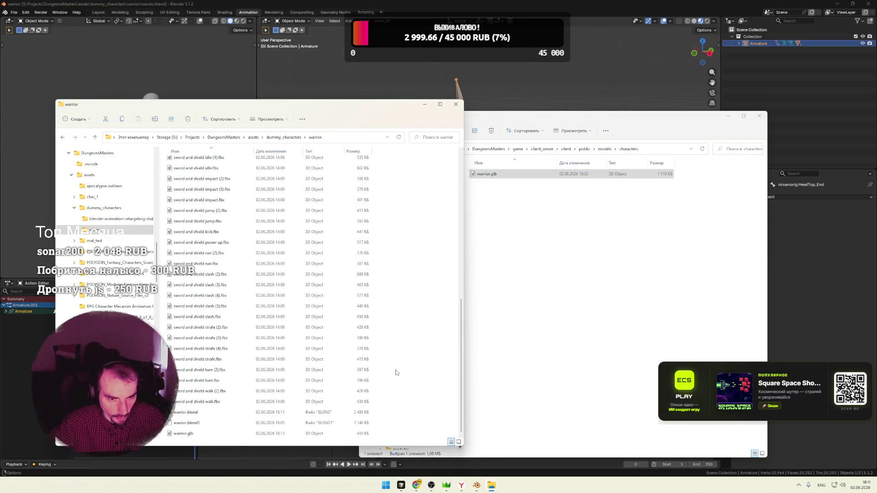
pyautogui.moveTo(183, 433); pyautogui.dragTo(549, 274)
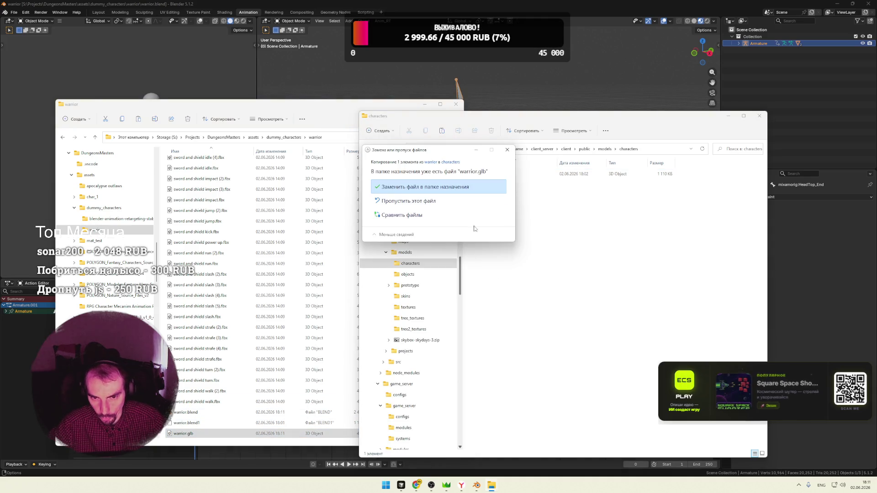
pyautogui.click(444, 186)
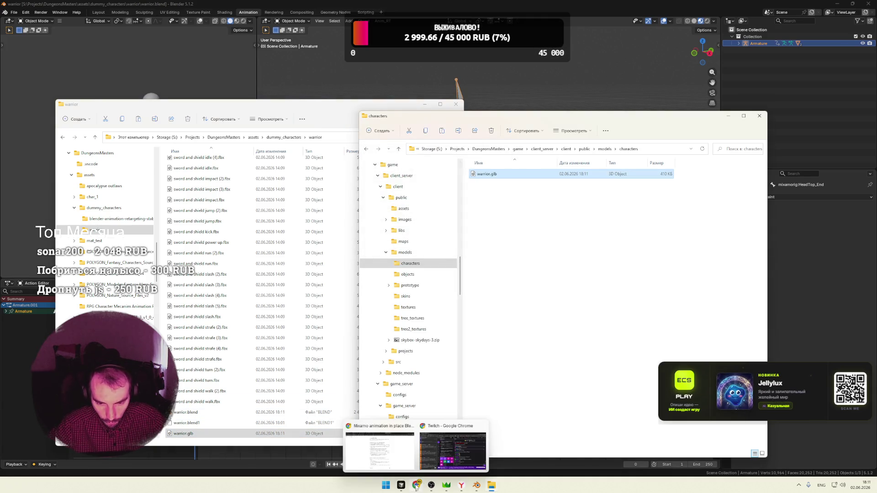
# Check the DeepSeek action-deletion steps and the browser game, then select the armature in Blender
pyautogui.click(452, 453)
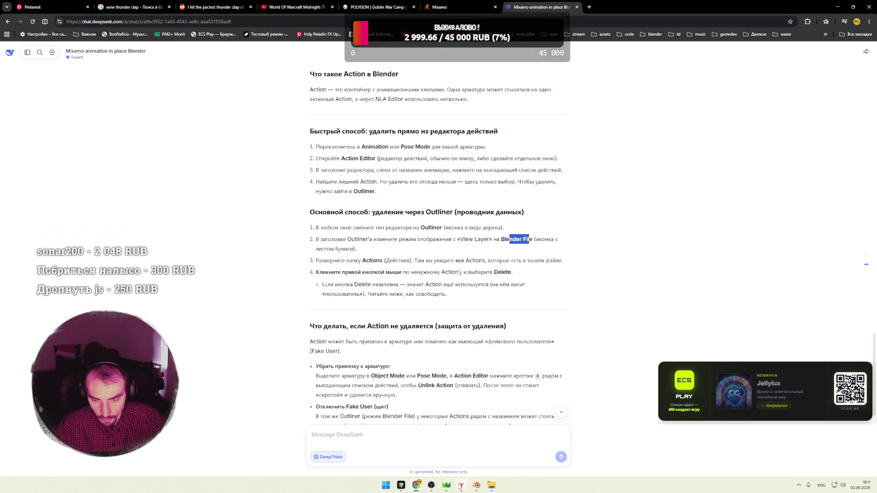
pyautogui.hotkey('alt', 'Tab')
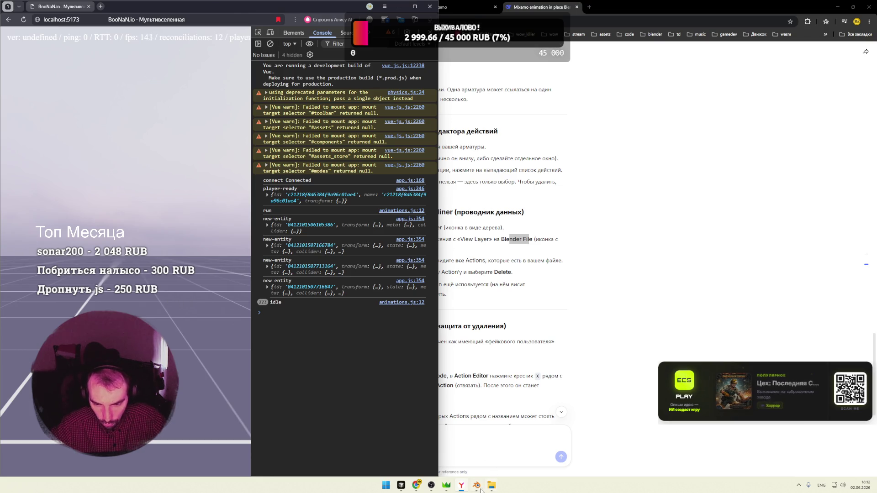
pyautogui.hotkey('alt', 'Tab')
pyautogui.press('a')
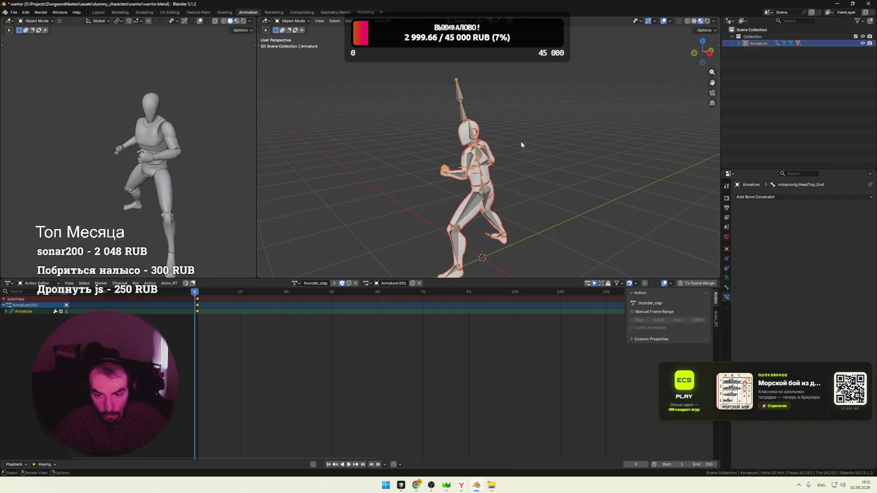
# Switch the Outliner to Blender File mode and delete the leftover mixamo.com actions
pyautogui.click(14, 13)
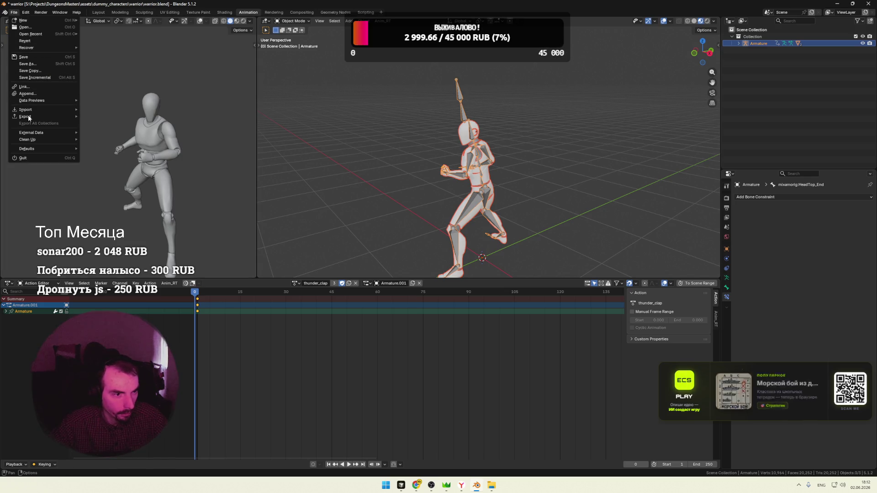
pyautogui.click(743, 21)
pyautogui.click(758, 61)
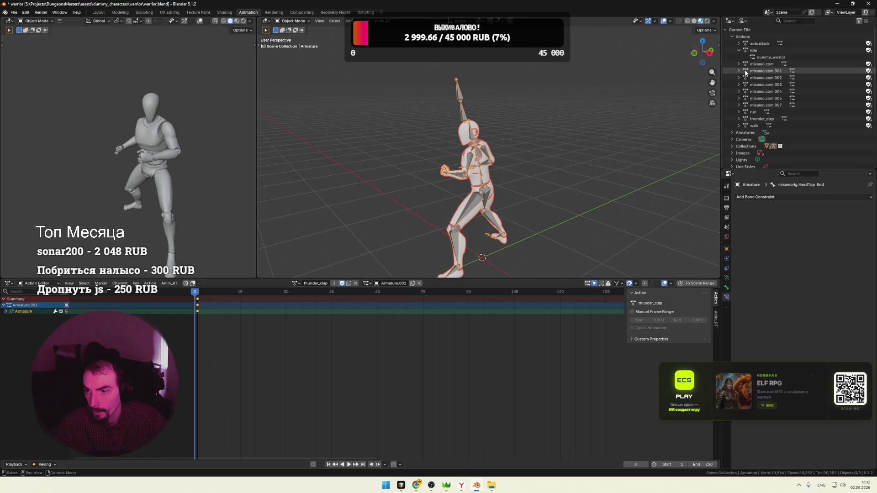
pyautogui.click(596, 50)
pyautogui.moveTo(720, 77)
pyautogui.mouseDown()
pyautogui.moveTo(565, 77)
pyautogui.moveTo(653, 101)
pyautogui.mouseUp()
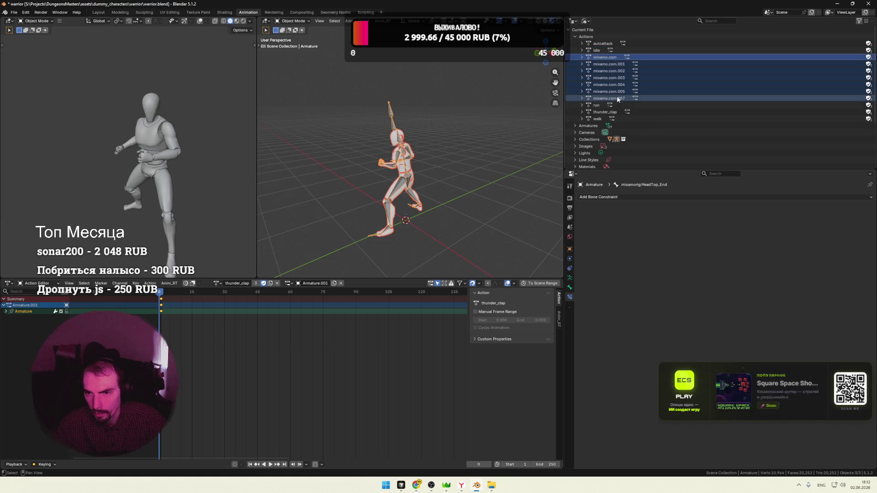
pyautogui.rightClick(596, 61)
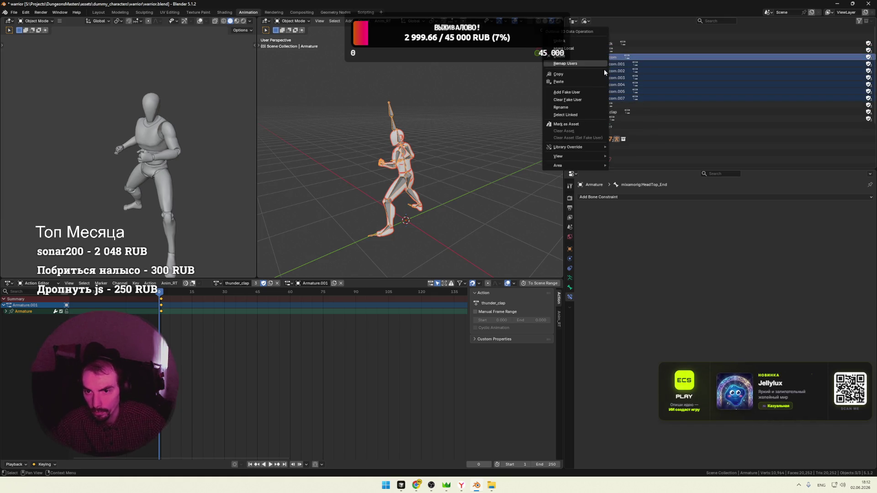
pyautogui.click(570, 54)
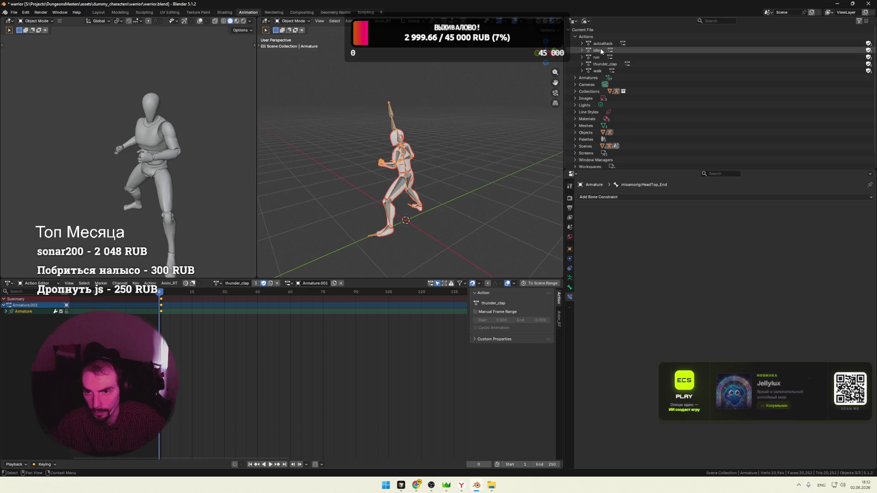
# Collapse the actions group, save warrior.blend and select the armature for export
pyautogui.click(581, 36)
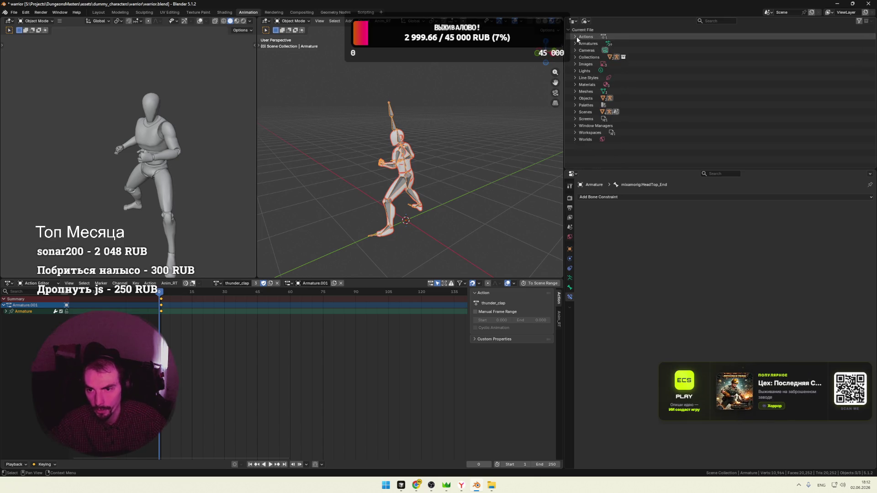
pyautogui.moveTo(565, 76); pyautogui.dragTo(652, 74)
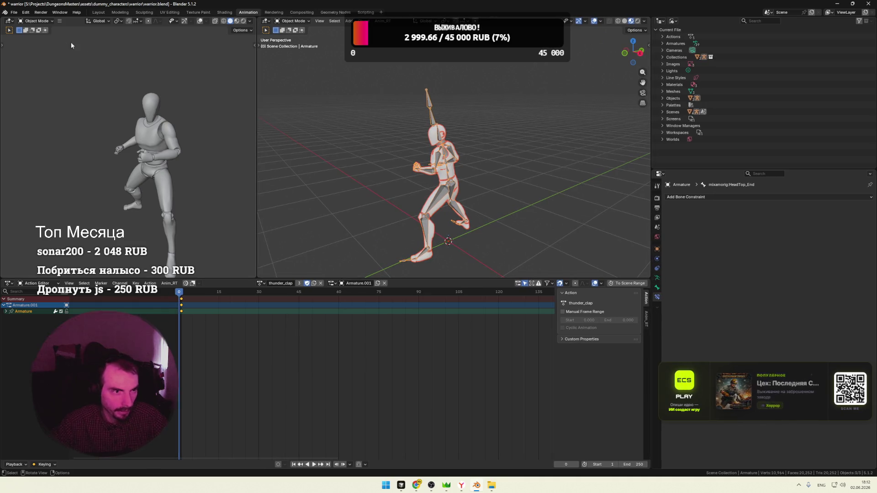
pyautogui.click(470, 90)
pyautogui.hotkey('ctrl', 's')
pyautogui.press('a')
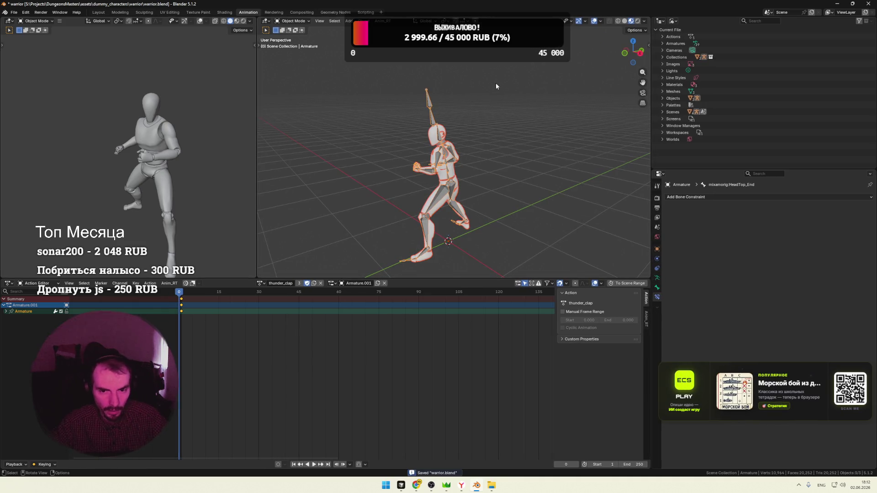
pyautogui.click(12, 11)
pyautogui.moveTo(28, 117)
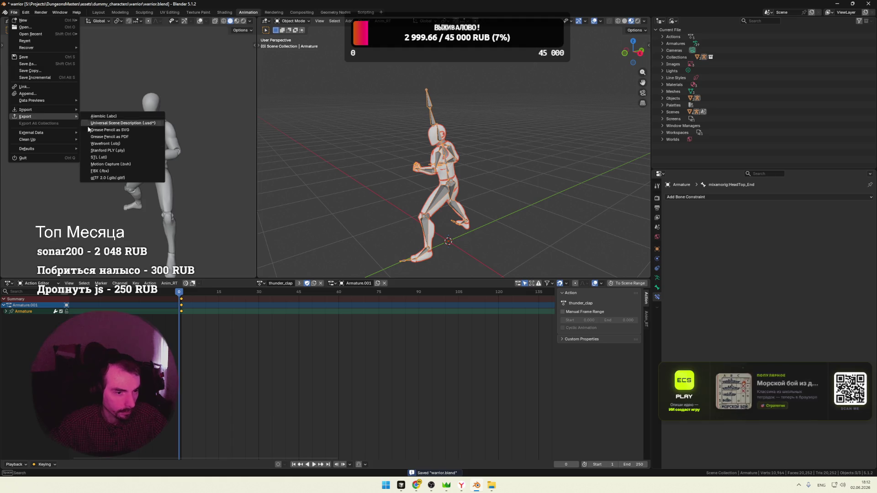
# Re-export the model as glTF 2.0 with the Action Filter enabled, overwriting warrior.glb
pyautogui.click(117, 177)
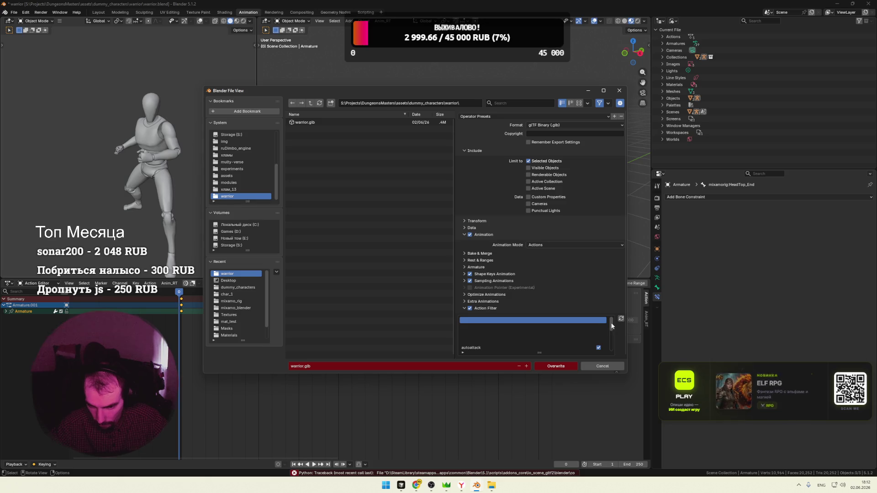
pyautogui.moveTo(613, 325); pyautogui.dragTo(613, 331)
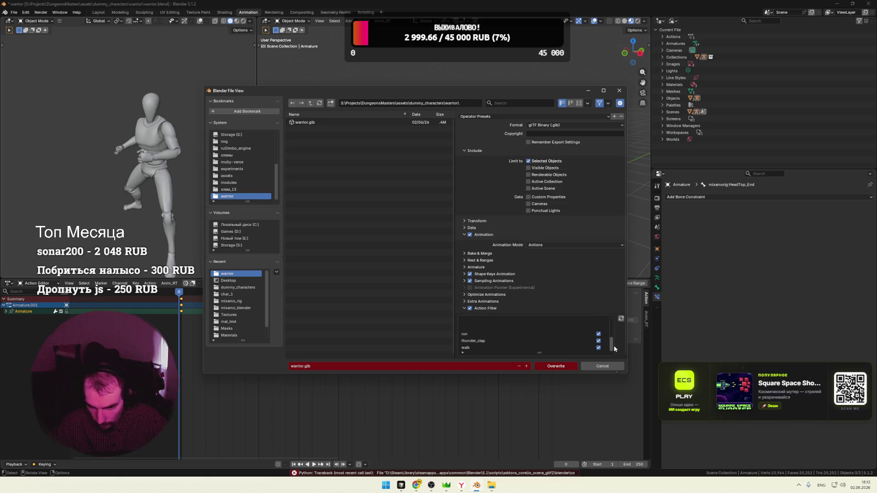
pyautogui.click(468, 309)
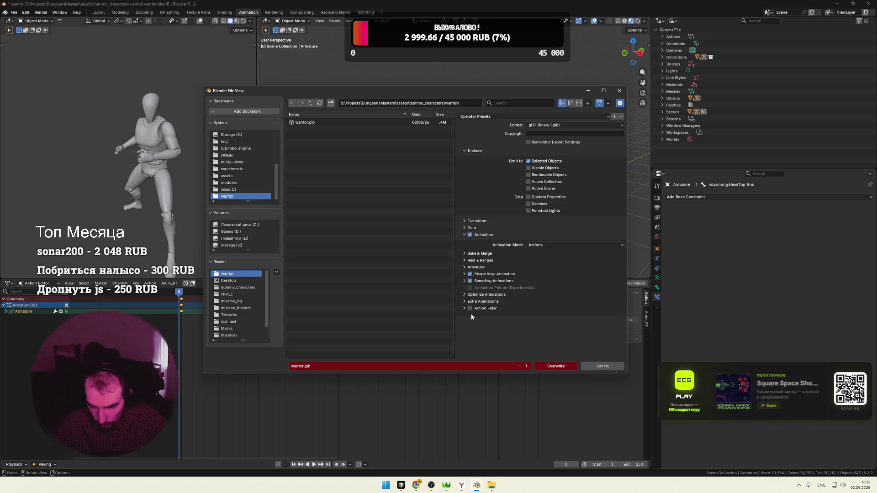
pyautogui.click(468, 308)
pyautogui.click(470, 308)
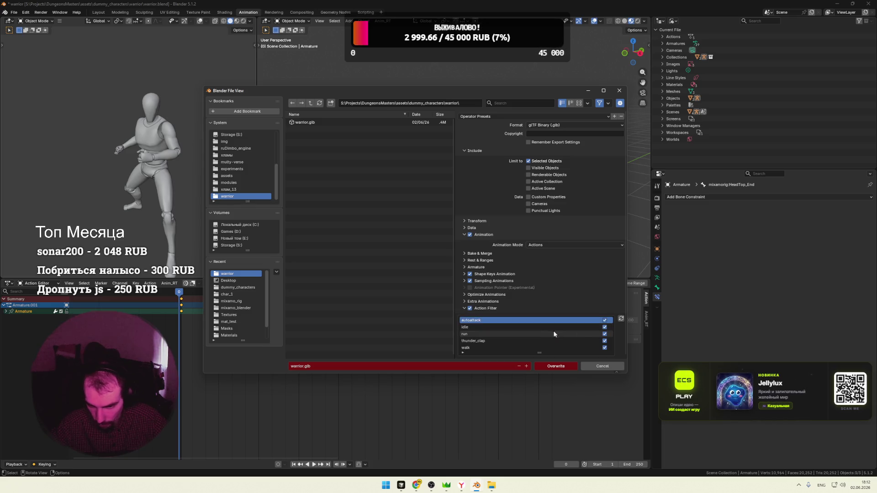
pyautogui.moveTo(539, 353); pyautogui.dragTo(587, 337)
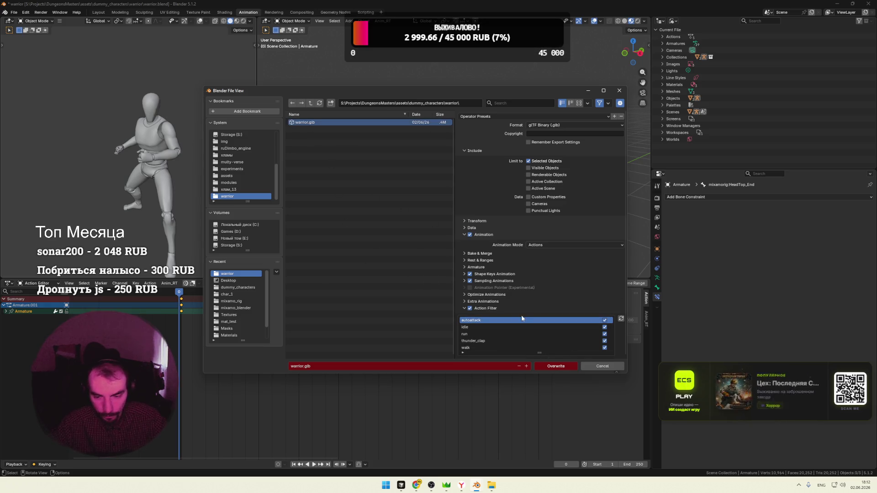
pyautogui.click(551, 366)
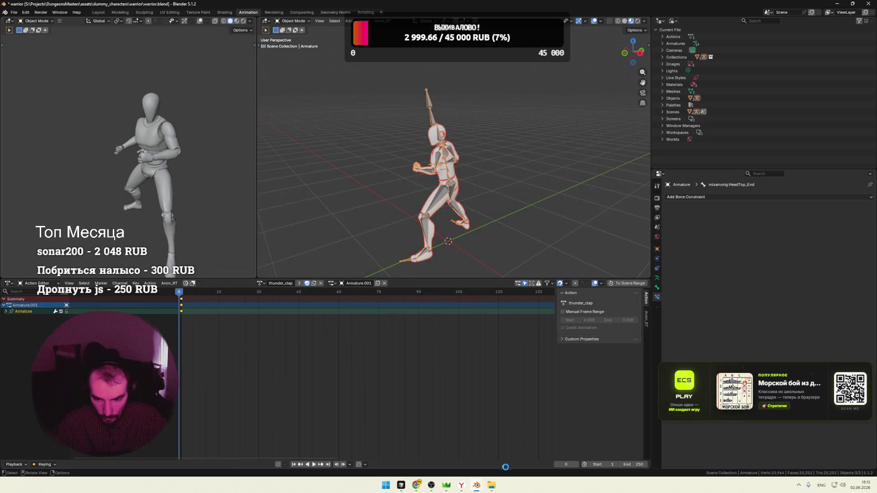
# Paste the new warrior.glb into the game's characters folder, replacing it, and reload the game
pyautogui.moveTo(491, 485)
pyautogui.click(514, 446)
pyautogui.click(459, 445)
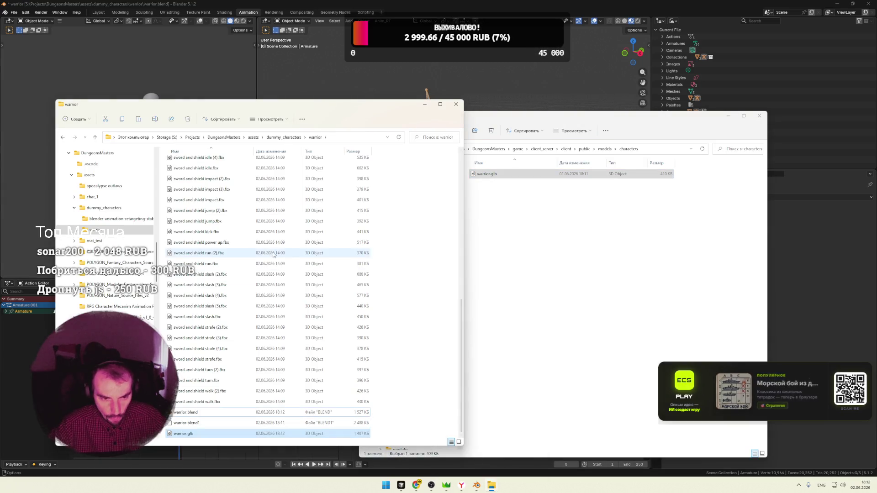
pyautogui.click(550, 337)
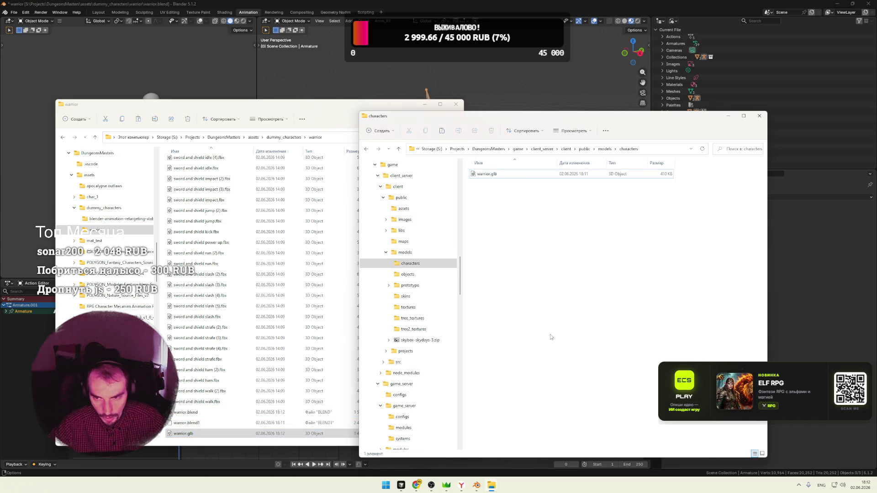
pyautogui.hotkey('ctrl', 'v')
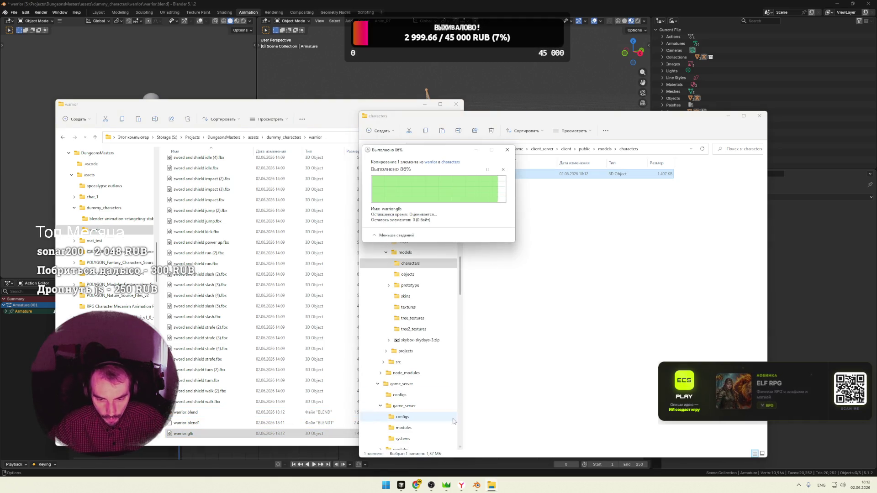
pyautogui.click(456, 457)
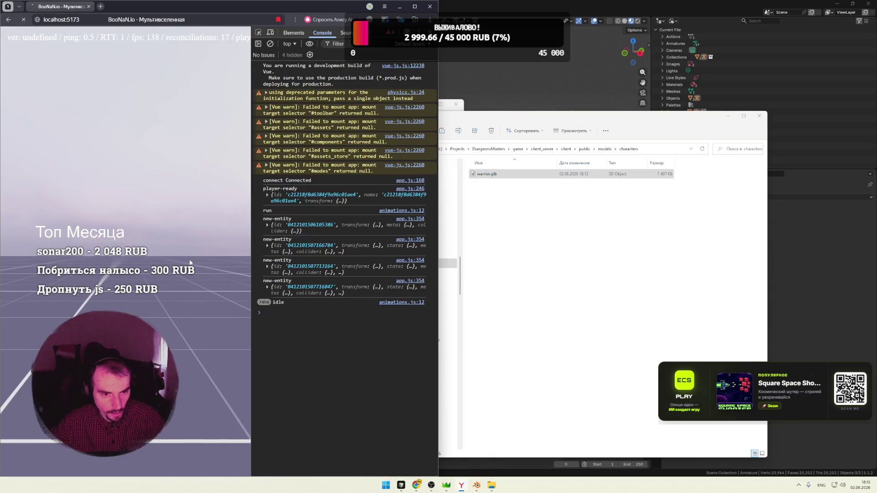
pyautogui.press('F5')
# Focus the game, look around and trigger two autoattacks on a capsule
pyautogui.click(166, 278)
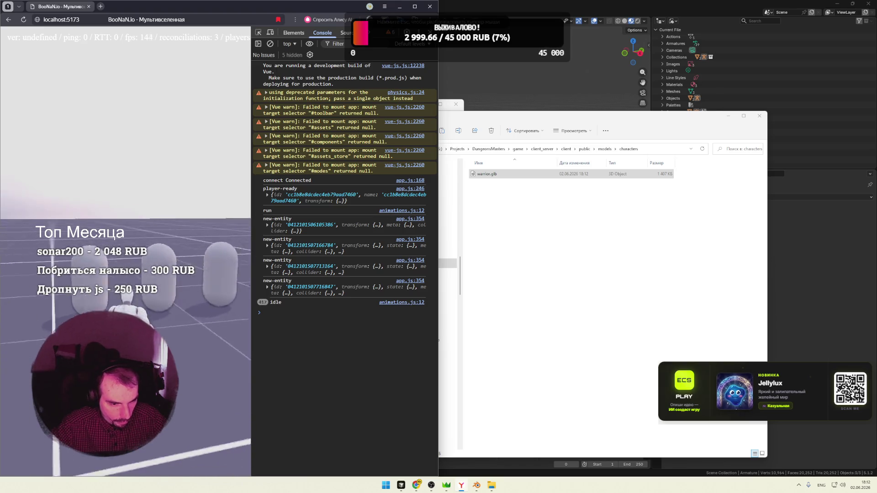
pyautogui.press('Escape')
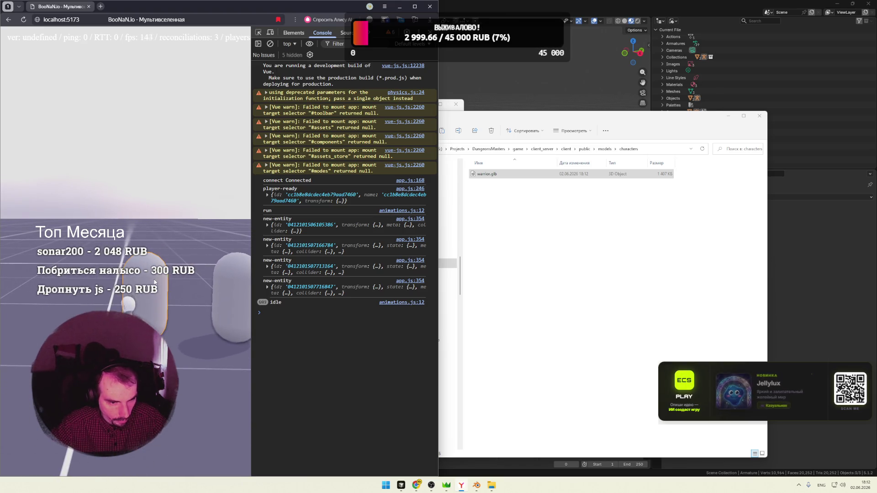
pyautogui.click(156, 279)
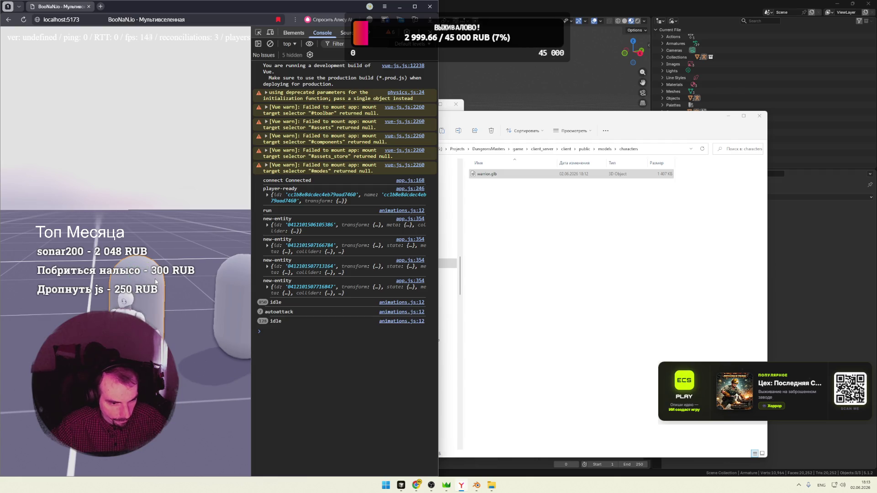
pyautogui.click(155, 279)
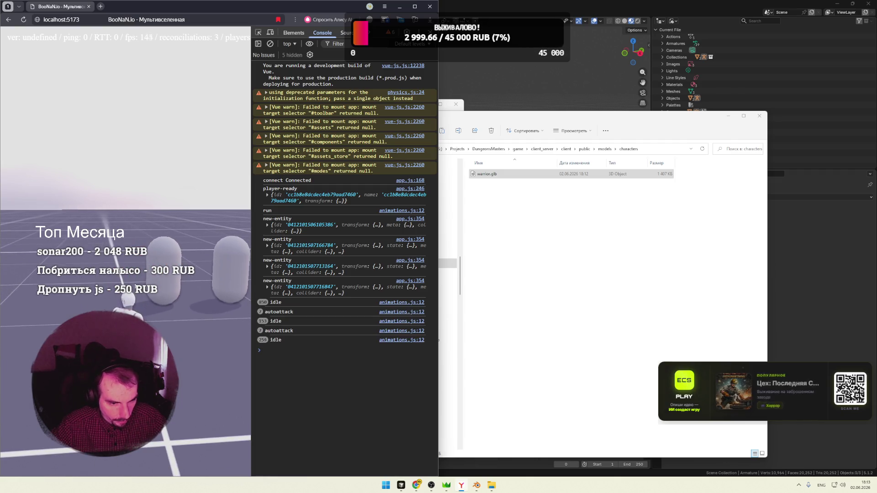
# Cast thunder_clap four times so the console logs each returning to idle, then show the window switcher
pyautogui.press('q')
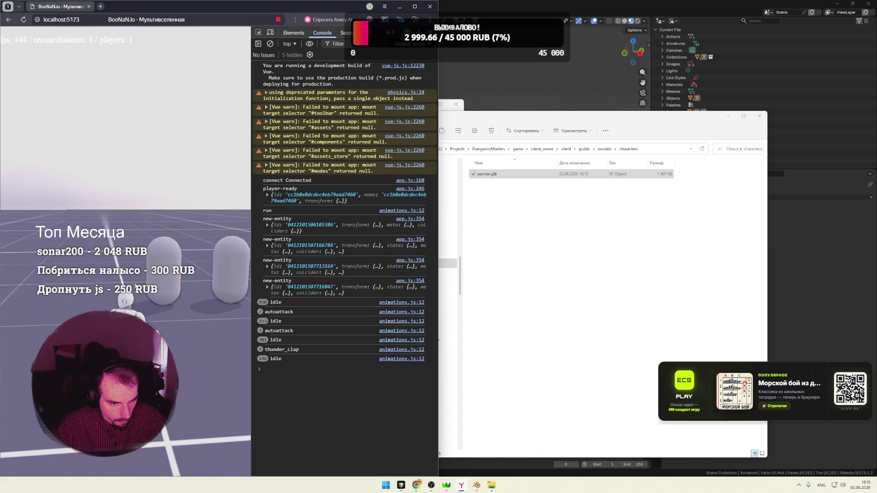
pyautogui.press('q')
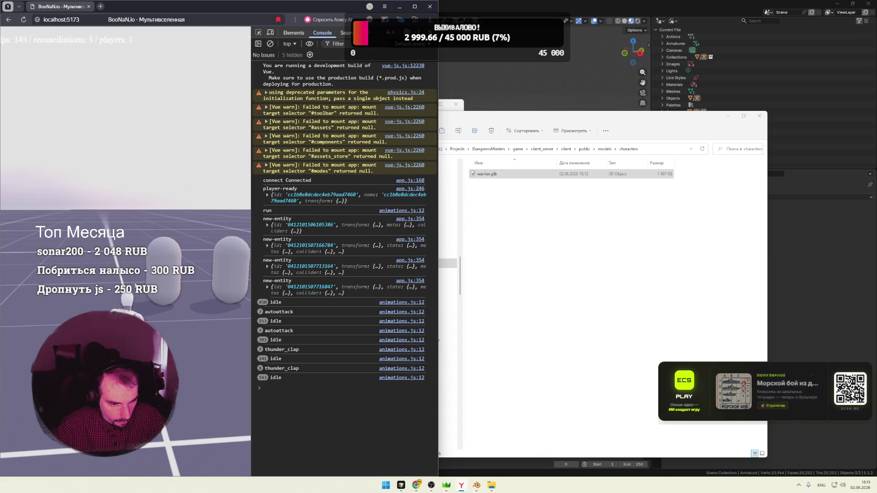
pyautogui.press('q')
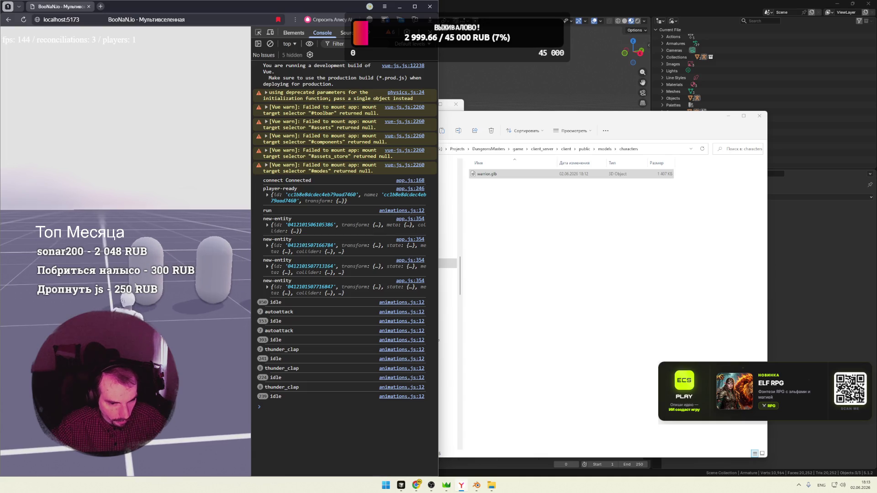
pyautogui.press('q')
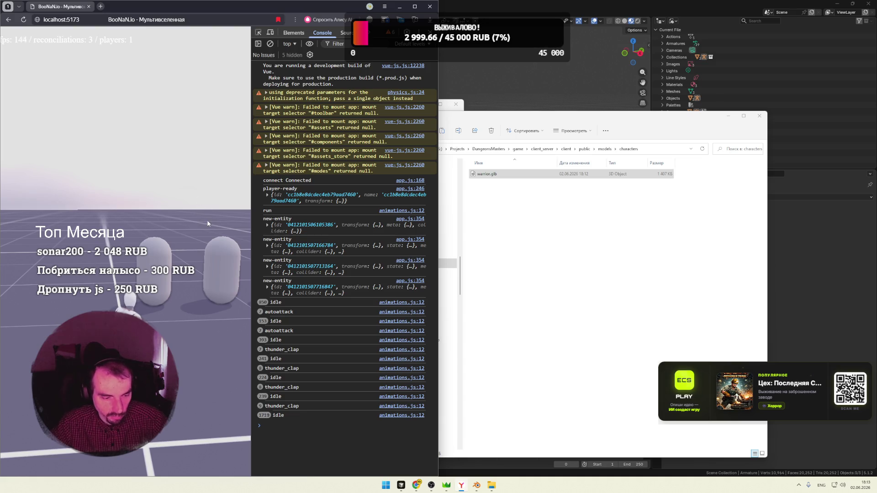
pyautogui.hotkey('alt', 'Tab')
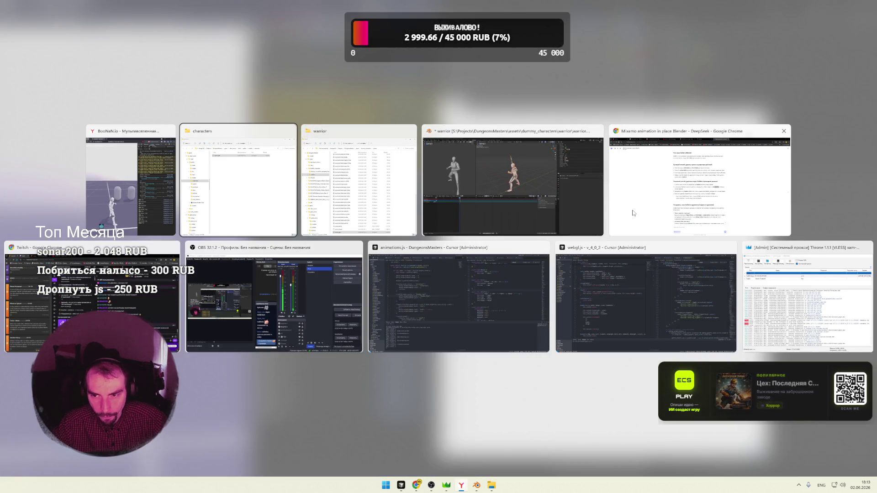
pyautogui.moveTo(358, 181)
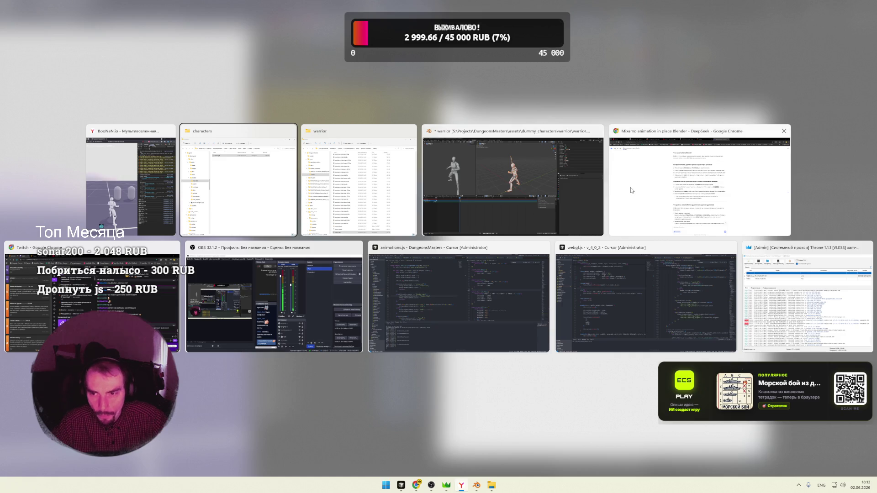
# Bring the DeepSeek chat forward to read the Blender action-removal guide, then minimize it
pyautogui.click(698, 185)
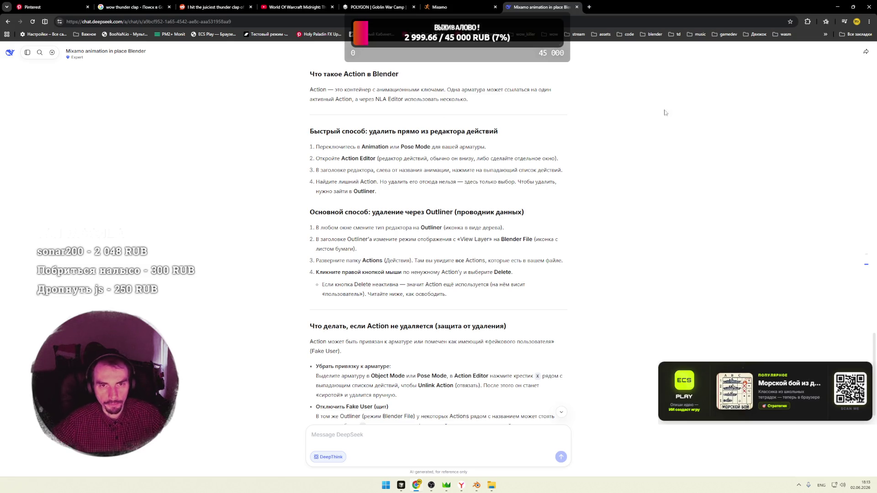
pyautogui.click(838, 7)
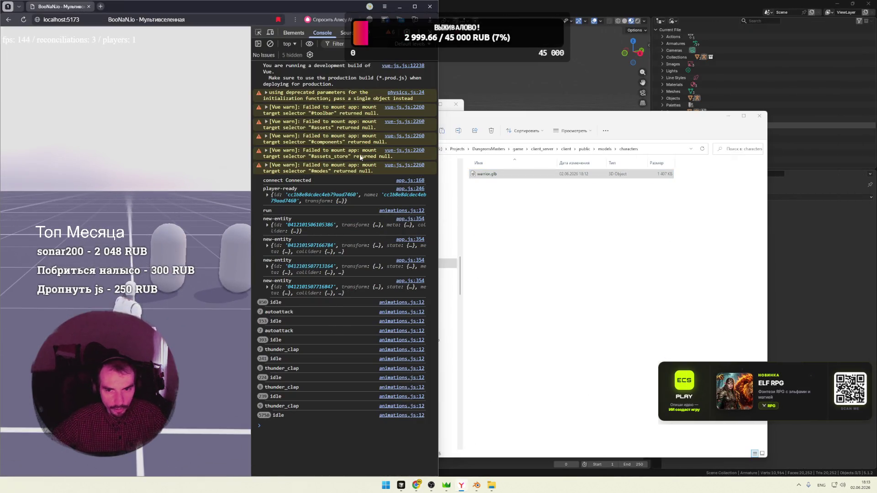
# Return to the game browser and load localhost:5173 in a second window for a second player
pyautogui.hotkey('alt', 'Tab')
pyautogui.press('Escape')
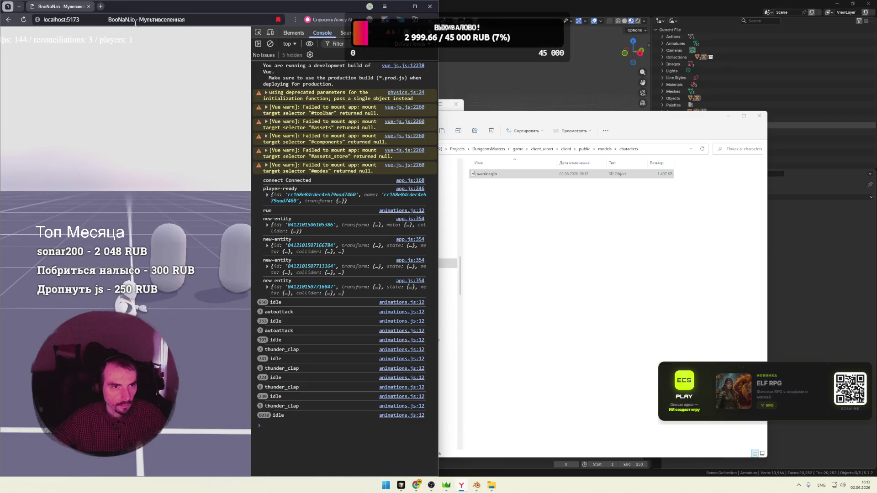
pyautogui.click(99, 18)
pyautogui.hotkey('ctrl', 't')
pyautogui.write('localhost:5173')
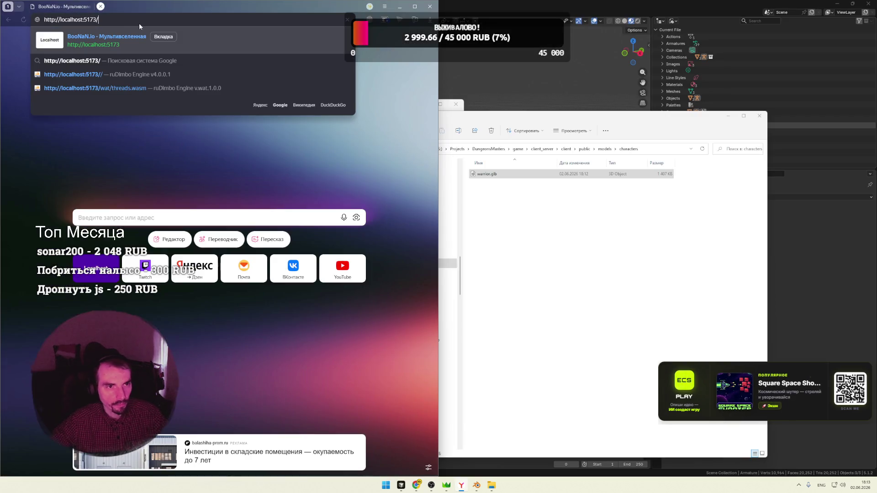
pyautogui.press('Return')
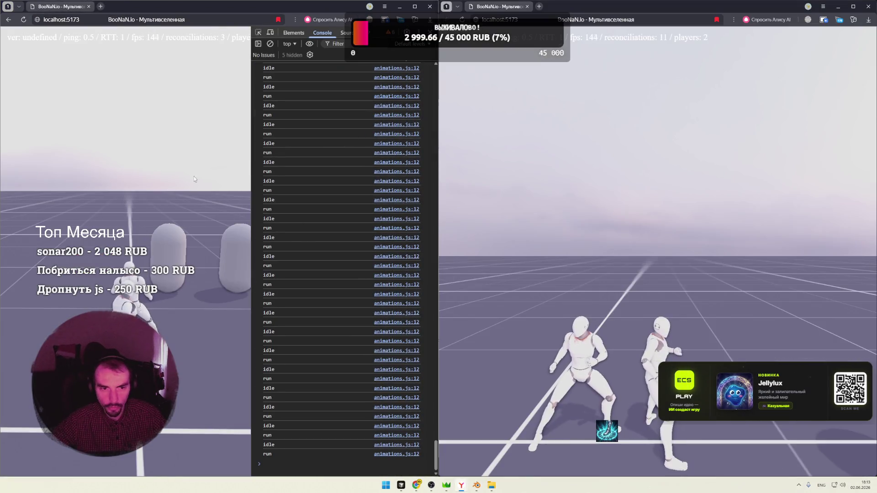
pyautogui.click(177, 213)
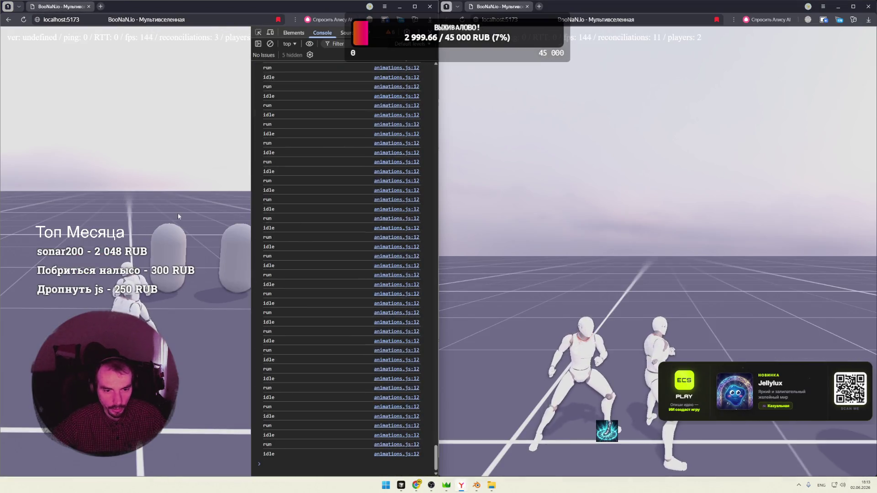
# Move the player, cast thunder clap in the second game window, then bring Blender forward
pyautogui.press('w')
pyautogui.click(631, 249)
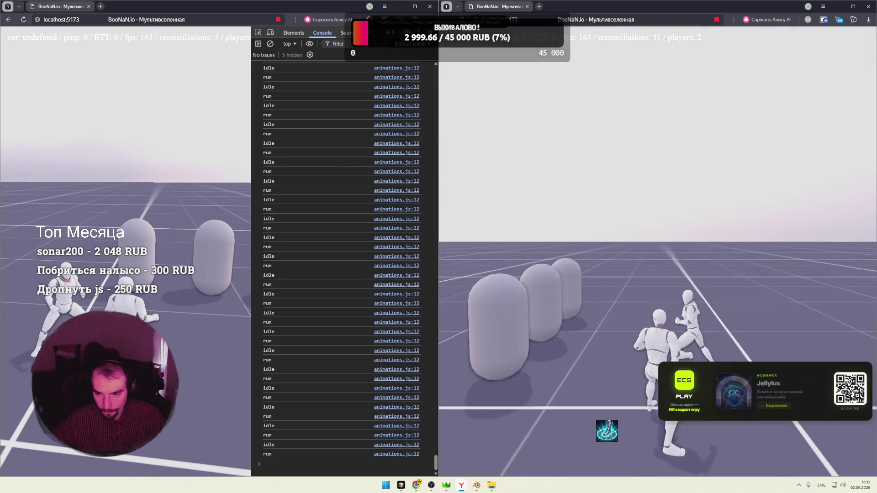
pyautogui.press('q')
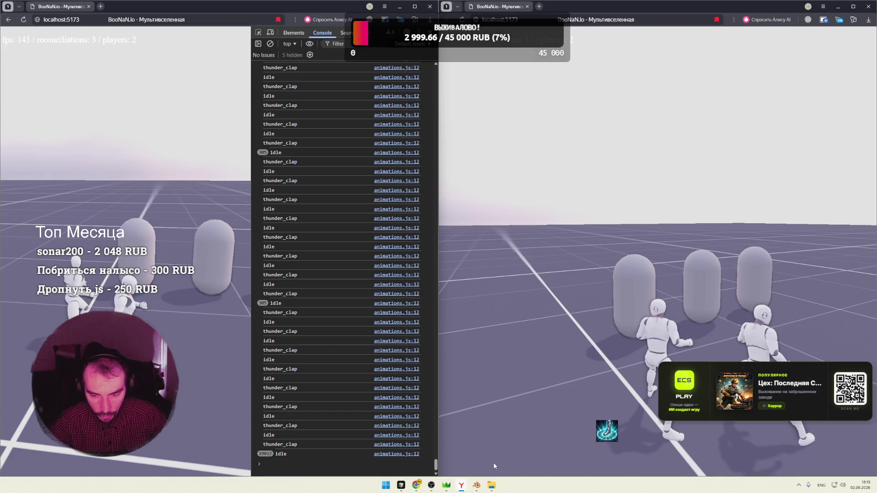
pyautogui.moveTo(476, 485)
pyautogui.click(479, 468)
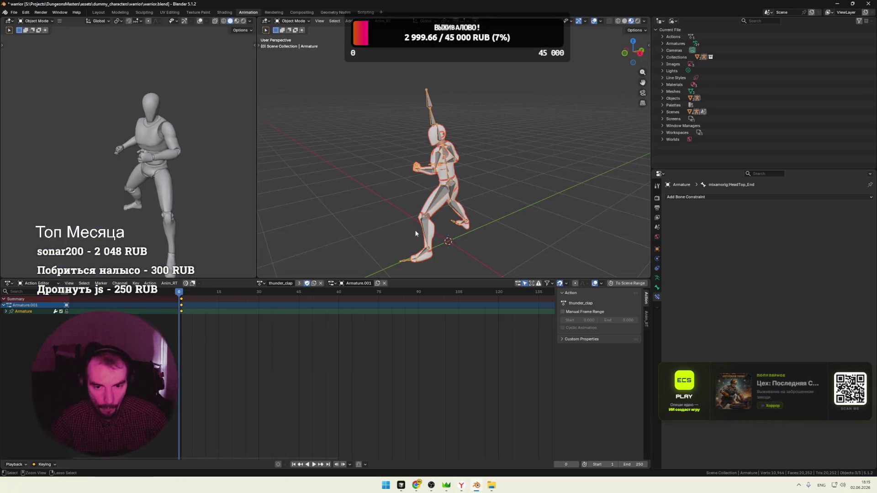
# Save warrior.blend, set the Outliner to View Layer, then switch through Chrome to the code editor
pyautogui.hotkey('ctrl', 's')
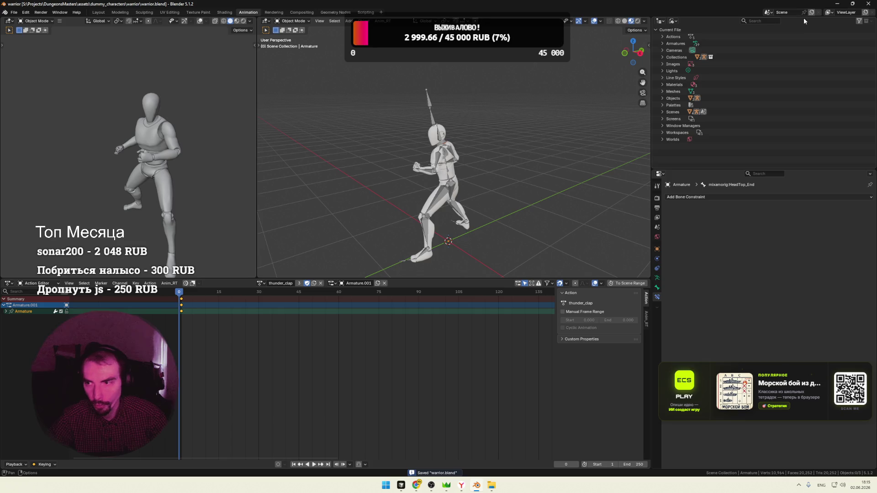
pyautogui.click(674, 21)
pyautogui.click(687, 51)
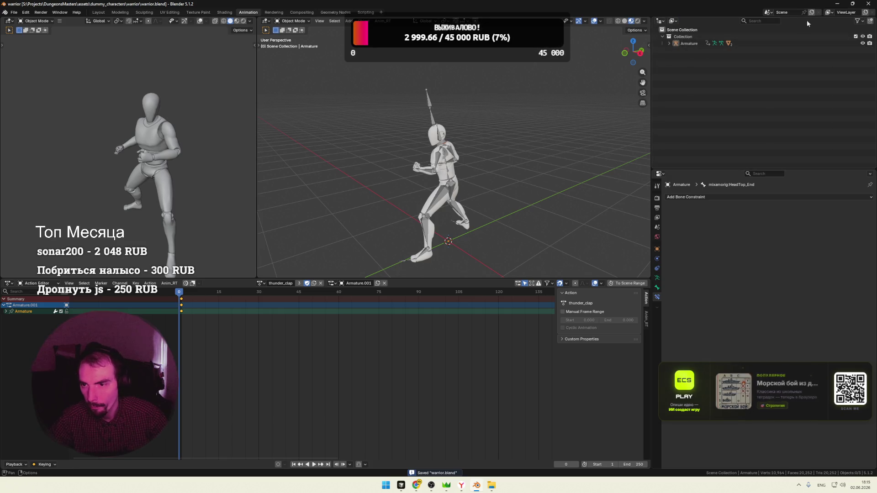
pyautogui.hotkey('alt', 'Tab')
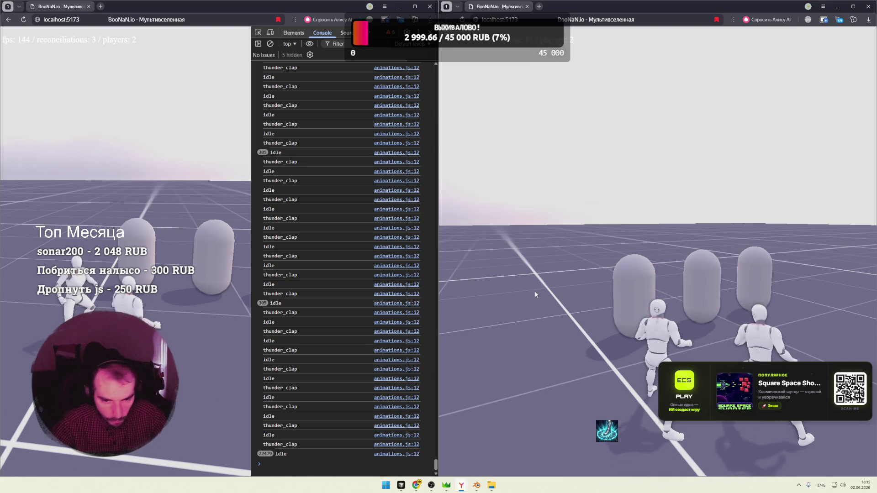
pyautogui.moveTo(401, 485)
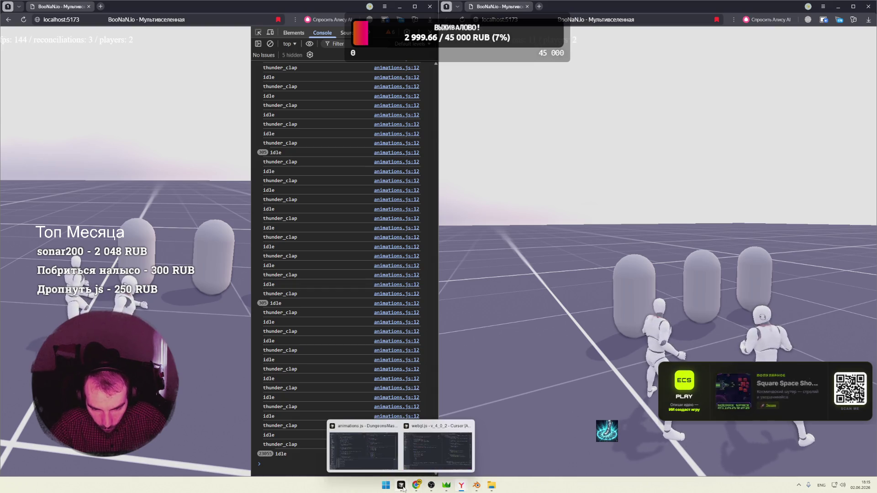
pyautogui.hotkey('alt', 'Tab')
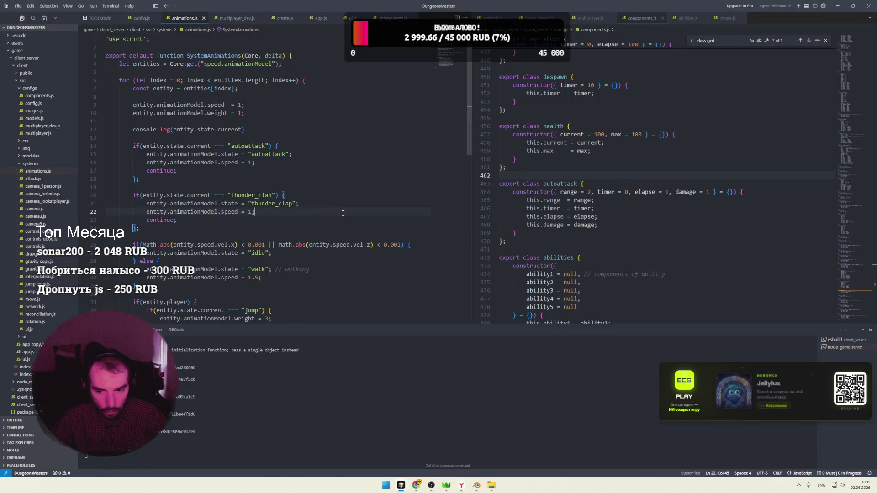
# Search components.js for 'state' and step through matches to the state component
pyautogui.click(600, 216)
pyautogui.press('Up')
pyautogui.press('Up')
pyautogui.press('Up')
pyautogui.scroll(3, 603, 162)
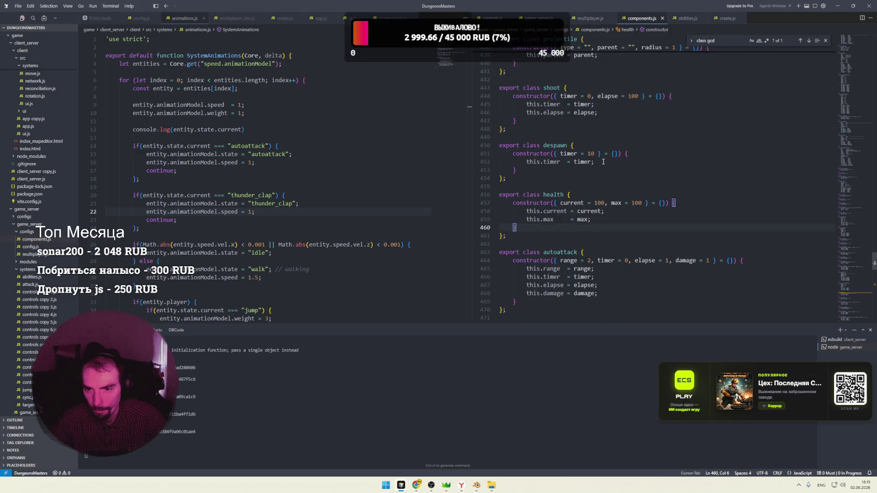
pyautogui.scroll(2, 602, 162)
pyautogui.hotkey('ctrl', 'f')
pyautogui.write('state')
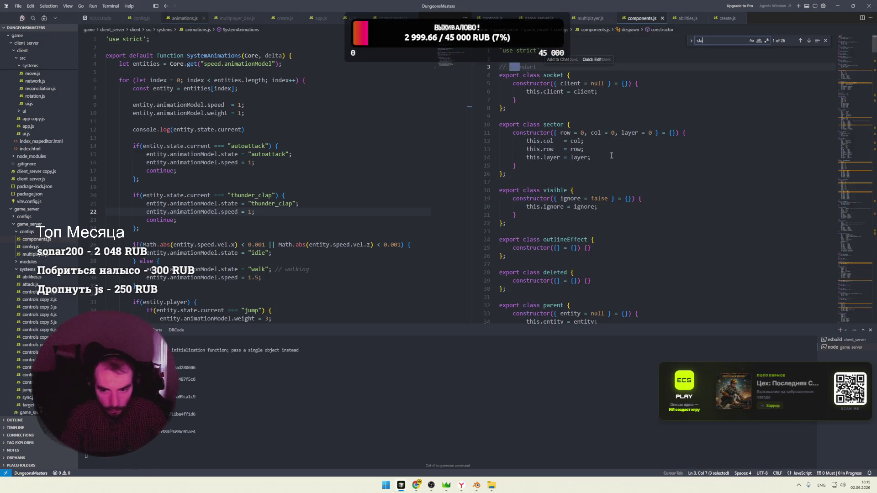
pyautogui.press('Return')
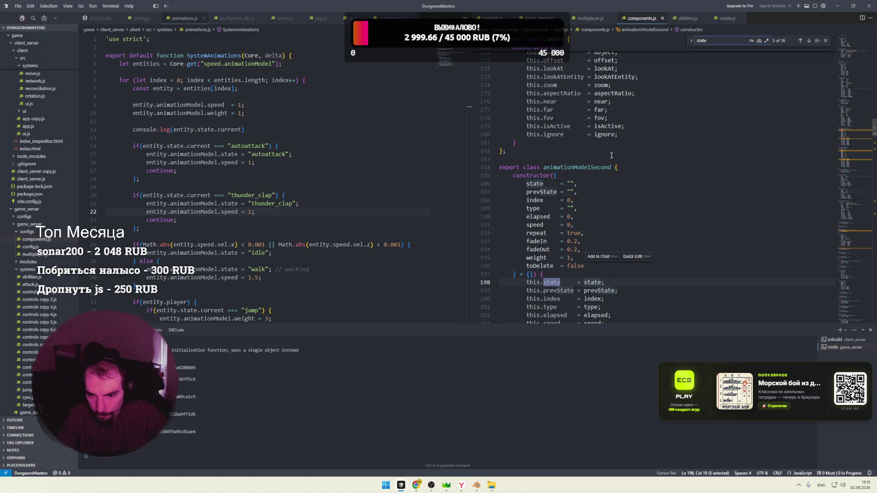
pyautogui.press('Return')
pyautogui.press('Return')
pyautogui.press('Return')
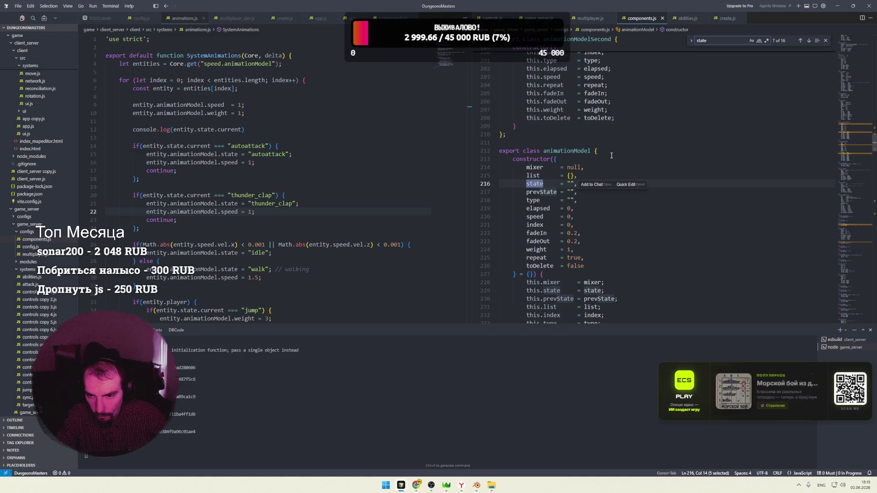
pyautogui.press('Return')
pyautogui.press('Return')
pyautogui.press('Return')
pyautogui.press('Return')
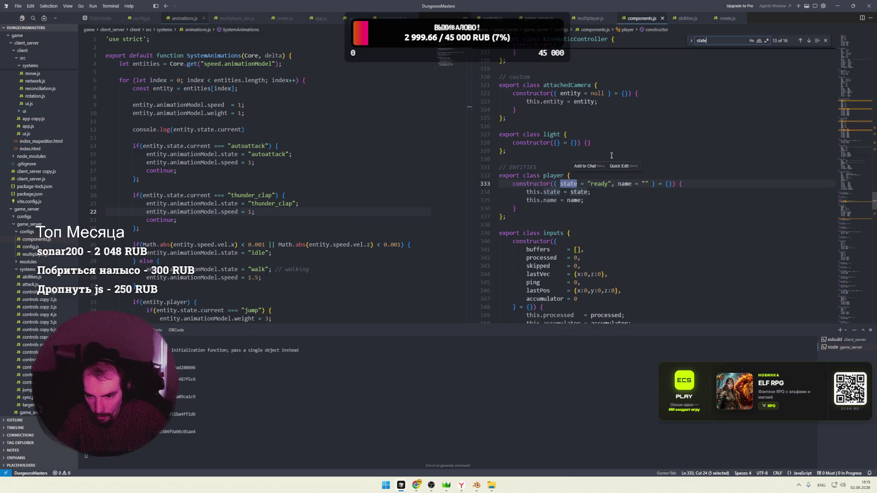
pyautogui.press('Return')
pyautogui.press('Return')
pyautogui.press('Return')
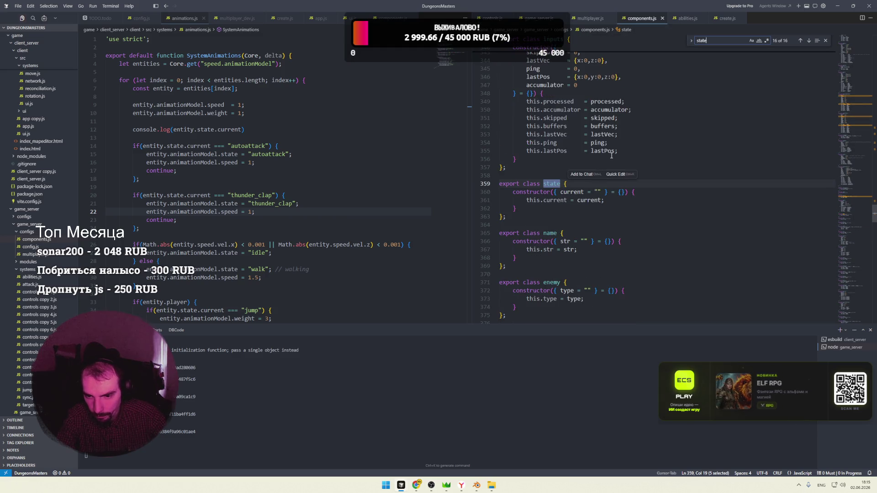
# Add server = "" to the state constructor with this.server = server, save, and select the class
pyautogui.click(606, 192)
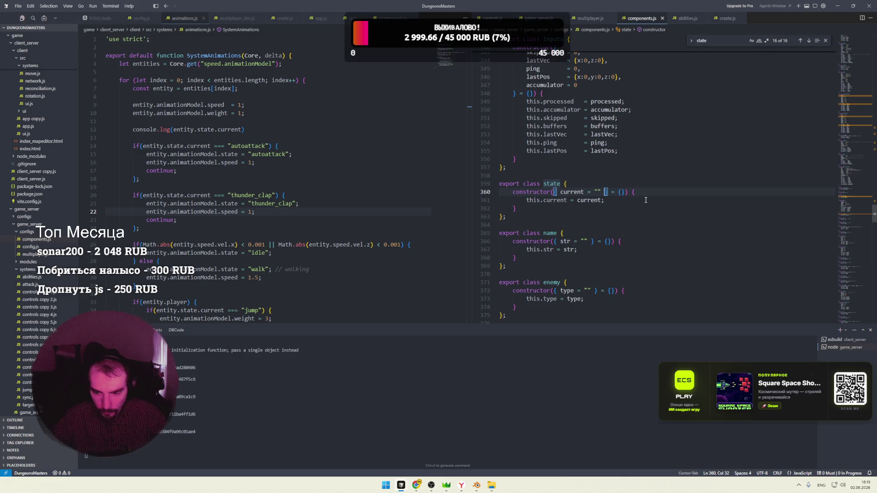
pyautogui.write(',server')
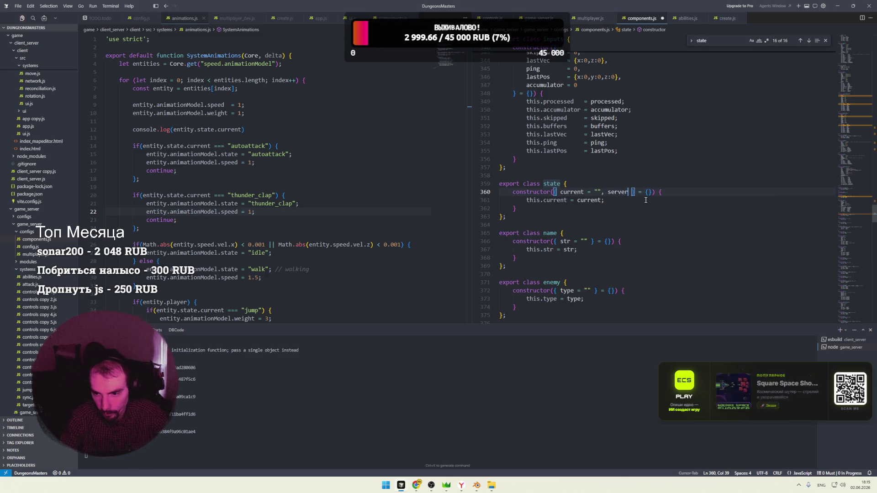
pyautogui.hotkey('ctrl', 's')
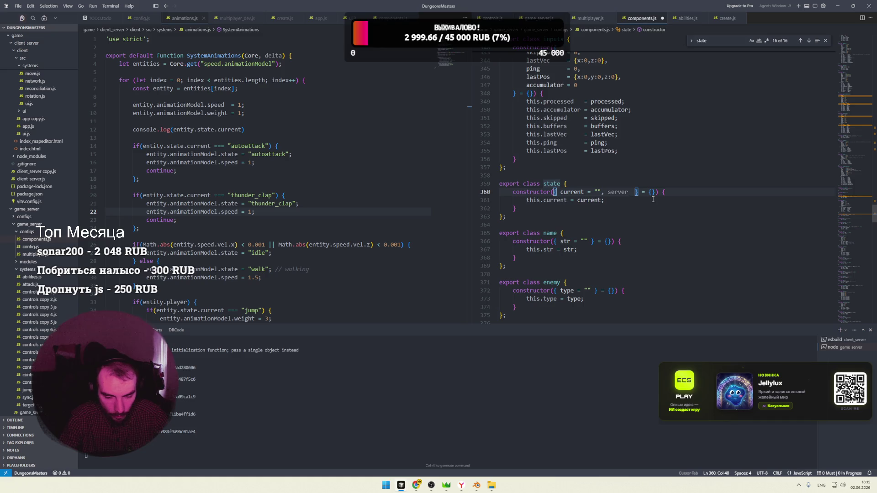
pyautogui.write('= "')
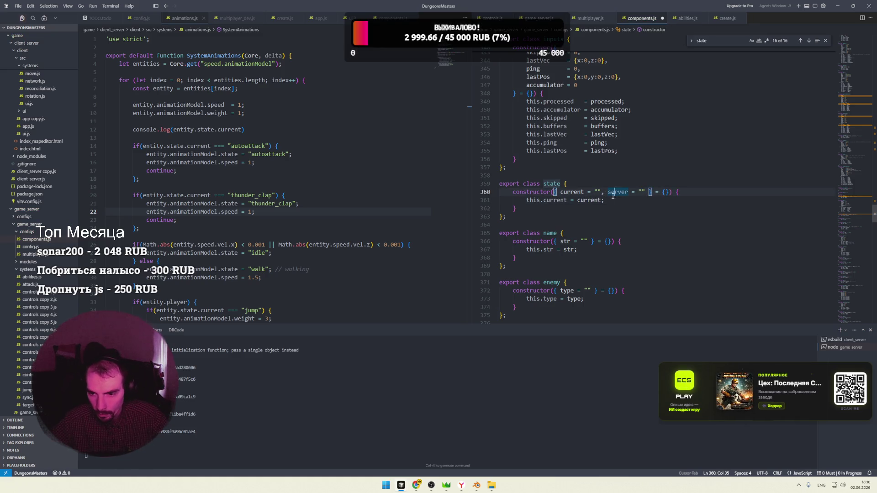
pyautogui.press('Return')
pyautogui.write('this.server = server;')
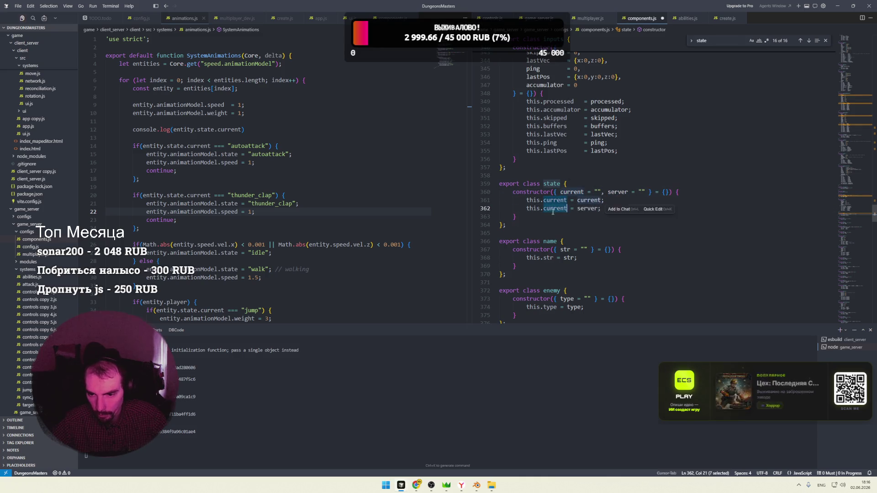
pyautogui.press('Left')
pyautogui.press('Left')
pyautogui.press('Left')
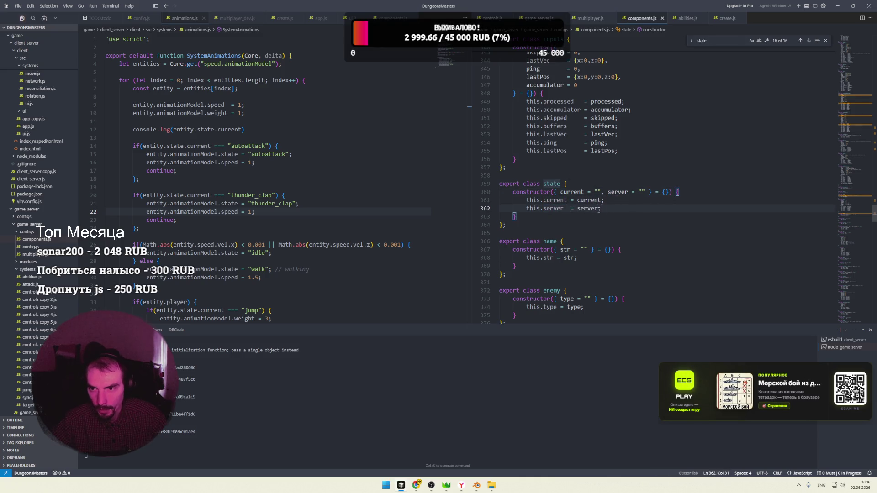
pyautogui.moveTo(509, 220); pyautogui.dragTo(498, 183)
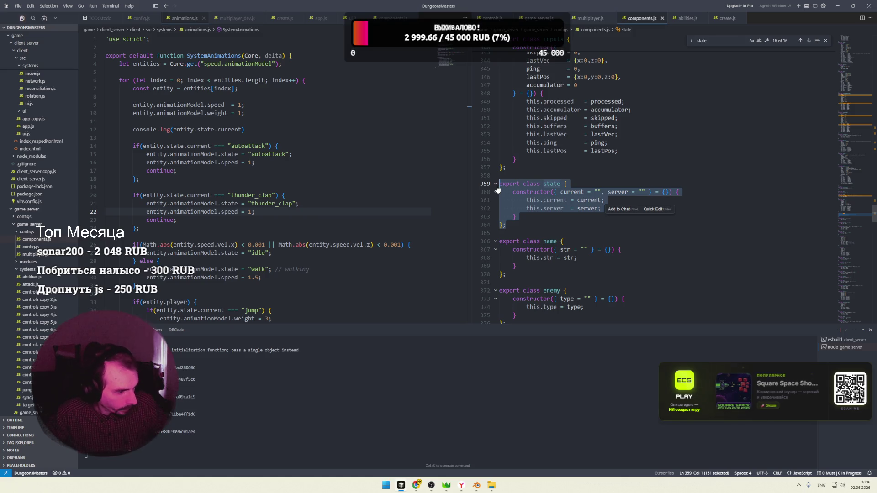
# Copy the server's state class and paste it over the client's state class in components.js
pyautogui.click(526, 208)
pyautogui.moveTo(505, 224); pyautogui.dragTo(498, 185)
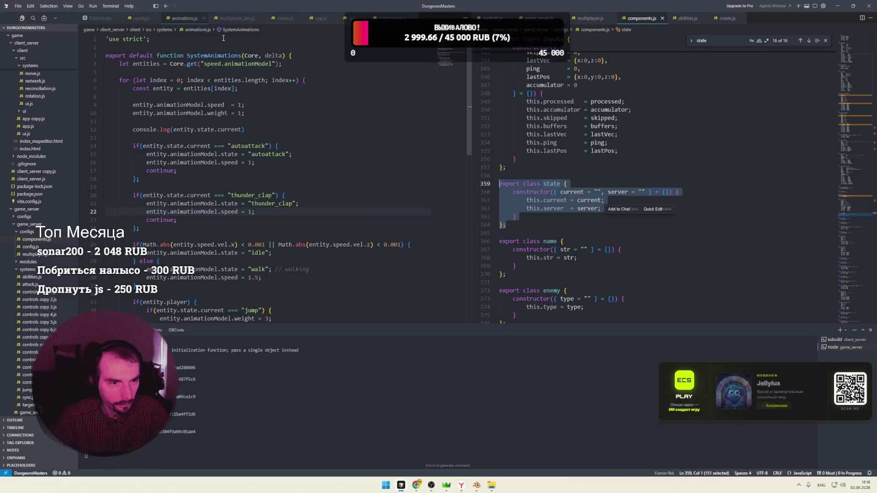
pyautogui.click(404, 19)
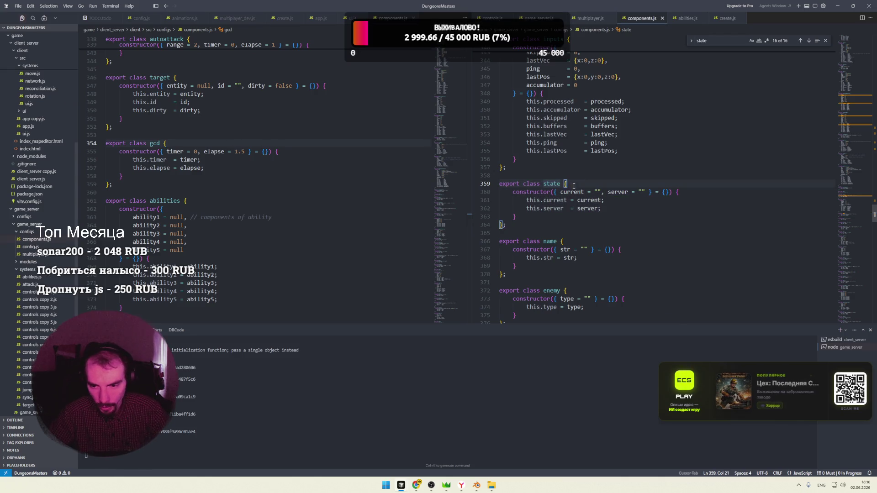
pyautogui.click(277, 149)
pyautogui.hotkey('ctrl', 'f')
pyautogui.write('export class state')
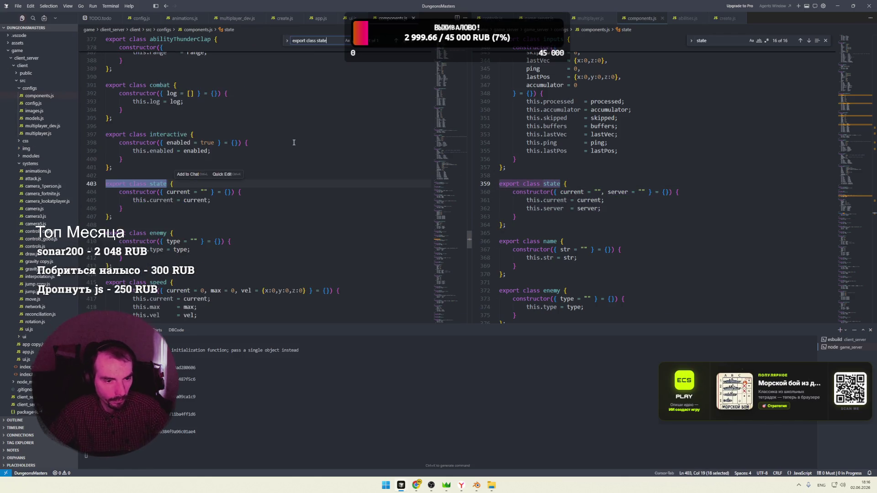
pyautogui.moveTo(512, 224); pyautogui.dragTo(499, 183)
pyautogui.hotkey('ctrl', 'c')
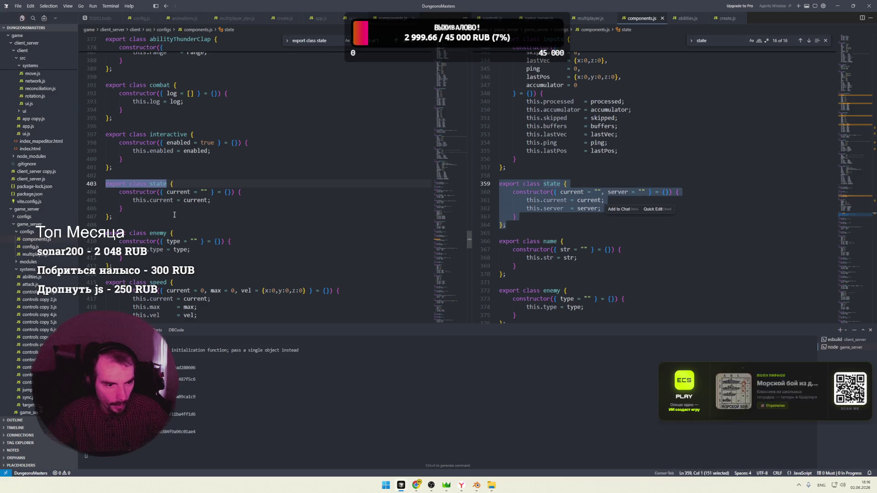
pyautogui.moveTo(113, 217); pyautogui.dragTo(105, 185)
pyautogui.hotkey('ctrl', 'v')
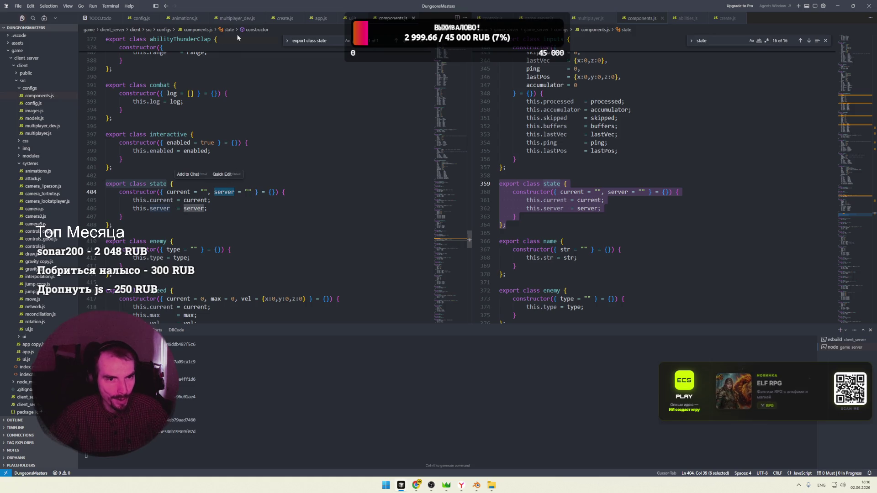
# Rename the state sync field from current to server in the client and server multiplayer configs
pyautogui.click(236, 18)
pyautogui.scroll(-2, 224, 164)
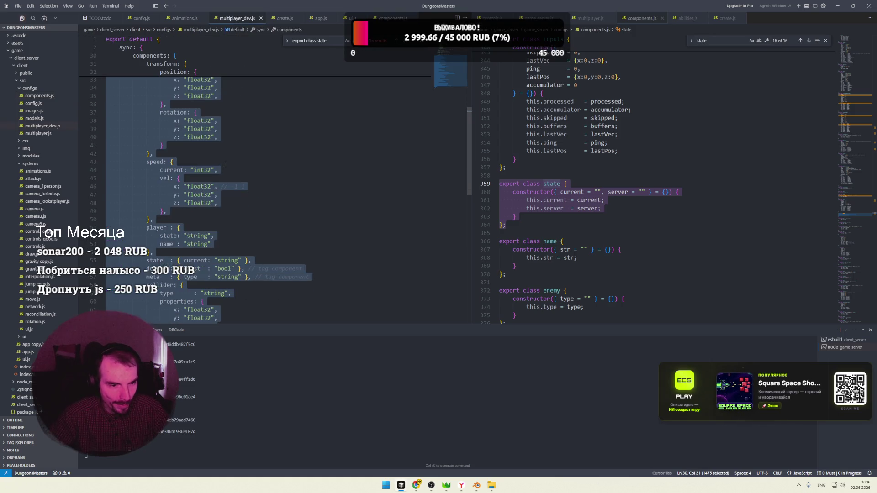
pyautogui.scroll(-3, 224, 163)
pyautogui.doubleClick(196, 192)
pyautogui.write('server')
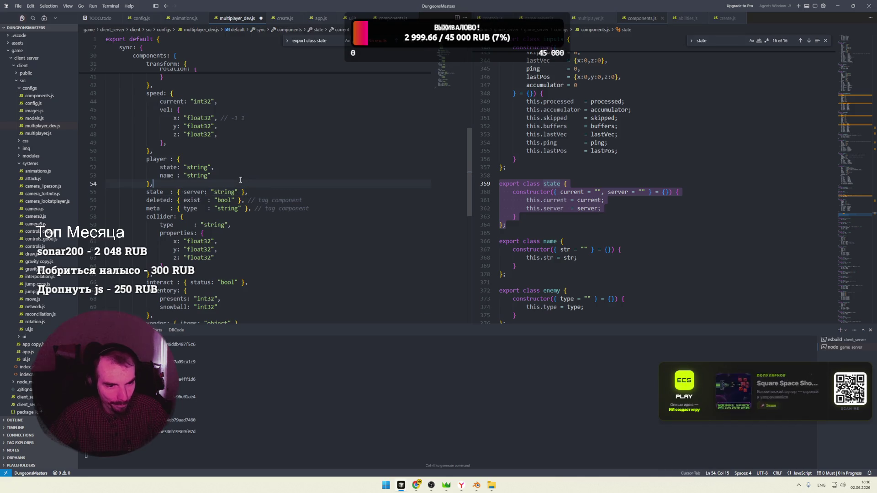
pyautogui.click(197, 192)
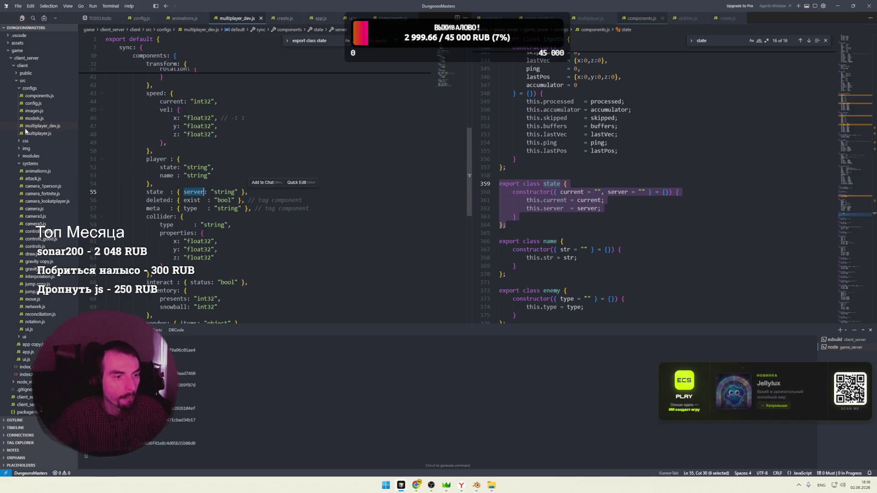
pyautogui.click(25, 87)
pyautogui.click(30, 118)
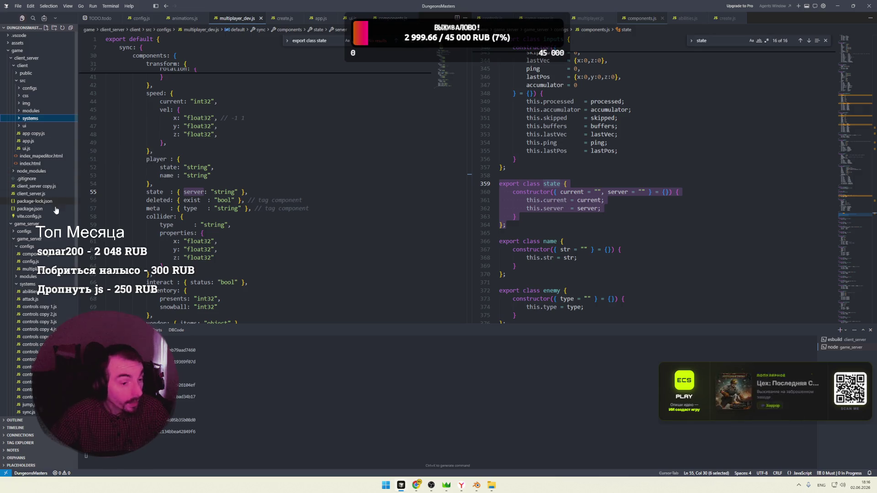
pyautogui.click(31, 269)
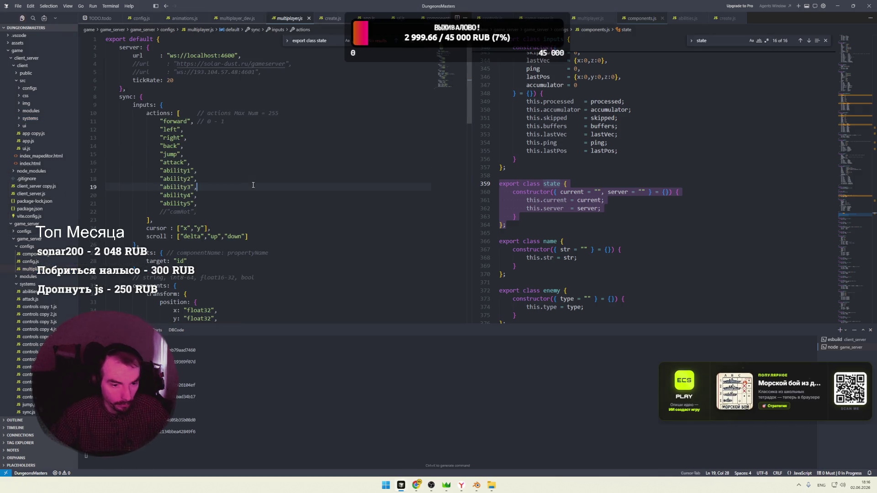
pyautogui.scroll(-5, 255, 192)
pyautogui.scroll(-4, 256, 192)
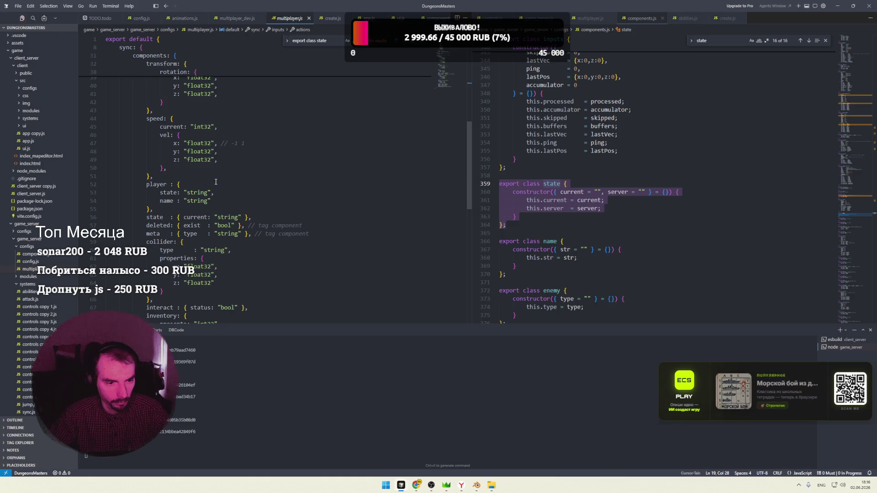
pyautogui.scroll(-2, 206, 183)
pyautogui.scroll(-1, 199, 181)
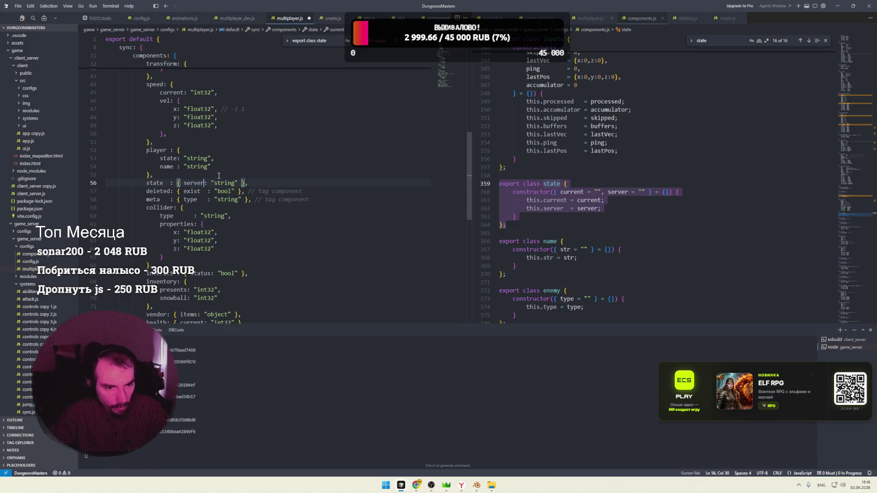
# Stop the game server and restart it with npm run dev, then view the client dev-server output
pyautogui.hotkey('ctrl', 'c')
pyautogui.hotkey('ctrl', 'c')
pyautogui.press('Up')
pyautogui.press('Return')
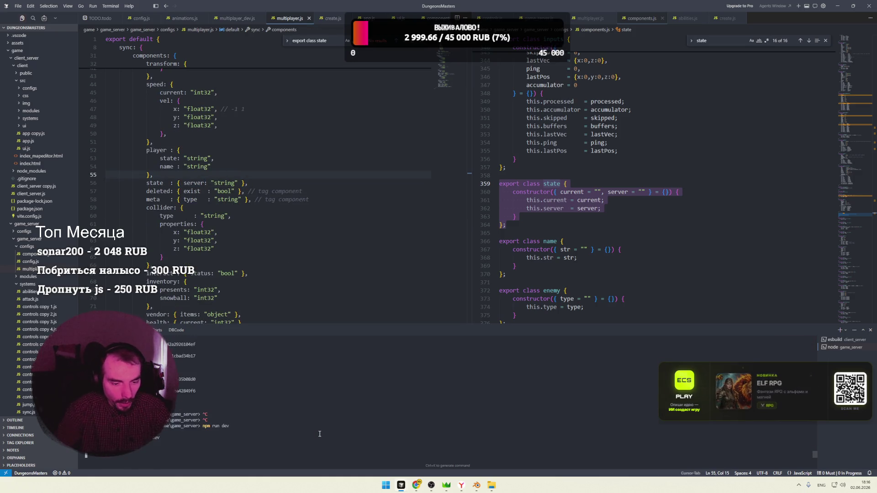
pyautogui.click(839, 339)
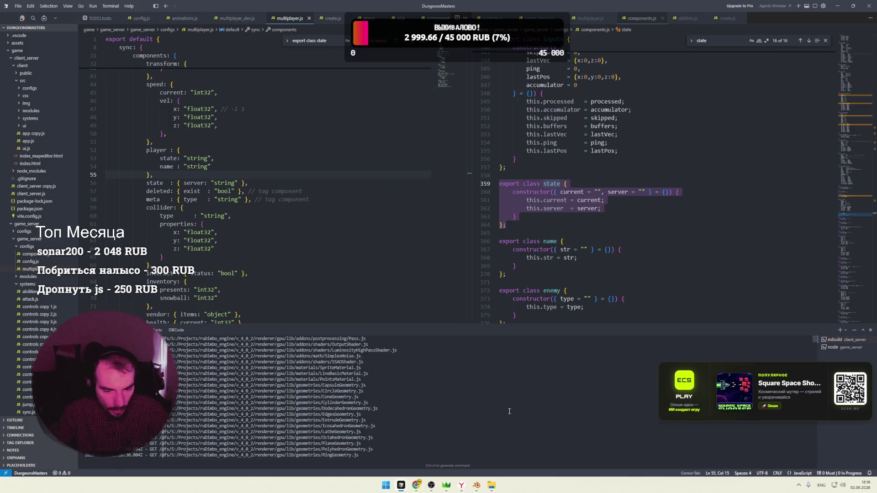
pyautogui.moveTo(462, 485)
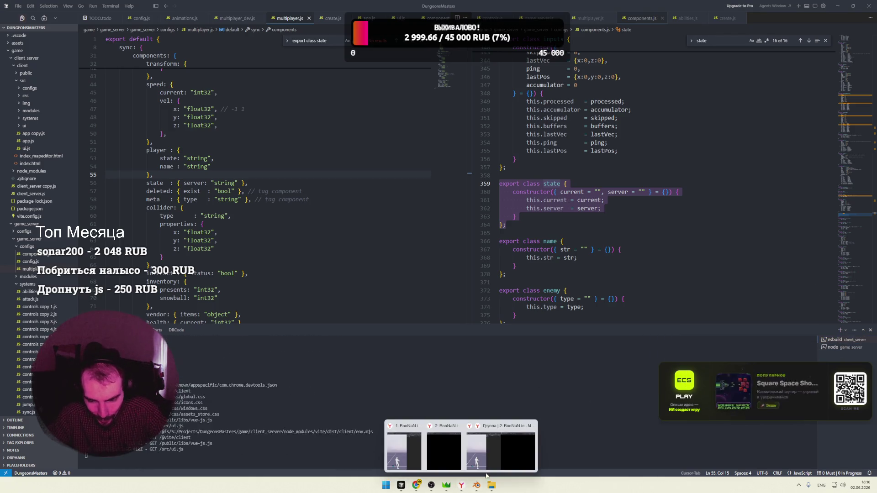
# Reload the game twice to get fresh connection logs in the console, then return to the editor
pyautogui.click(467, 446)
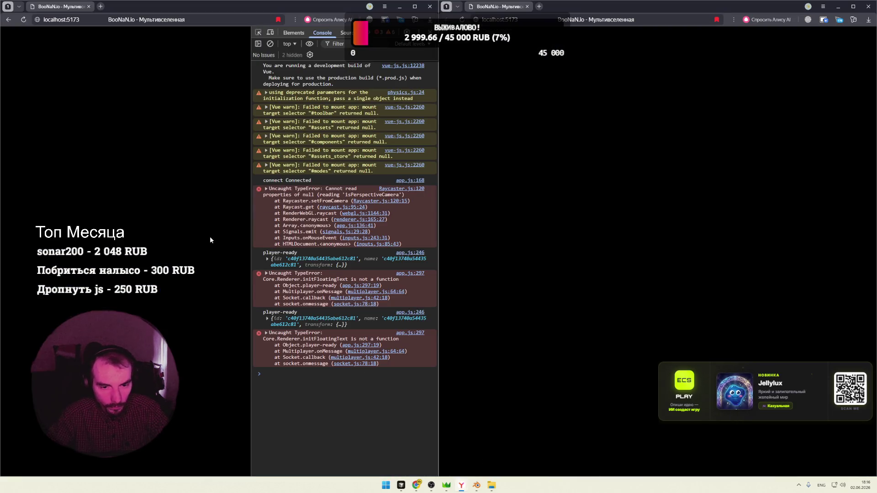
pyautogui.press('F5')
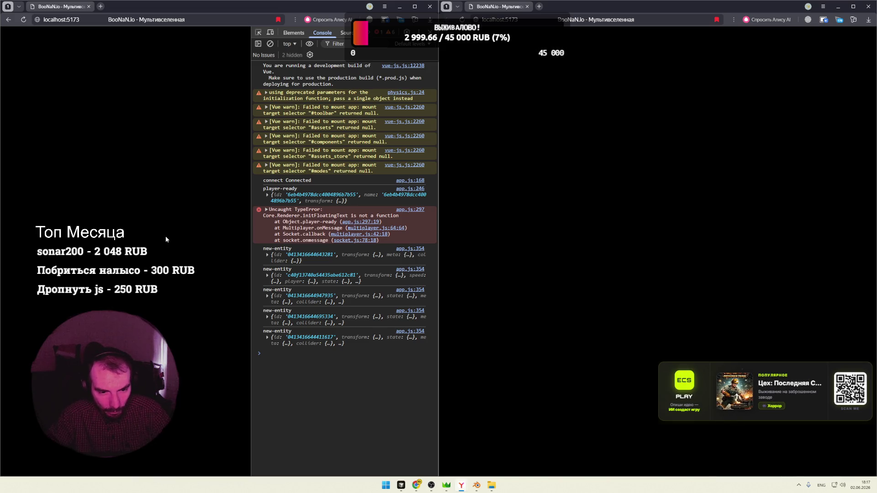
pyautogui.press('F5')
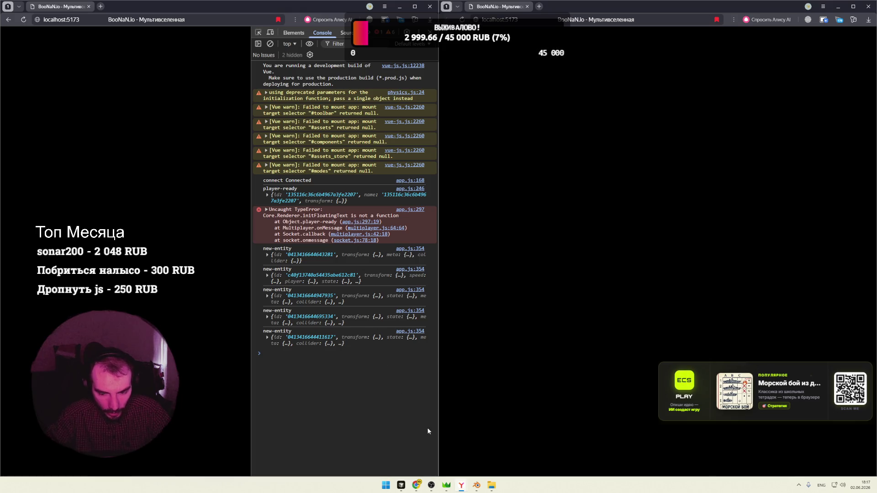
pyautogui.moveTo(400, 486)
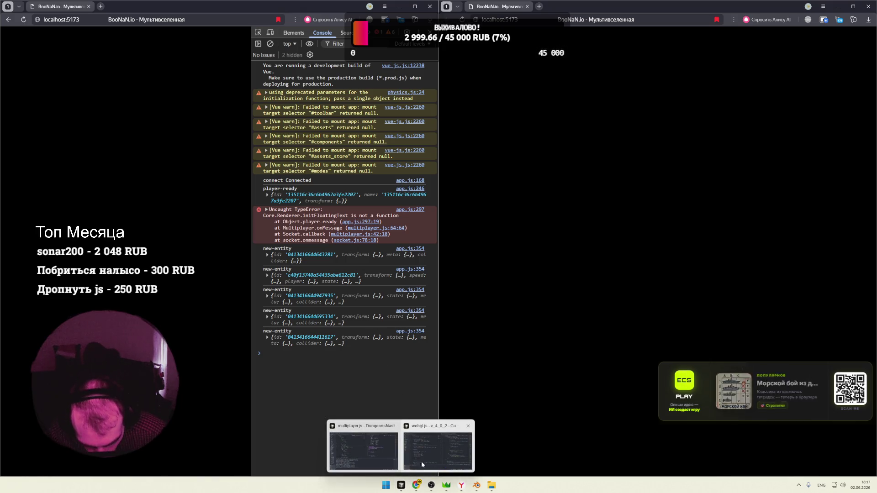
pyautogui.click(430, 452)
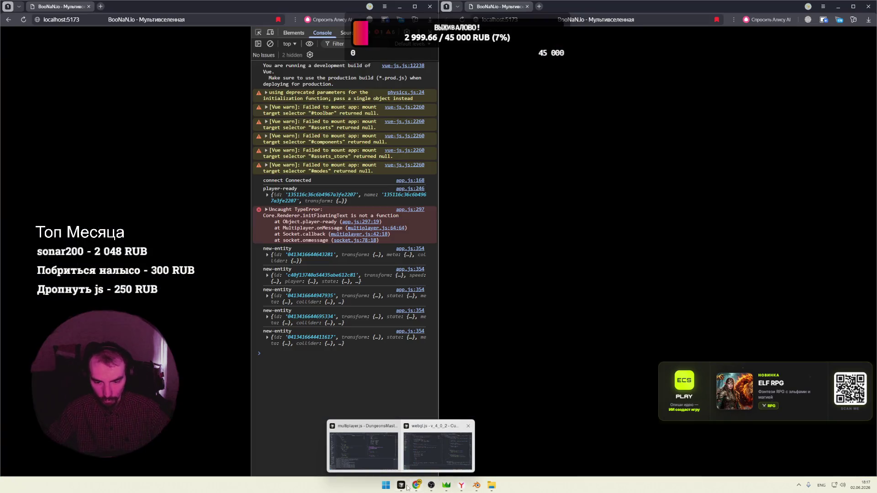
pyautogui.click(437, 446)
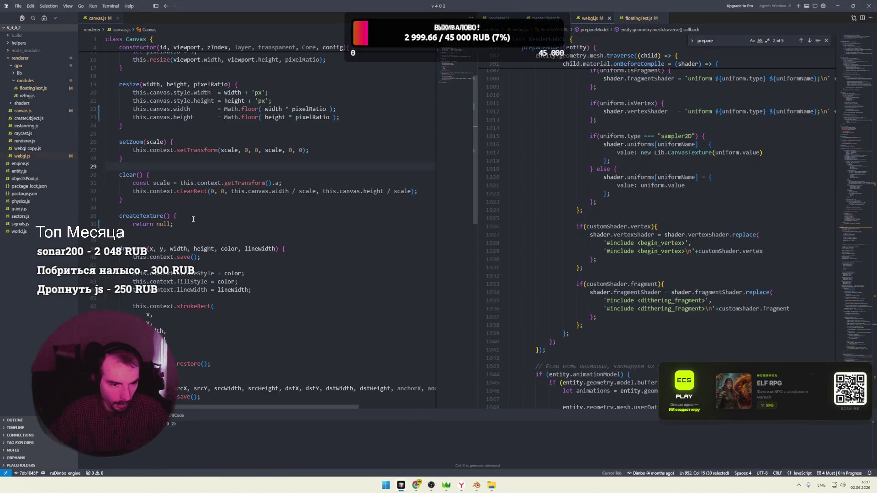
# Paste a duplicate createTexture method after clear in Canvas.js, then reload the game in the browser
pyautogui.click(131, 204)
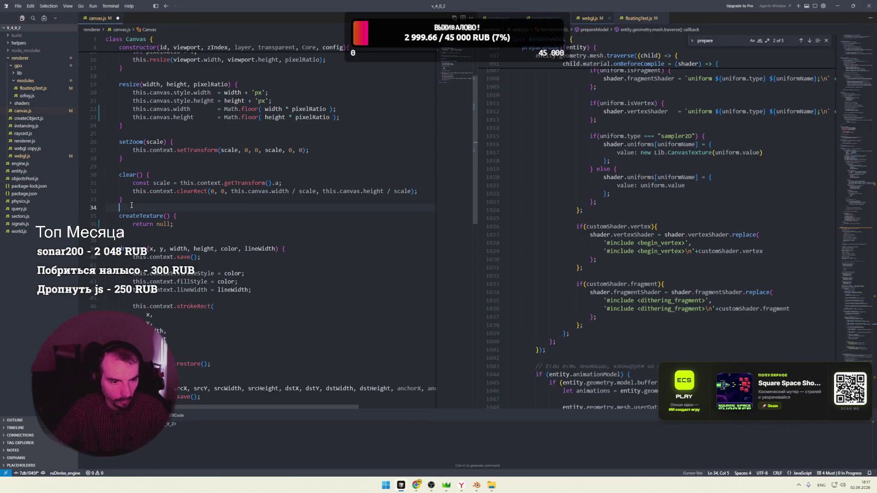
pyautogui.hotkey('ctrl', 'v')
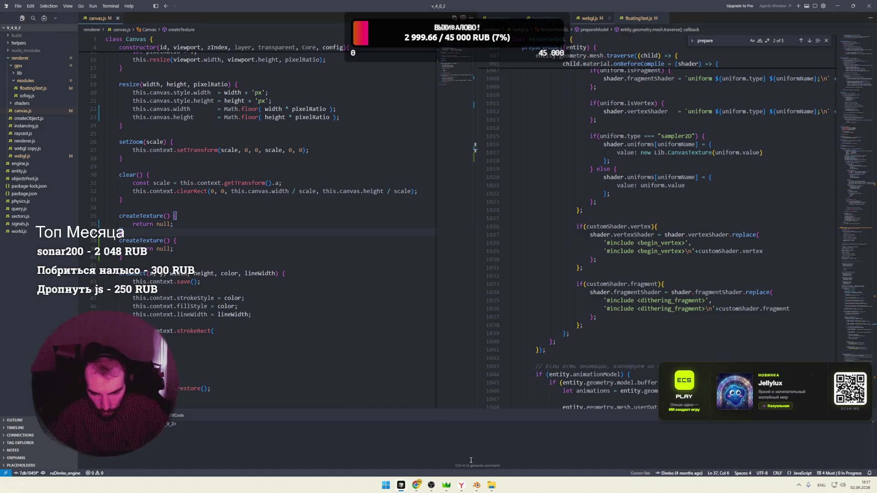
pyautogui.click(442, 463)
pyautogui.moveTo(460, 485)
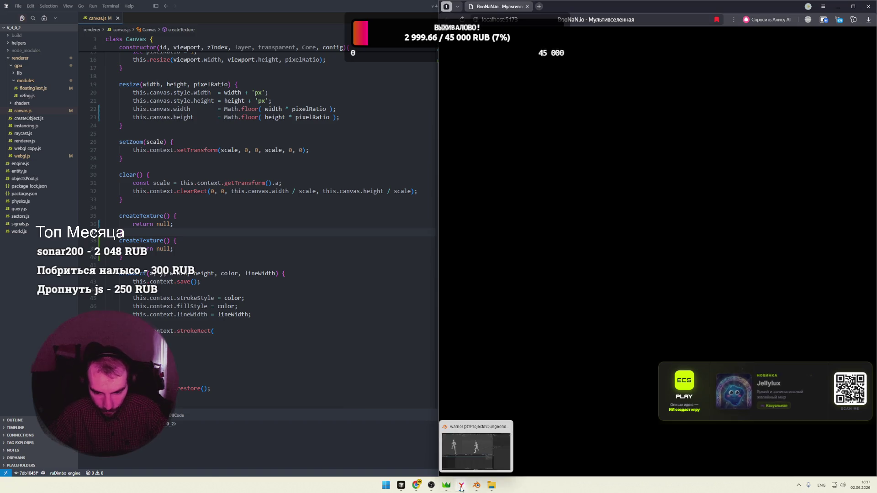
pyautogui.click(472, 446)
pyautogui.press('F5')
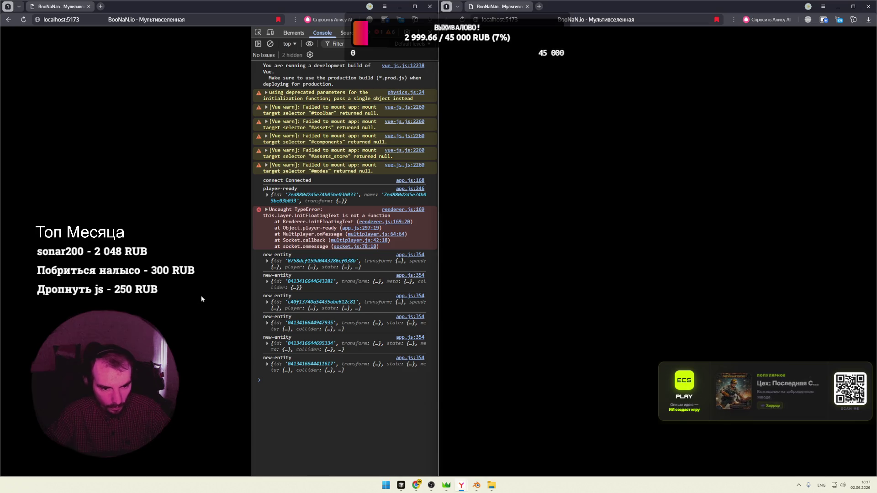
# Undo the duplicated createTexture method and reload the game again
pyautogui.hotkey('alt', 'Tab')
pyautogui.click(473, 144)
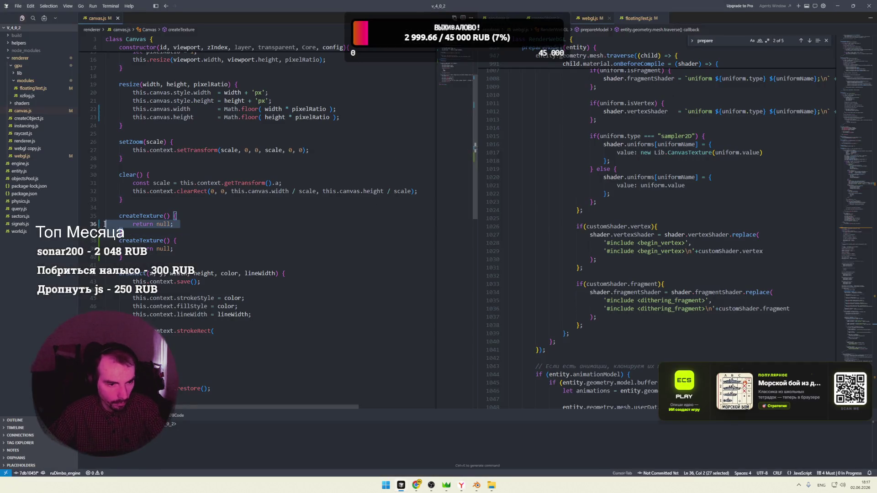
pyautogui.hotkey('ctrl', 'z')
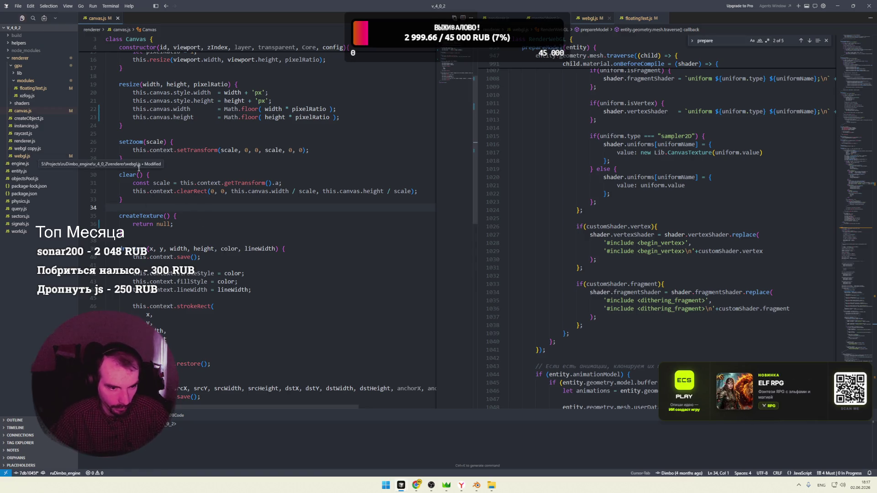
pyautogui.hotkey('alt', 'Tab')
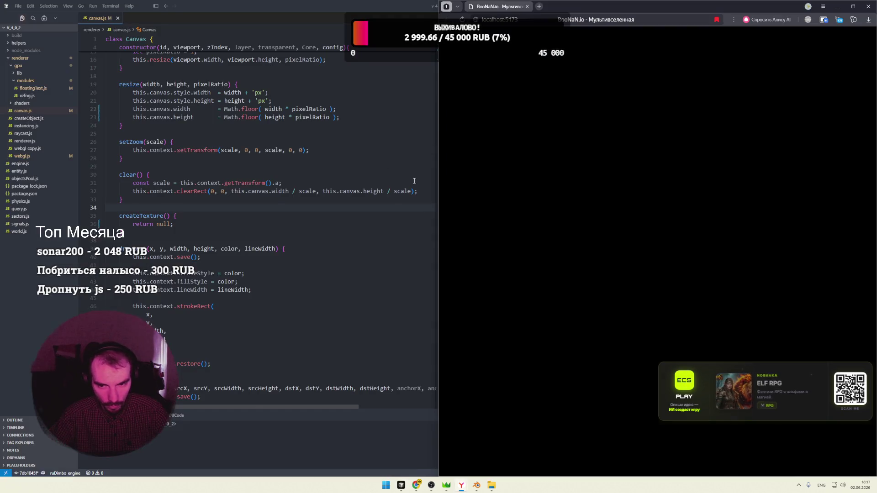
pyautogui.hotkey('alt', 'Tab')
pyautogui.press('F5')
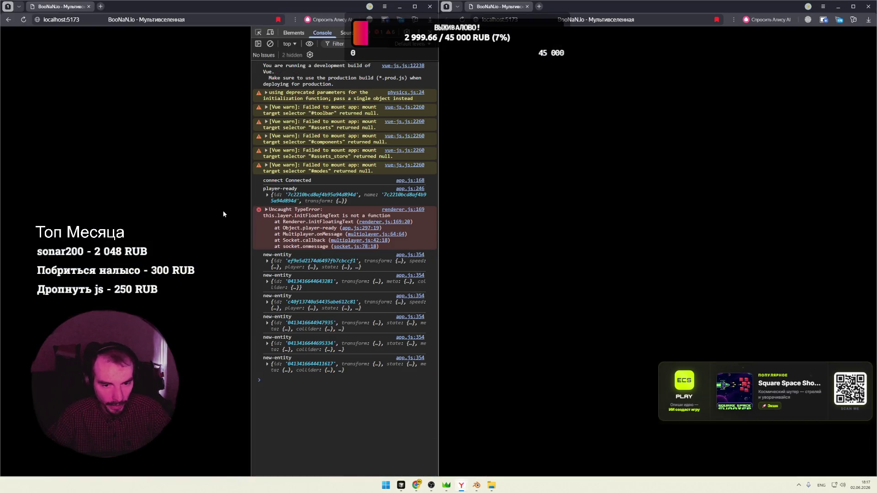
# Reload the game and walk the character toward the capsules to watch its animations
pyautogui.press('F5')
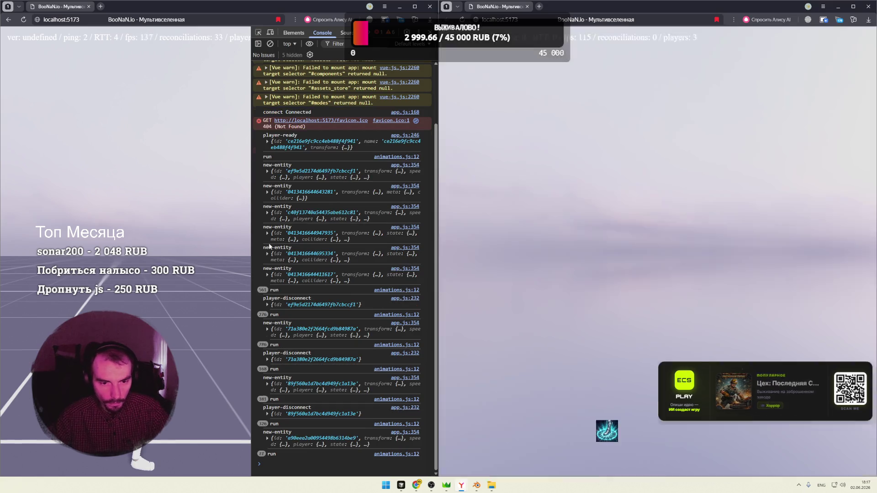
pyautogui.press('w')
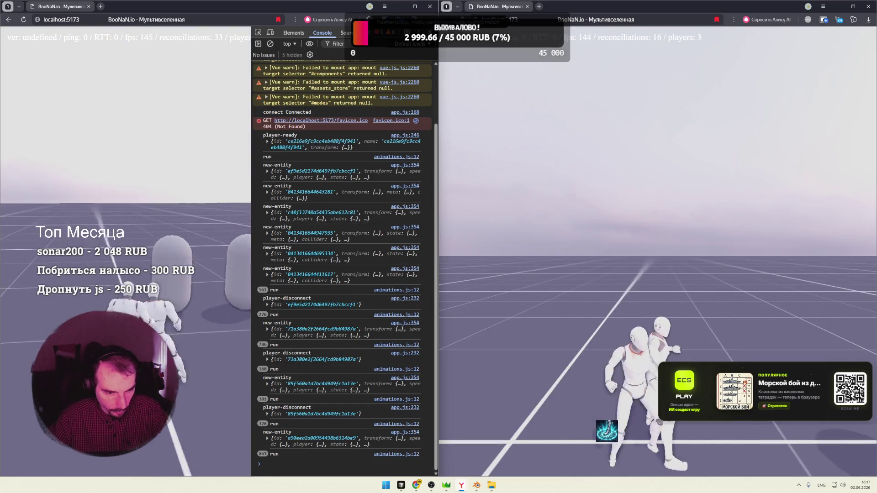
pyautogui.press('w')
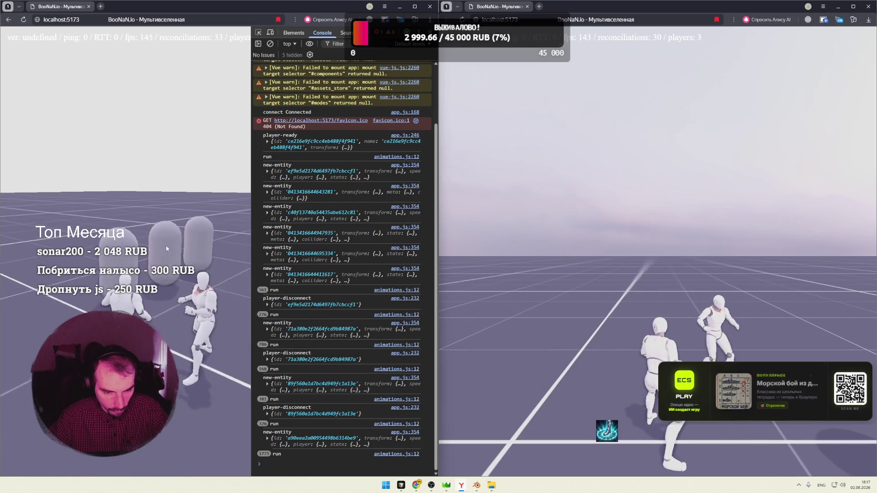
pyautogui.press('w')
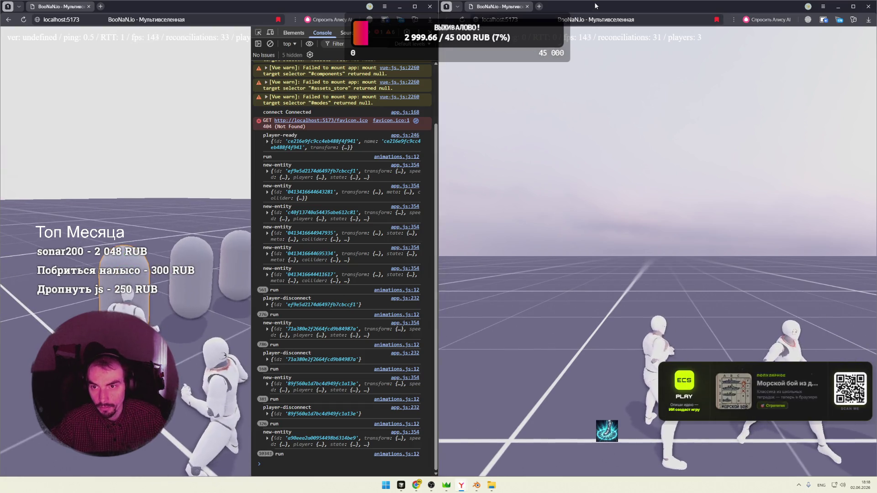
# Maximize then restore the second game window, clear the DevTools console and widen the left view
pyautogui.moveTo(594, 7)
pyautogui.mouseDown()
pyautogui.moveTo(305, 38)
pyautogui.moveTo(305, 1)
pyautogui.mouseUp()
pyautogui.click(305, 206)
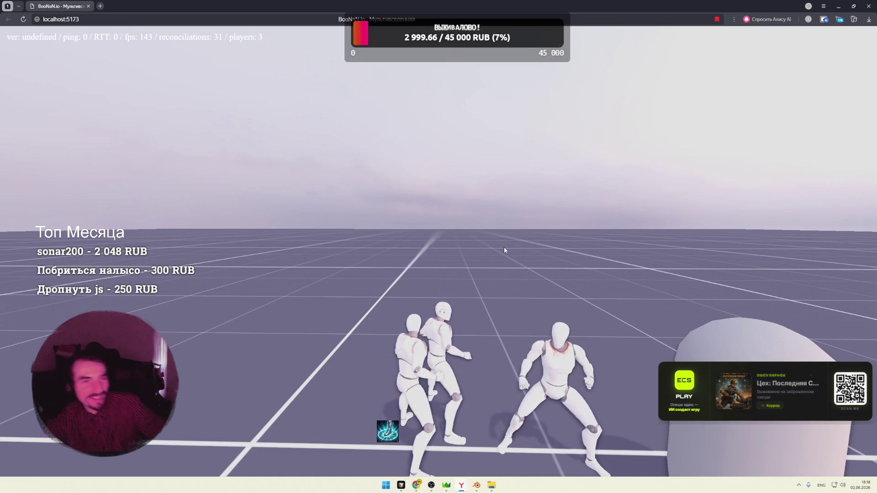
pyautogui.moveTo(456, 6)
pyautogui.mouseDown()
pyautogui.moveTo(456, 56)
pyautogui.moveTo(876, 127)
pyautogui.mouseUp()
pyautogui.hotkey('ctrl', 'l')
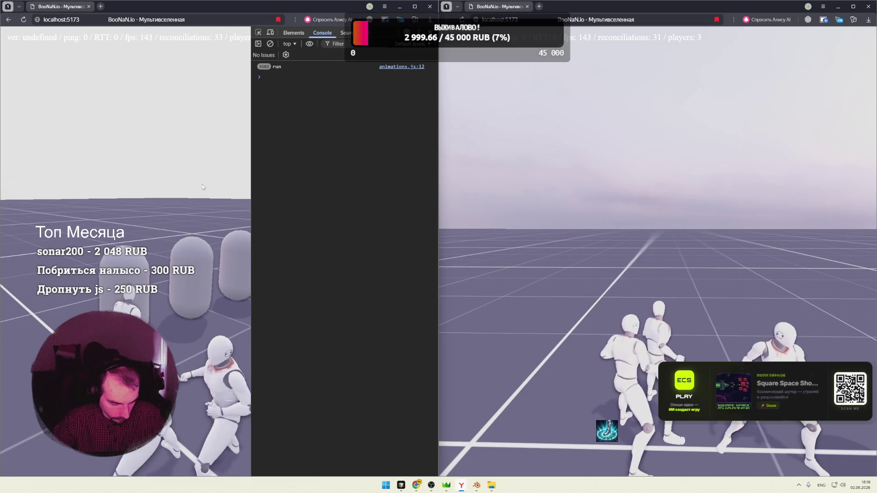
pyautogui.moveTo(251, 175); pyautogui.dragTo(306, 177)
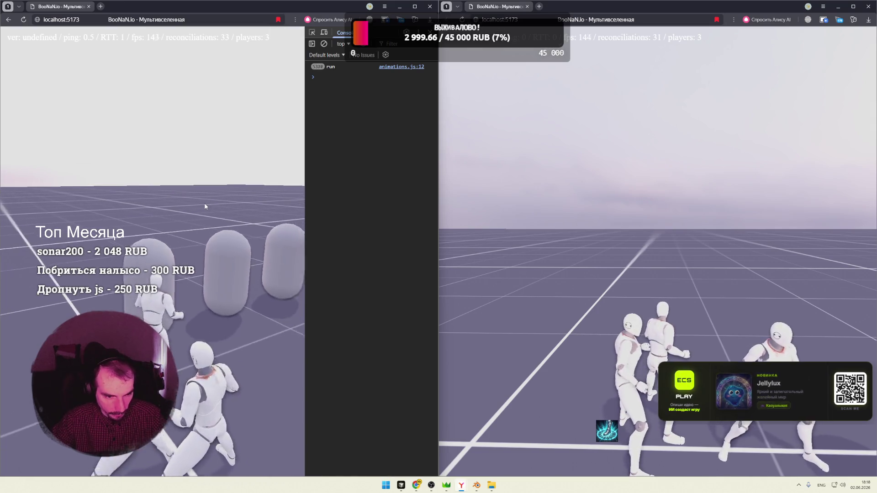
pyautogui.hotkey('alt', 'Tab')
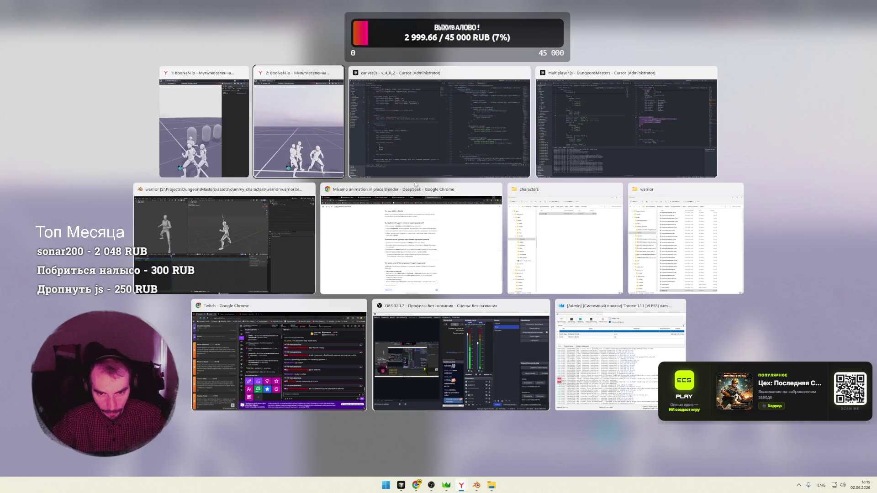
# In animations.js, log entity.state.server instead of entity.state.current and save
pyautogui.hotkey('alt', 'Tab')
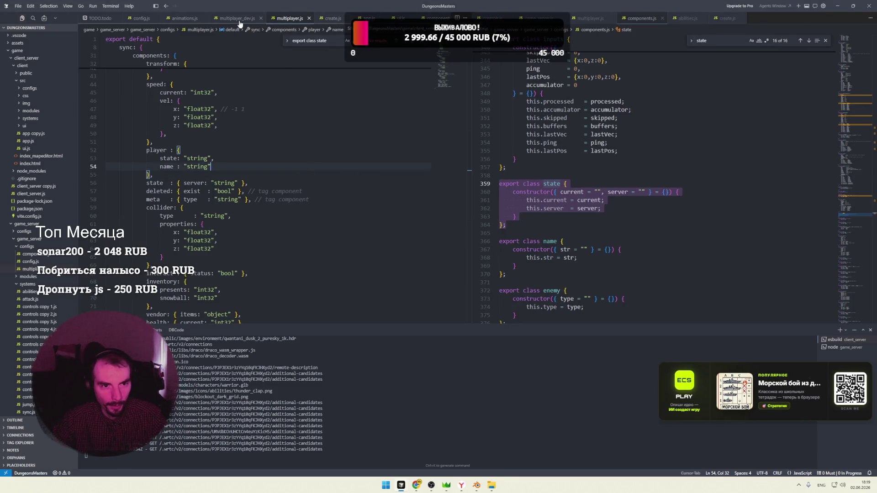
pyautogui.click(182, 19)
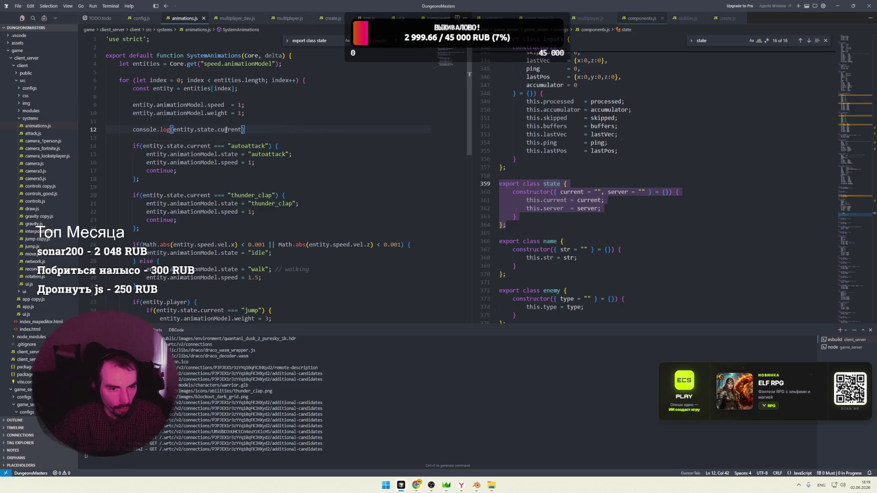
pyautogui.write('serve')
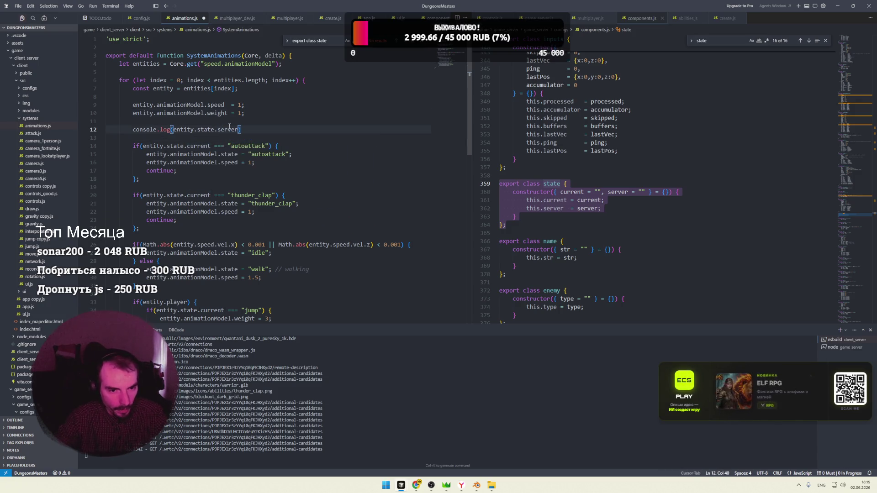
pyautogui.hotkey('ctrl', 's')
pyautogui.press('Down')
# Back in the game, widen the console and move the character to see the server-state logs
pyautogui.hotkey('alt', 'Tab')
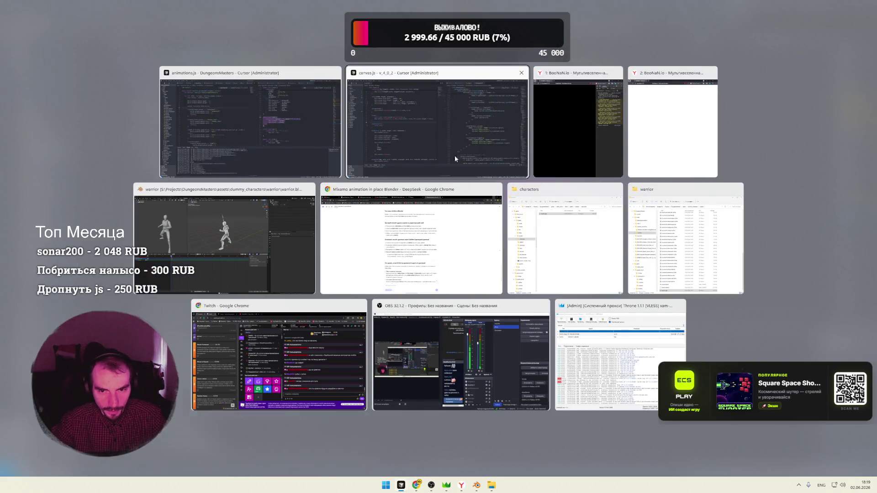
pyautogui.click(272, 212)
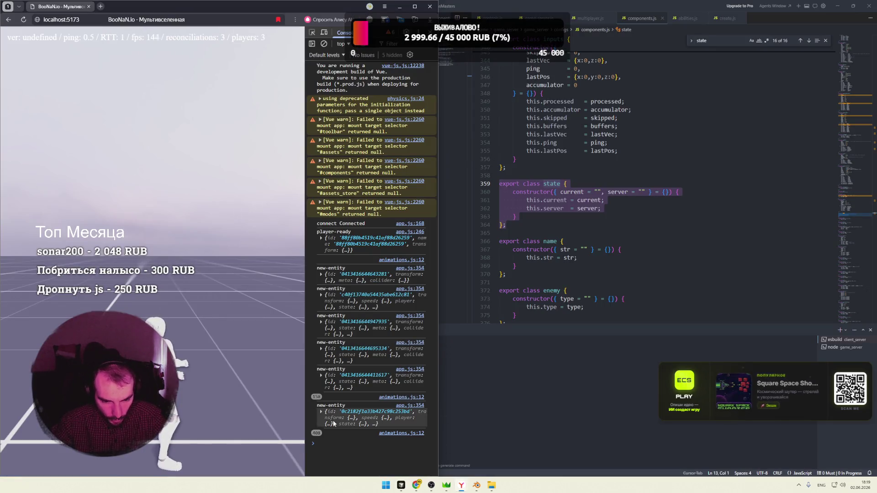
pyautogui.moveTo(305, 404); pyautogui.dragTo(273, 401)
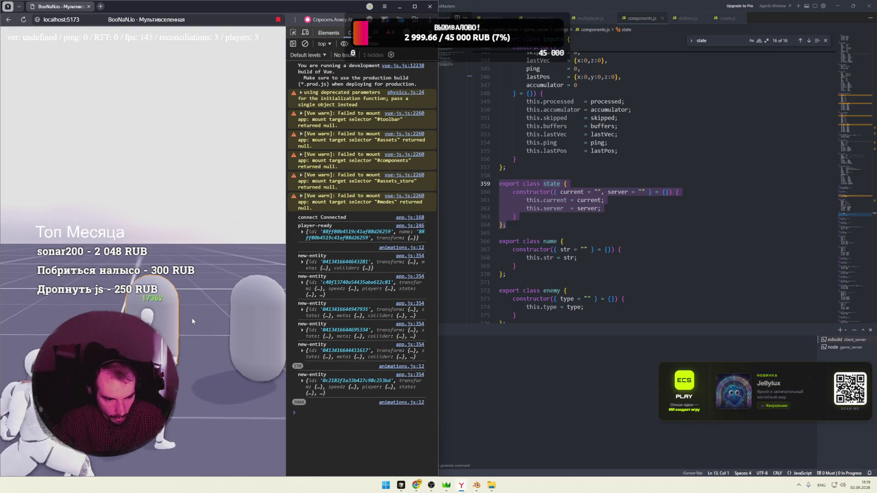
pyautogui.press('d')
pyautogui.hotkey('alt', 'Tab')
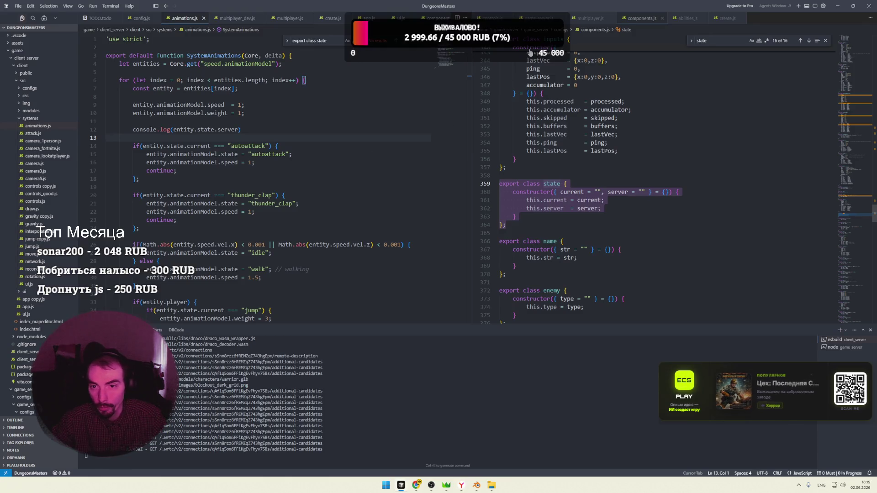
# In abilities.js line 23, assign "thunder_clap" to player.state.server instead of current, peeking at create.js
pyautogui.click(678, 19)
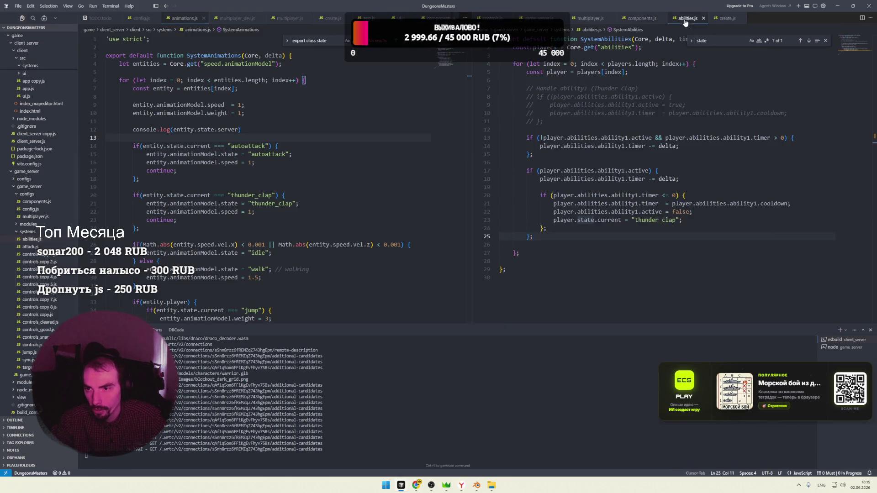
pyautogui.click(607, 220)
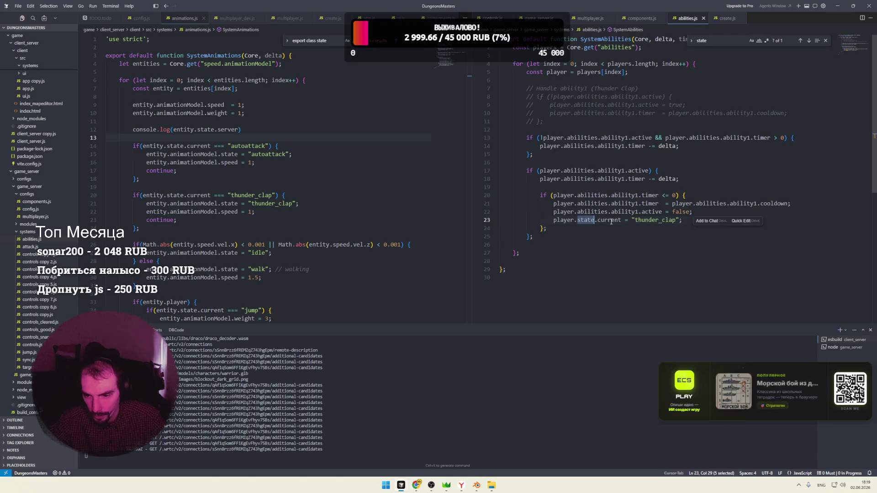
pyautogui.write('serve')
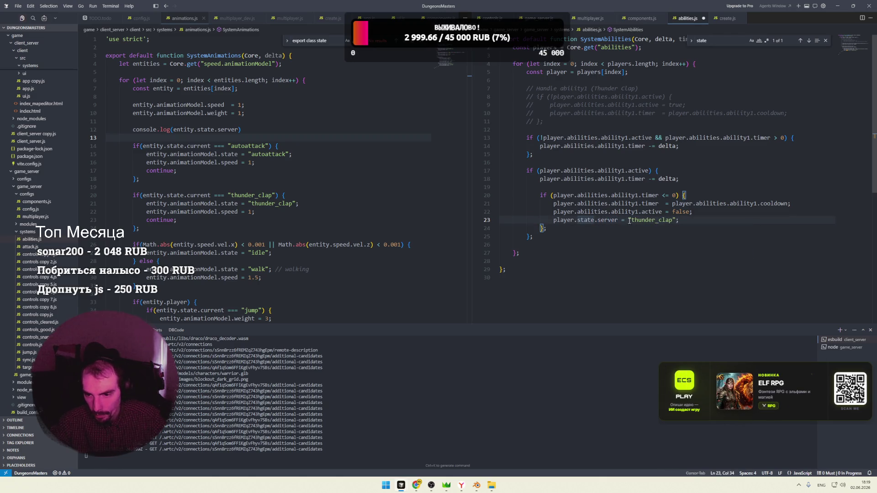
pyautogui.press('Down')
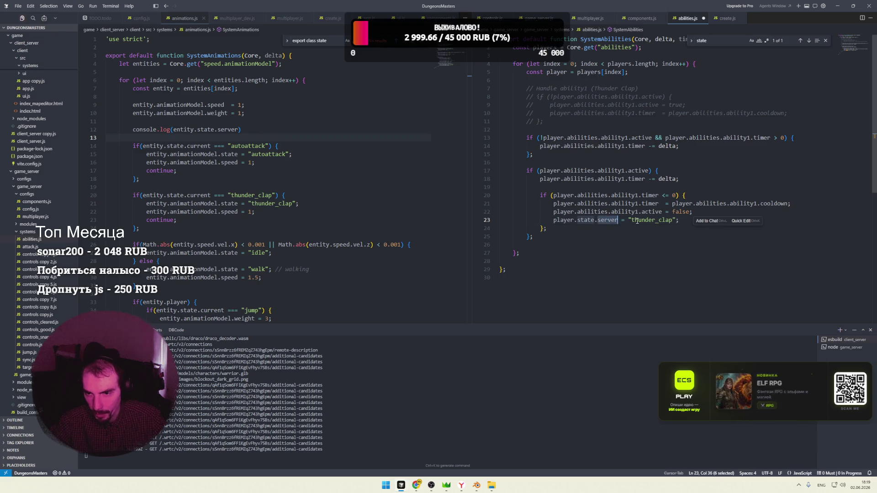
pyautogui.doubleClick(618, 220)
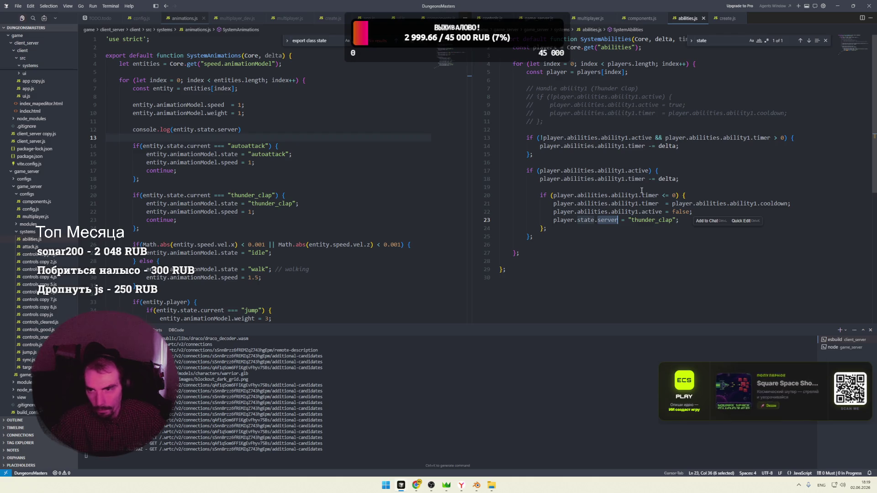
pyautogui.click(825, 40)
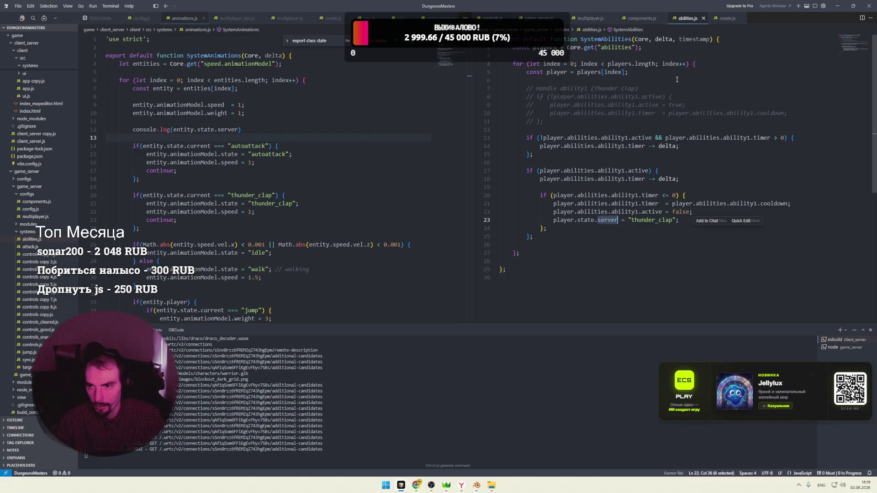
pyautogui.hotkey('ctrl', 'Tab')
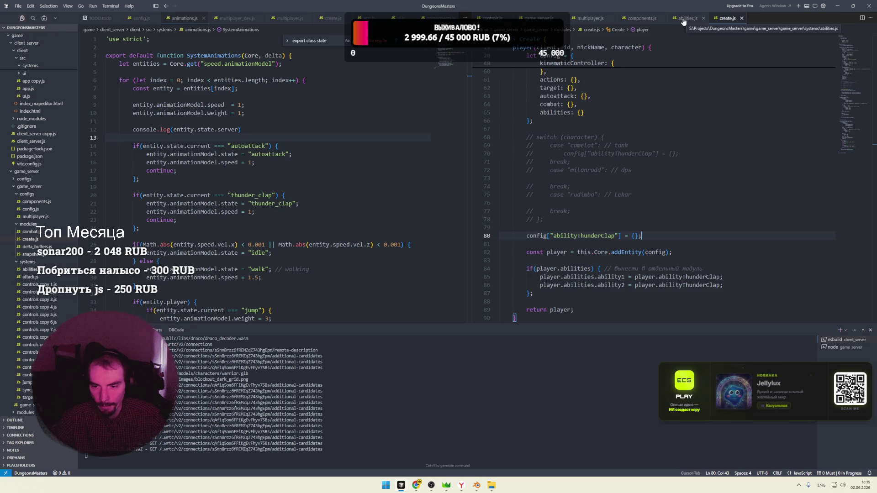
pyautogui.click(683, 21)
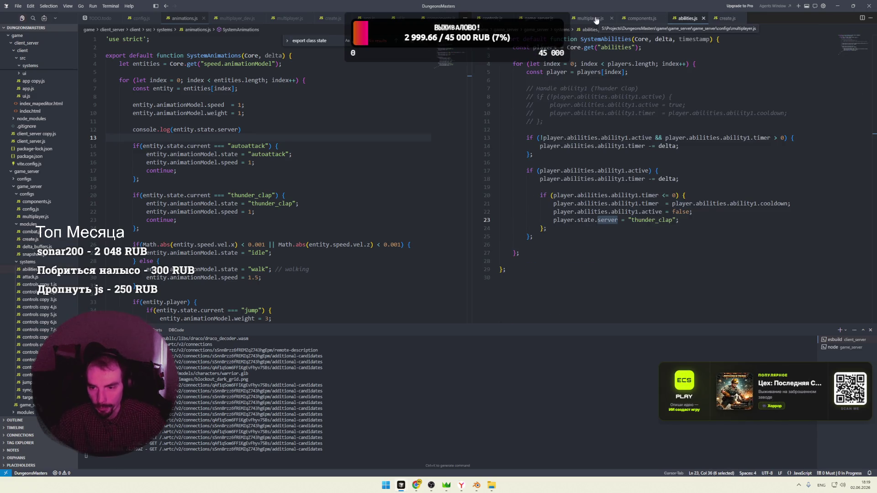
pyautogui.scroll(5, 69, 198)
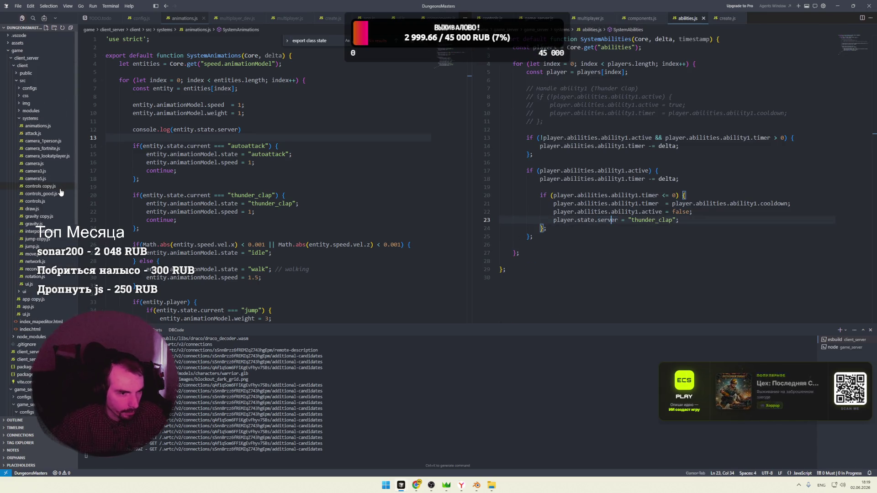
# Select player.state on line 23 and search for it only within the game_server folder
pyautogui.click(26, 58)
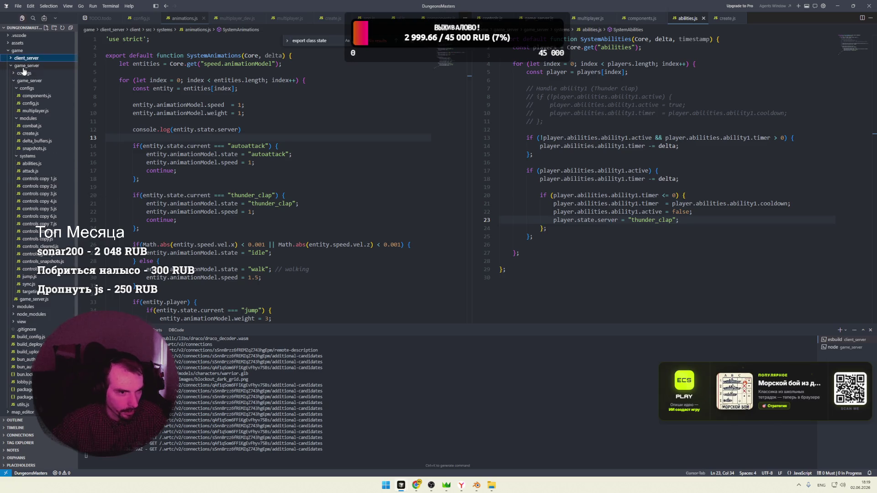
pyautogui.rightClick(27, 81)
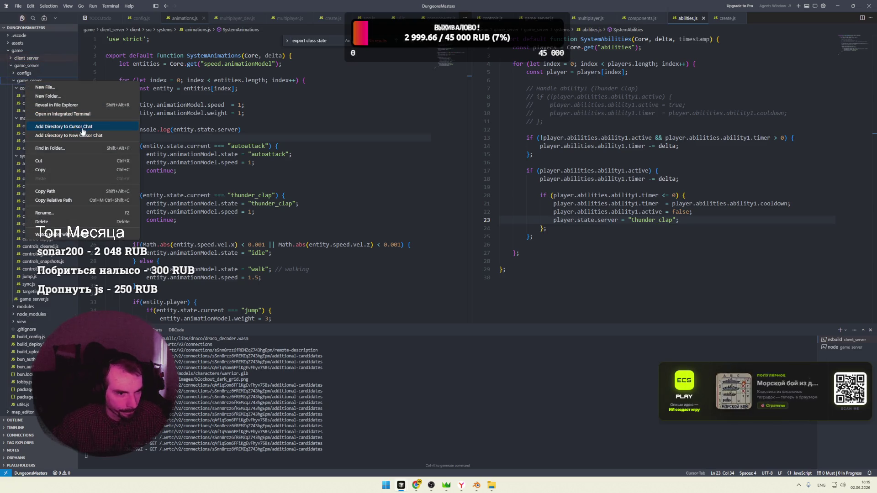
pyautogui.click(580, 225)
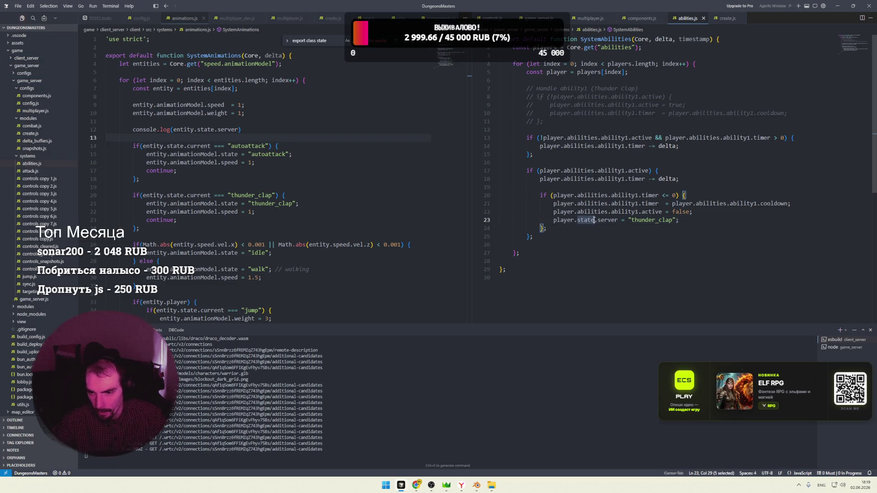
pyautogui.moveTo(594, 220); pyautogui.dragTo(554, 220)
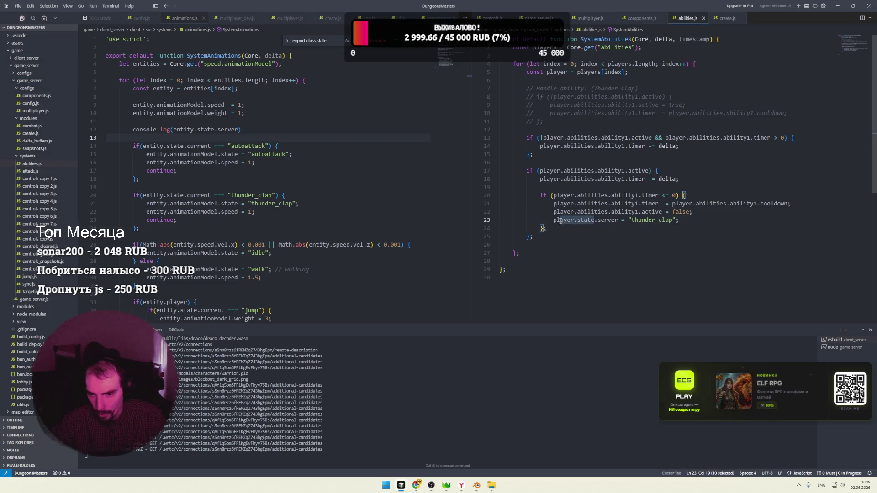
pyautogui.rightClick(34, 157)
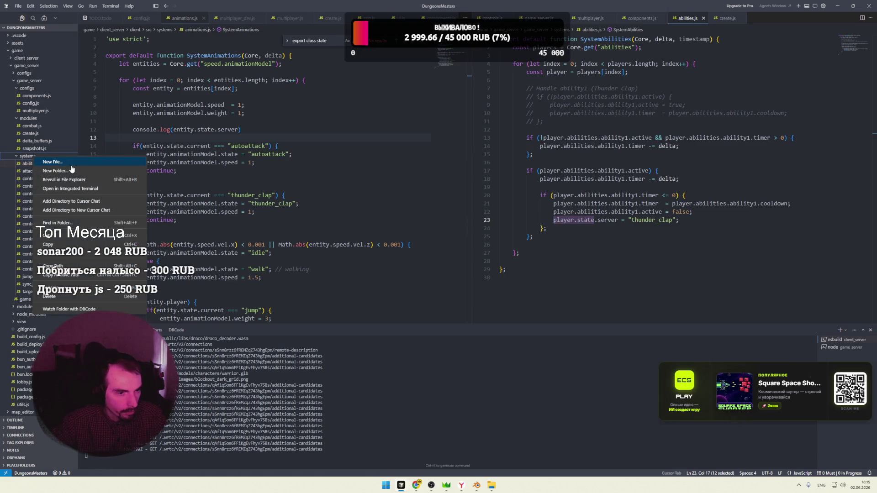
pyautogui.rightClick(33, 83)
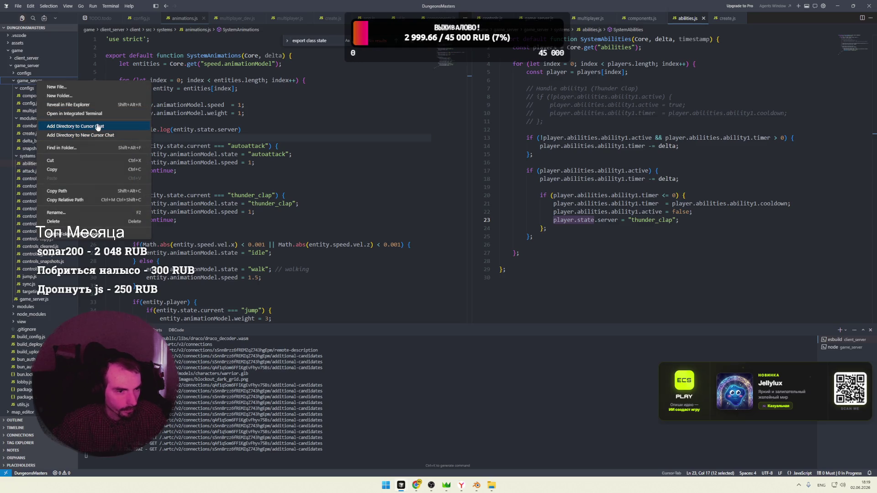
pyautogui.click(93, 147)
pyautogui.write('player.state')
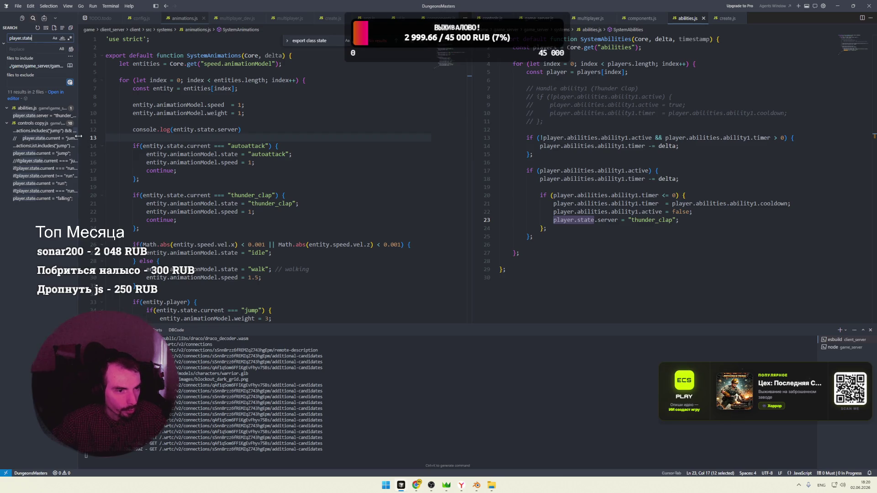
# Collapse the controls copy.js and abilities.js match groups, then show the narrowed Explorer file tree
pyautogui.moveTo(78, 136); pyautogui.dragTo(183, 136)
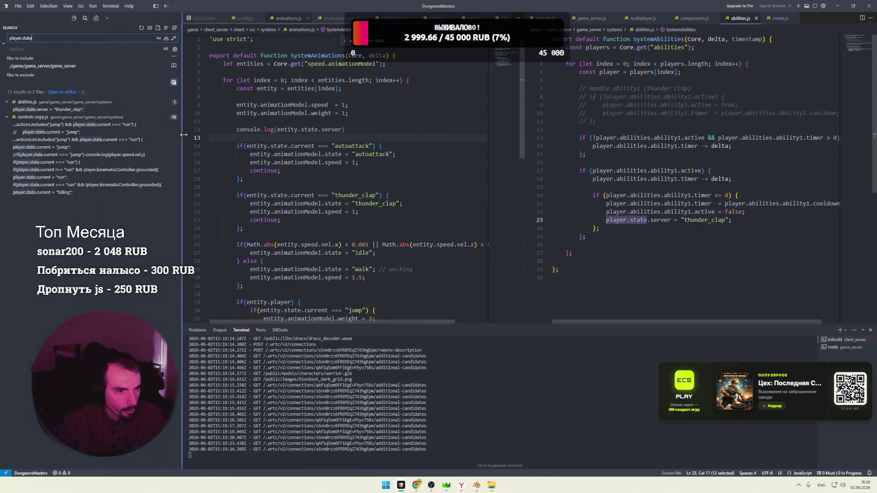
pyautogui.click(33, 118)
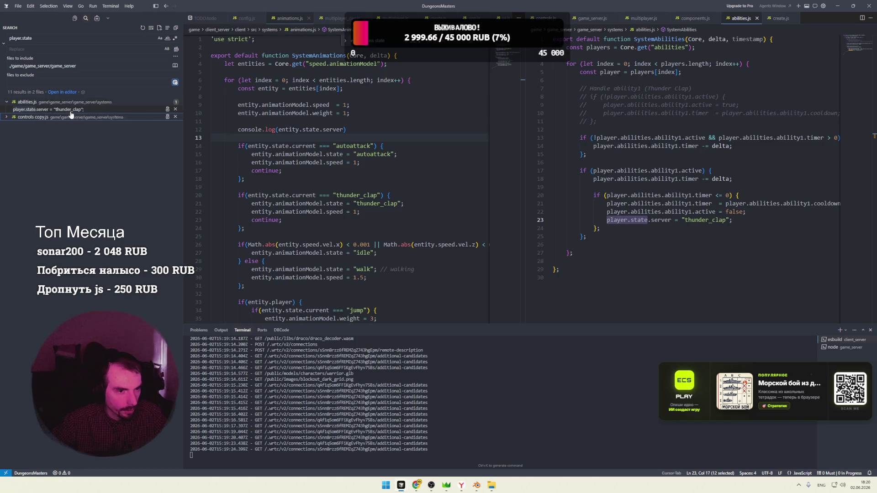
pyautogui.click(8, 102)
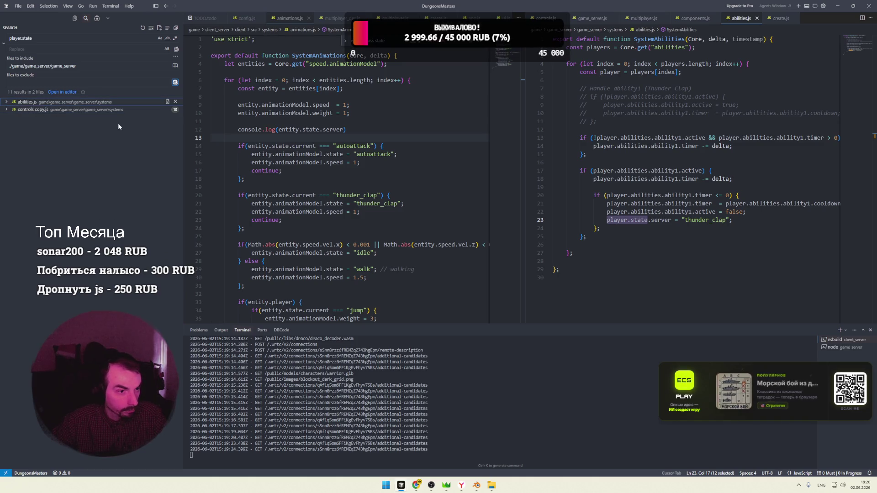
pyautogui.click(77, 21)
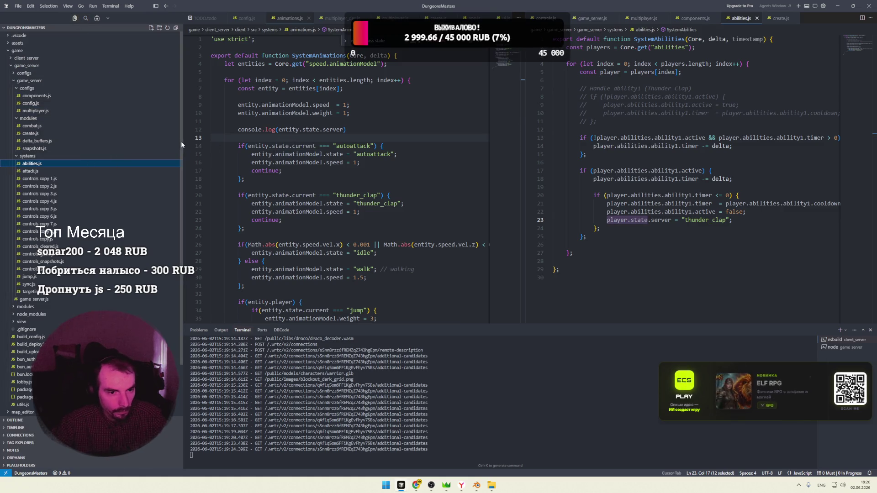
pyautogui.moveTo(181, 144); pyautogui.dragTo(77, 142)
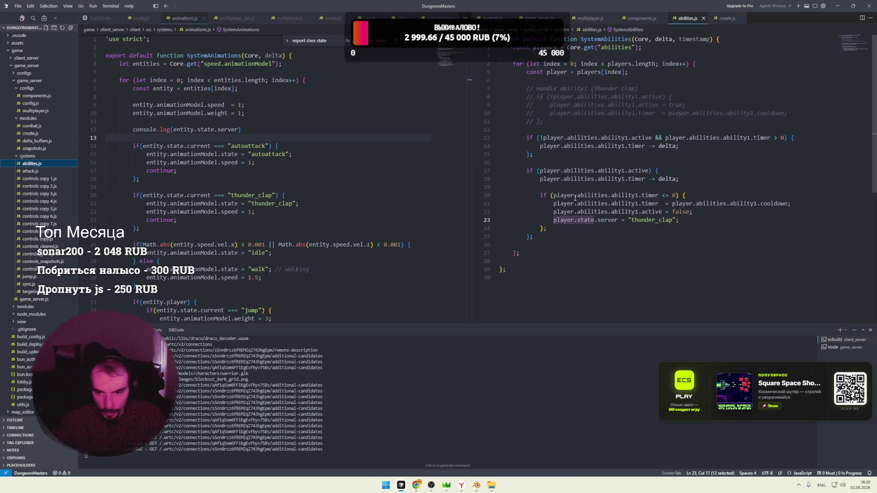
# Select the state.server assignment on line 23 and bring up attack.js in the right editor
pyautogui.click(574, 220)
pyautogui.click(590, 229)
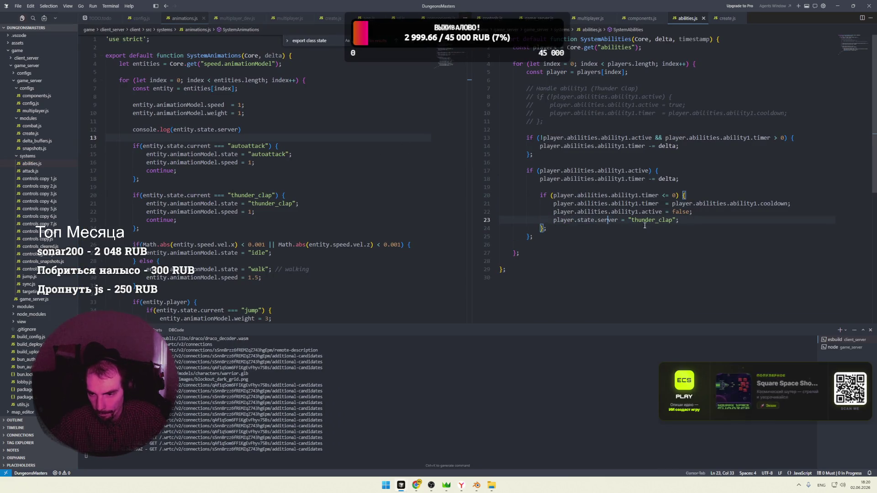
pyautogui.moveTo(678, 220); pyautogui.dragTo(634, 220)
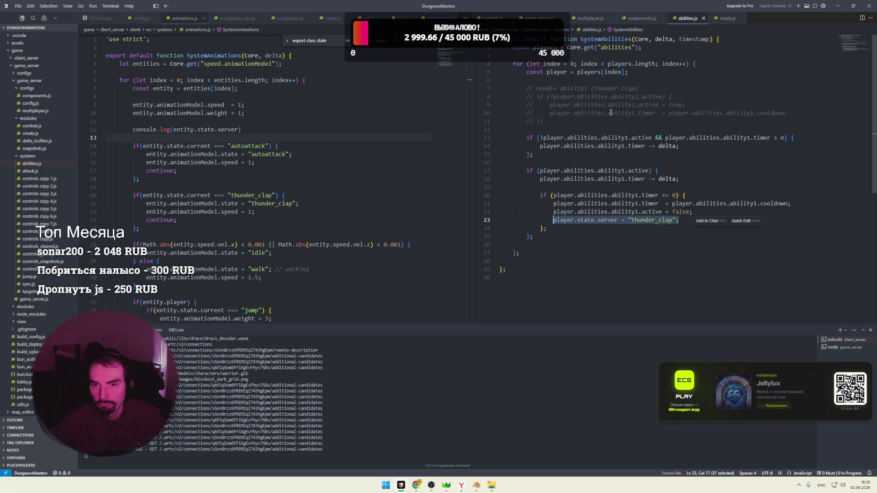
pyautogui.click(39, 172)
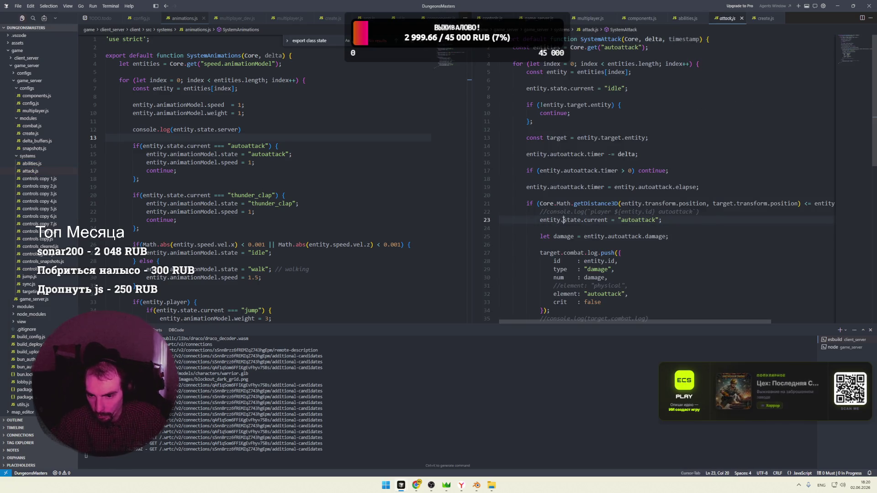
# In attack.js set entity.state.server to "autoattack" on line 23 and comment out the line-39 idle reset
pyautogui.click(595, 220)
pyautogui.write('server')
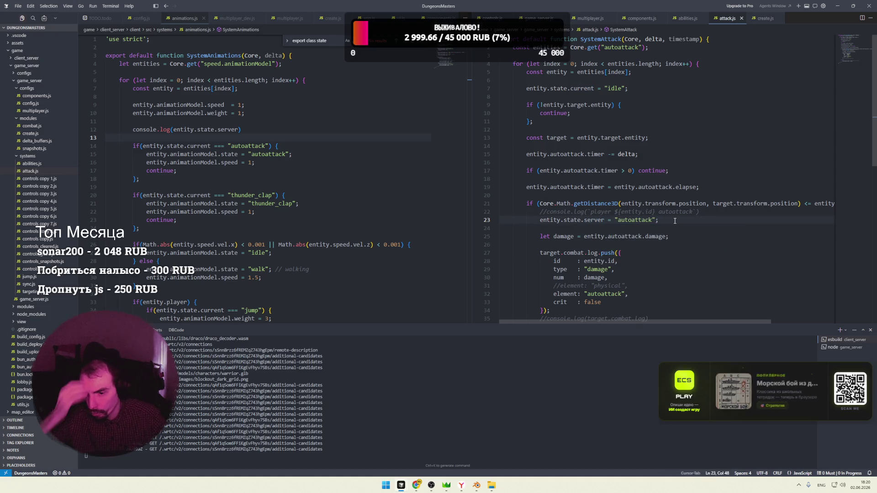
pyautogui.scroll(-4, 675, 220)
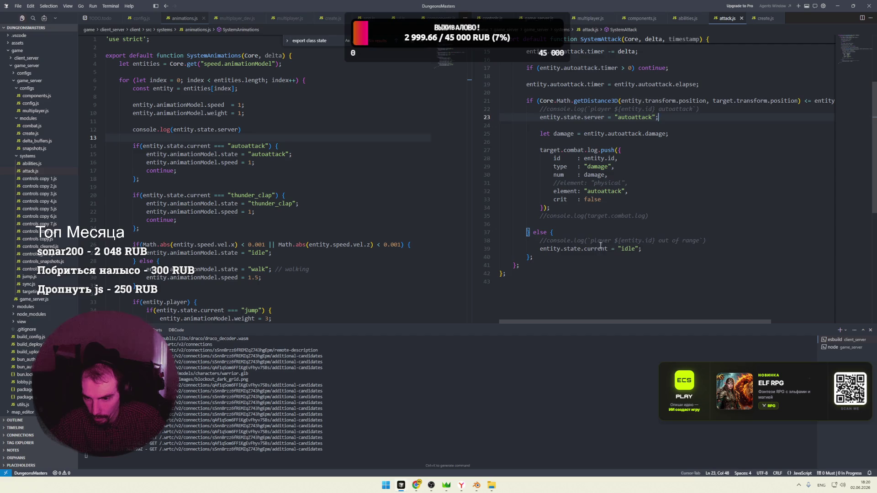
pyautogui.doubleClick(601, 248)
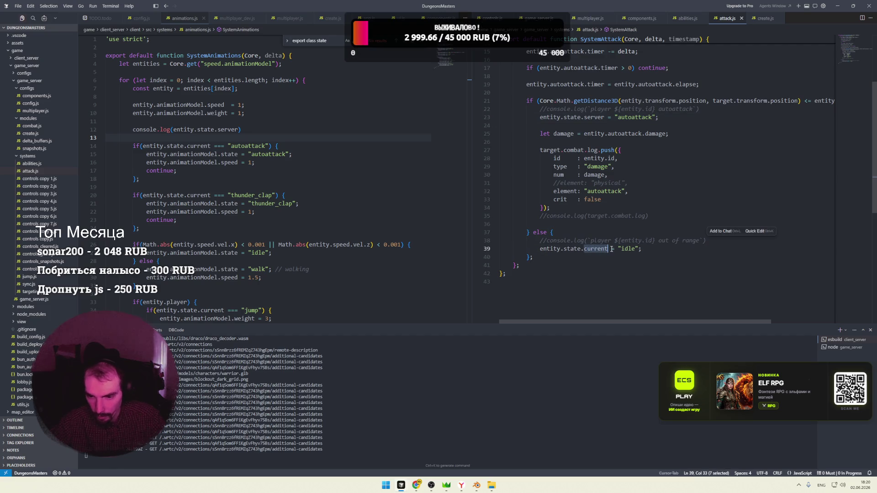
pyautogui.press('Right')
pyautogui.press('Right')
pyautogui.click(541, 249)
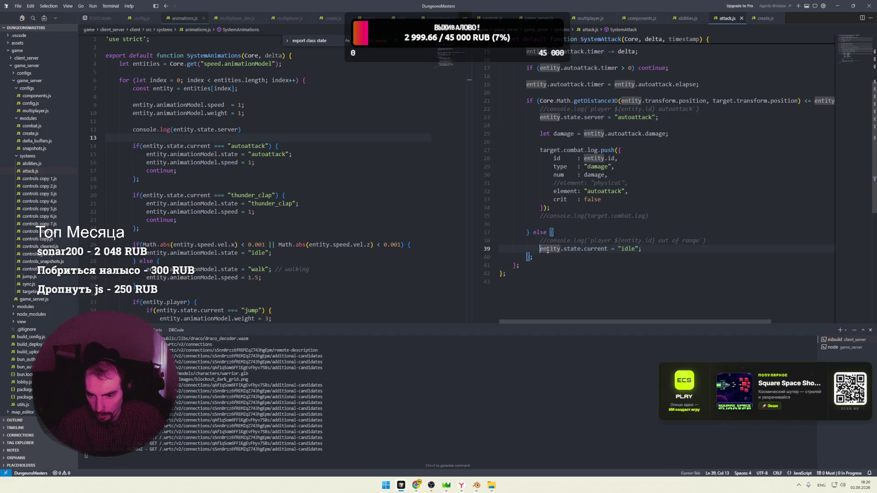
pyautogui.hotkey('ctrl', '/')
pyautogui.press('Up')
pyautogui.press('Up')
pyautogui.press('Up')
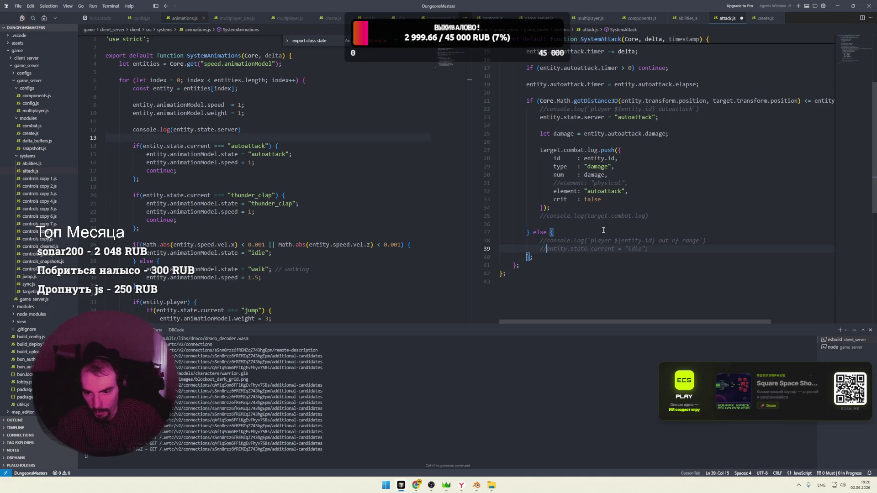
pyautogui.scroll(2, 600, 233)
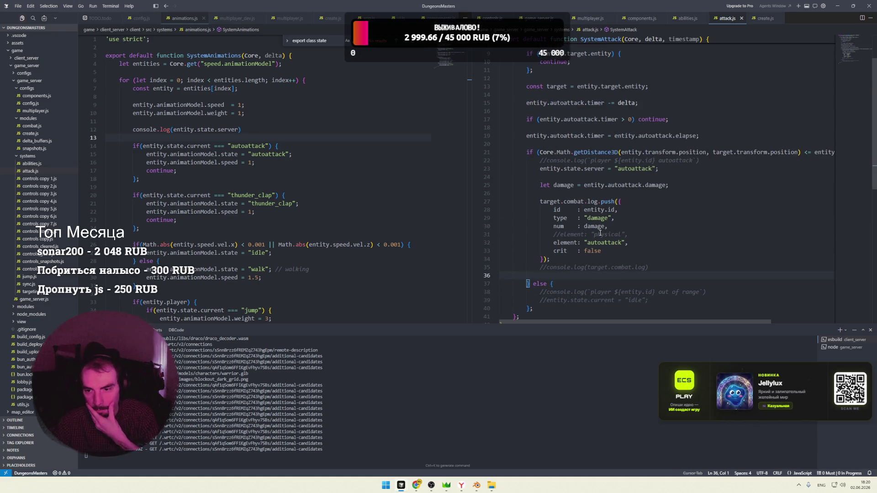
pyautogui.scroll(2, 601, 233)
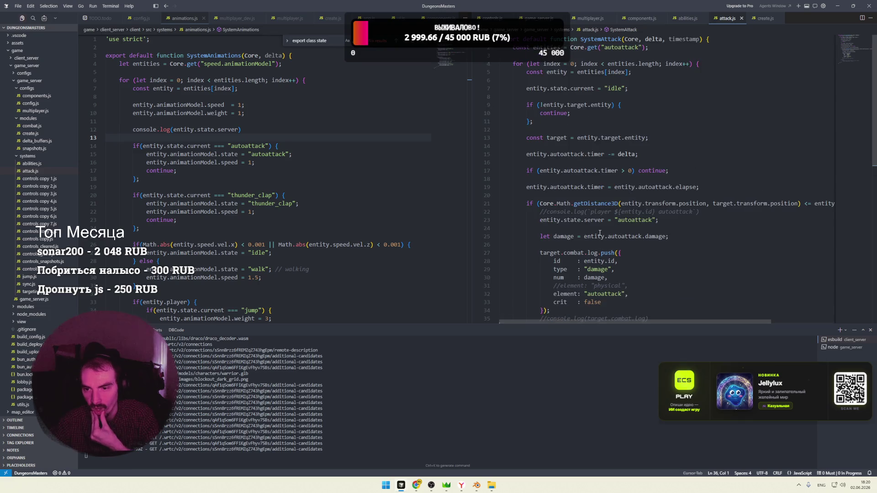
pyautogui.click(526, 89)
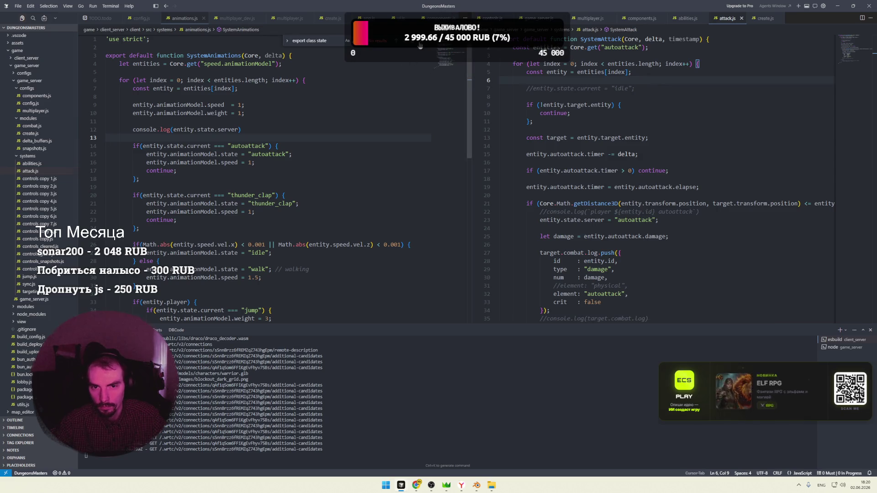
# Save attack.js, then stop the game server in the terminal and rerun npm run dev
pyautogui.click(622, 114)
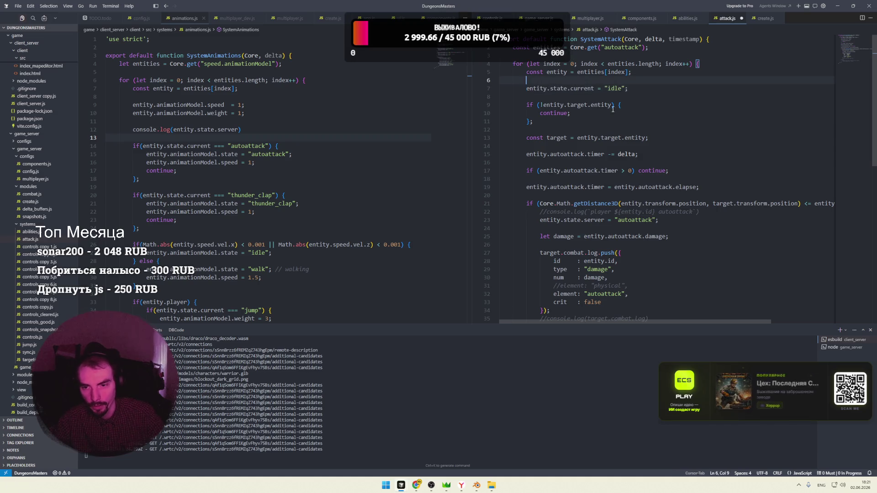
pyautogui.click(551, 82)
pyautogui.hotkey('ctrl', 's')
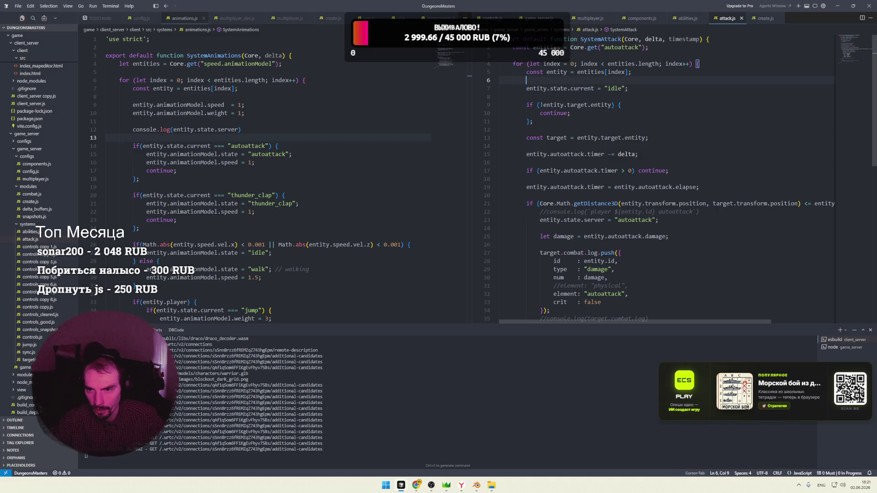
pyautogui.click(554, 48)
pyautogui.click(572, 72)
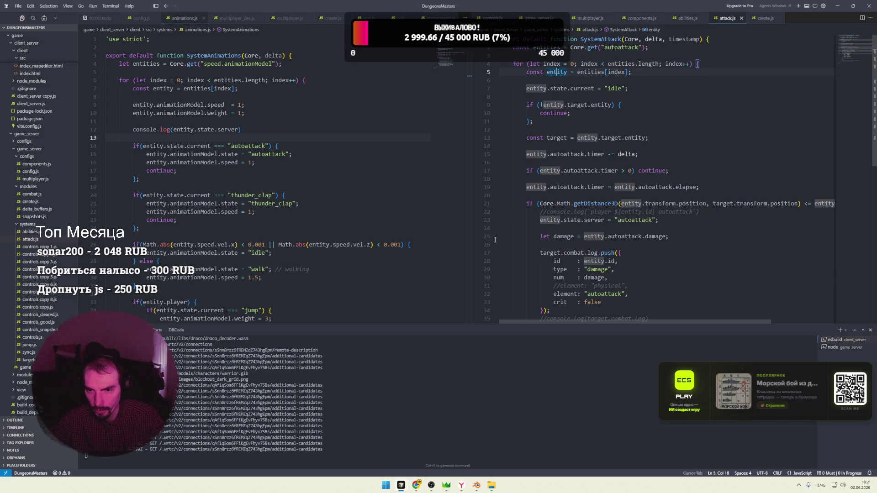
pyautogui.click(417, 386)
pyautogui.hotkey('ctrl', 'c')
pyautogui.hotkey('ctrl', 'c')
pyautogui.press('Up')
pyautogui.press('Return')
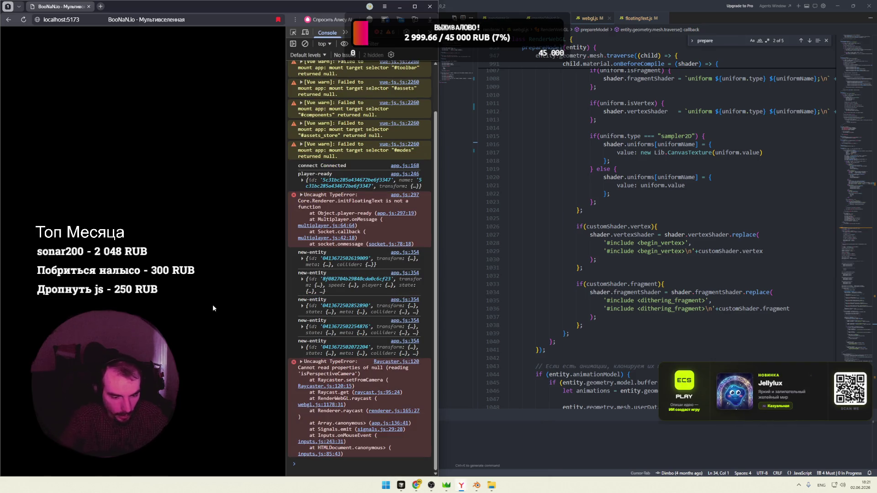
# Reload the game with the second window, run the character to the capsules to see autoattack logged, then return to Cursor
pyautogui.press('F5')
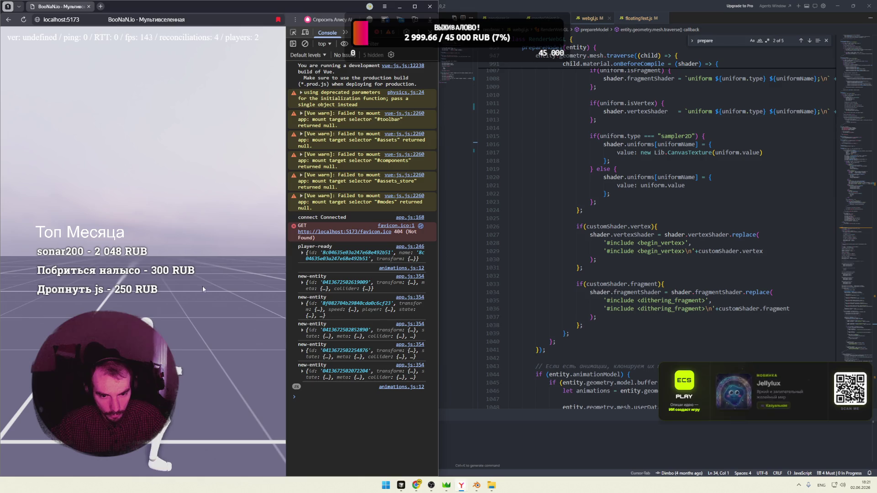
pyautogui.click(501, 446)
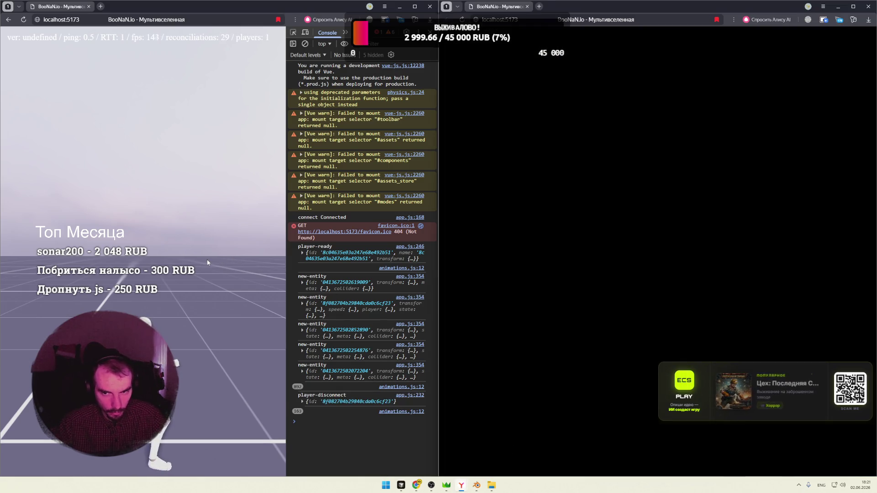
pyautogui.press('w')
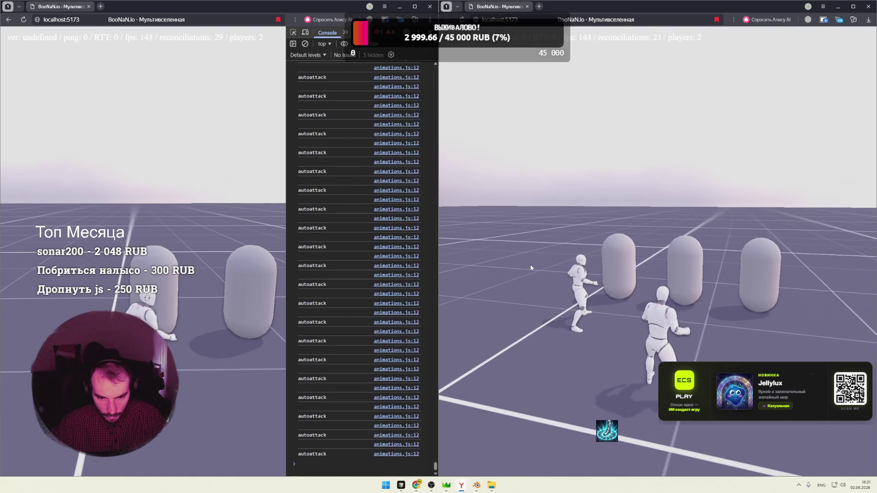
pyautogui.press('super+Tab')
pyautogui.click(438, 103)
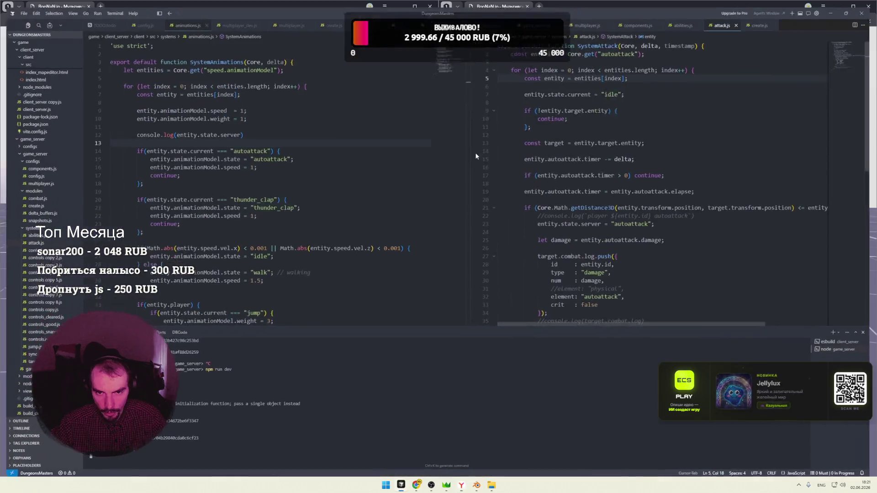
# On attack.js line 7, make the per-tick idle reset target entity.state.server instead of current
pyautogui.moveTo(627, 89); pyautogui.dragTo(526, 88)
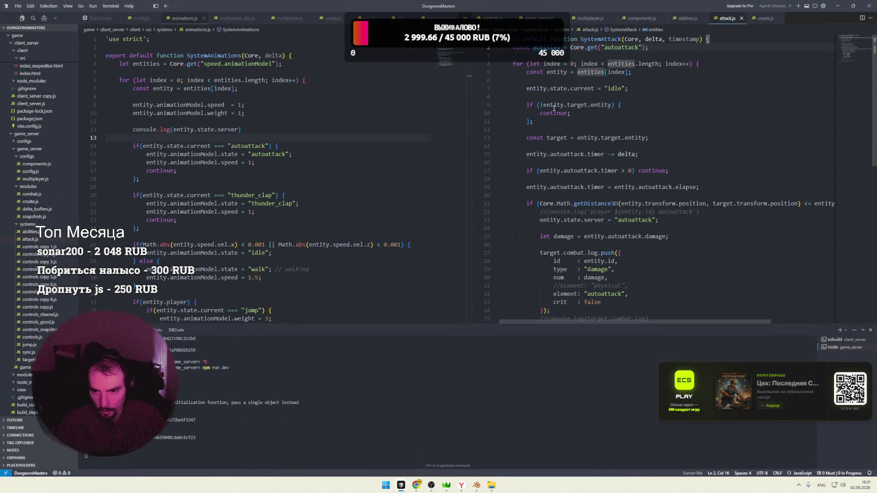
pyautogui.click(603, 105)
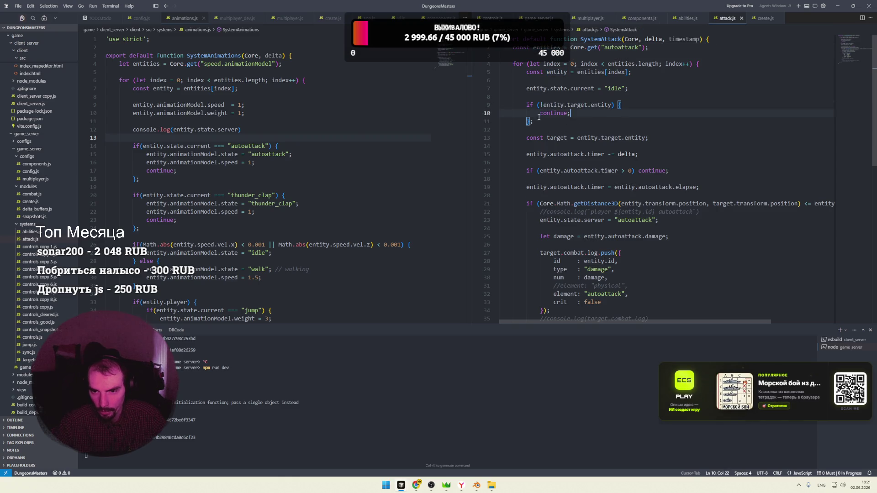
pyautogui.doubleClick(563, 89)
pyautogui.write('server')
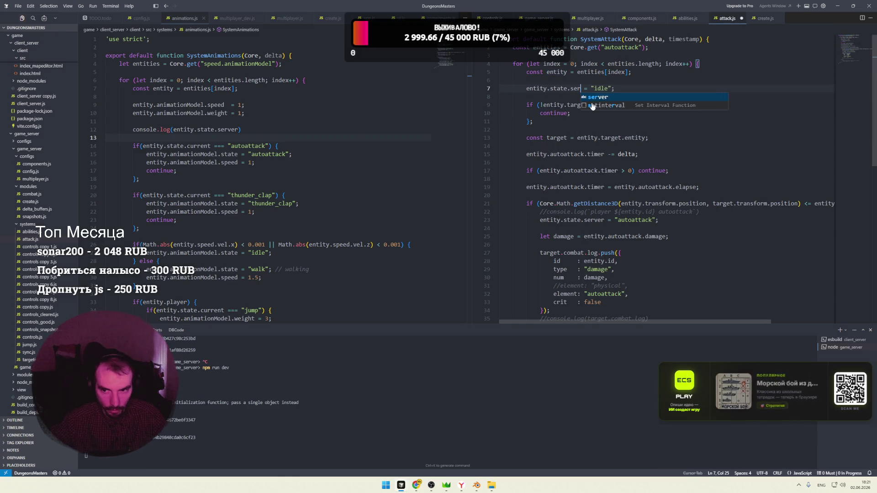
pyautogui.click(559, 100)
pyautogui.doubleClick(577, 89)
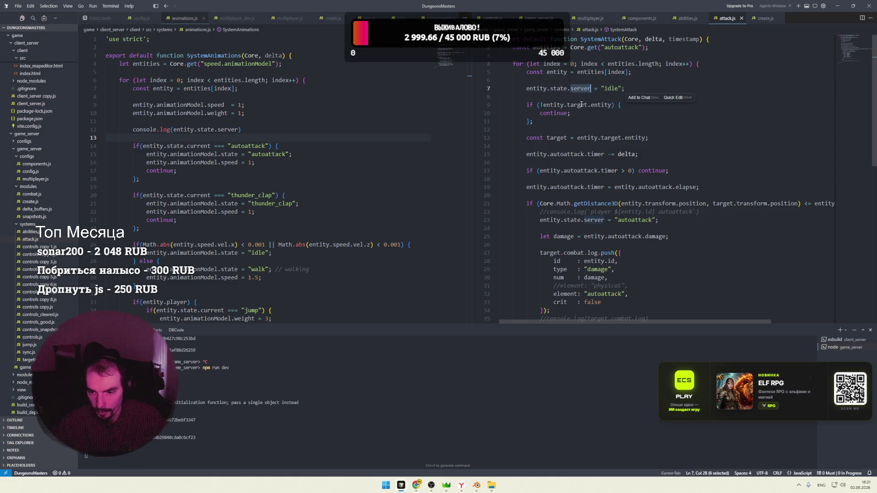
pyautogui.click(655, 111)
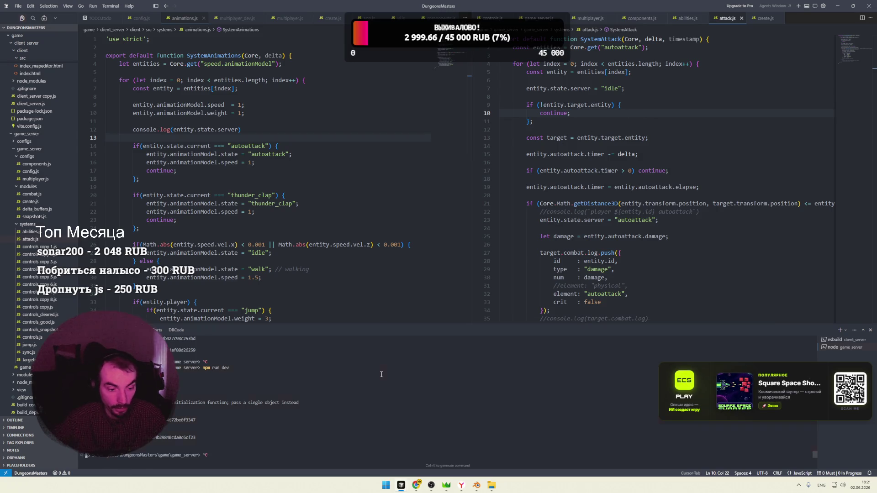
# Restart the game server with npm run dev and bring up the Chrome game windows
pyautogui.press('Up')
pyautogui.press('Return')
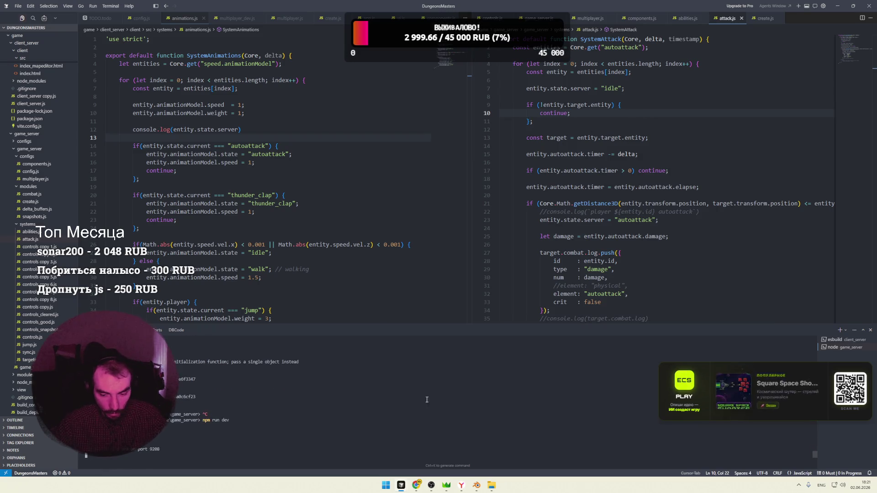
pyautogui.click(837, 7)
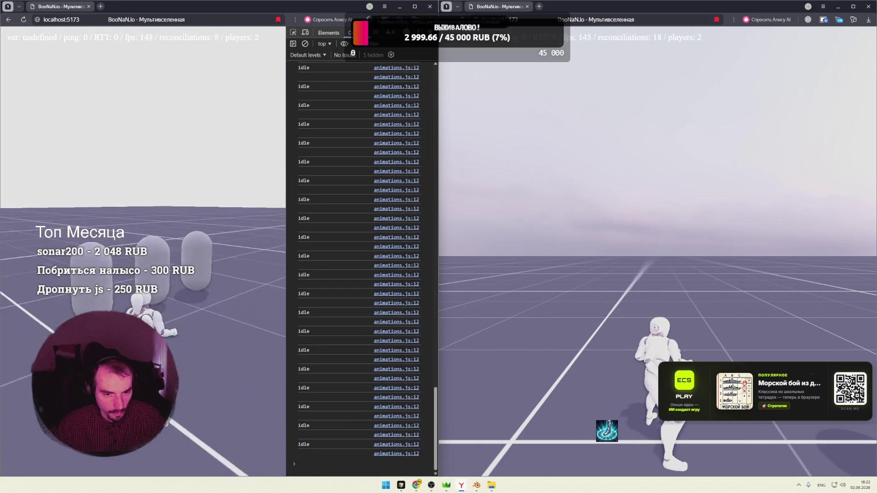
# Walk the character forward while watching the logged server states, then switch back to Cursor
pyautogui.press('w')
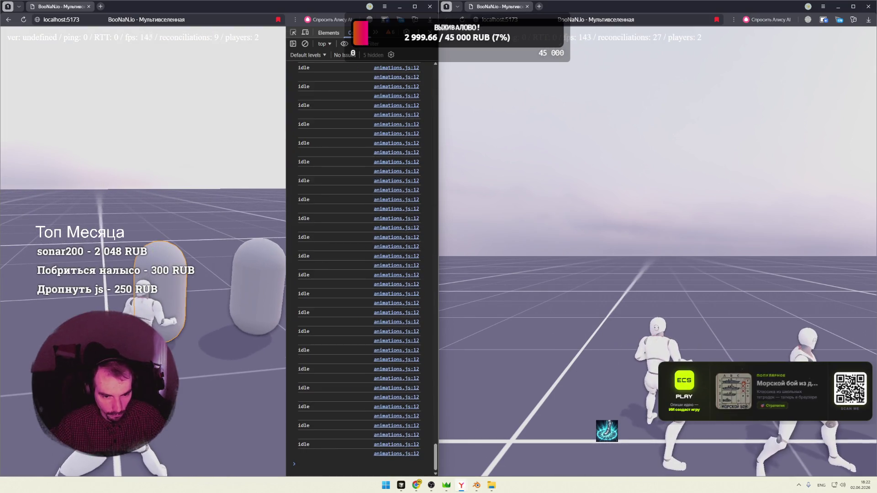
pyautogui.press('w')
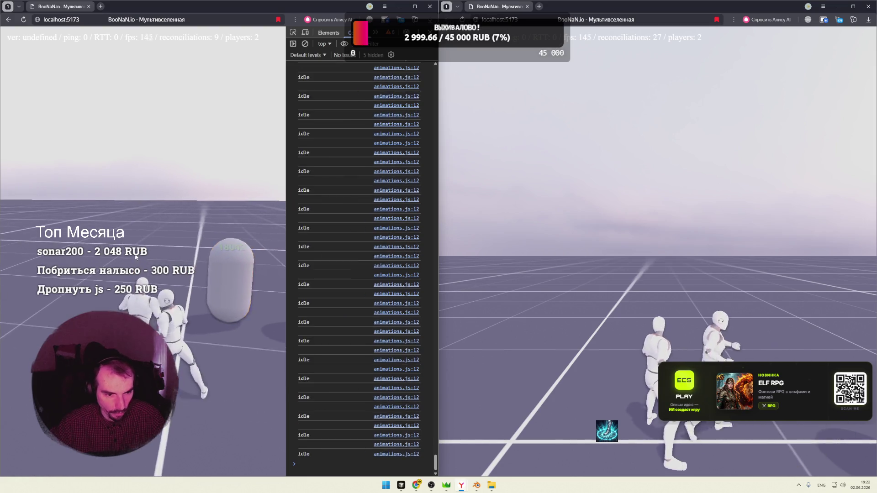
pyautogui.hotkey('alt', 'Tab')
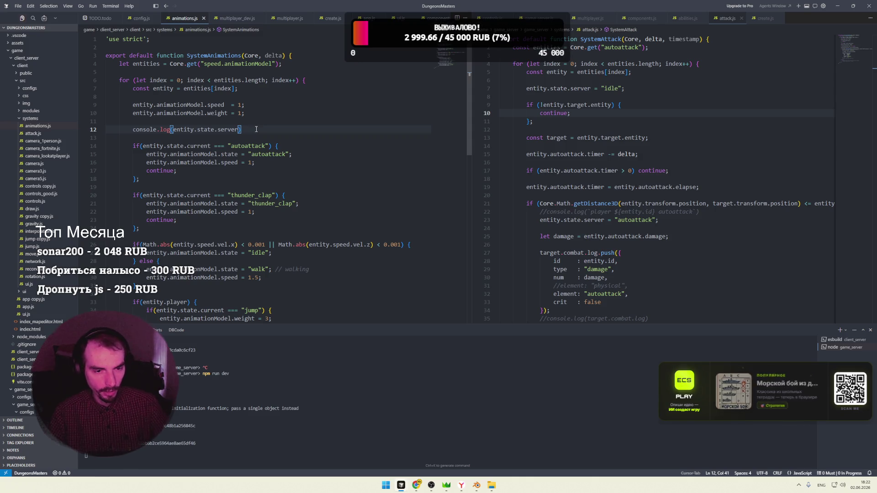
# In a new DeepSeek chat in Instant mode, ask how to detect that a three.js animation has finished
pyautogui.click(416, 485)
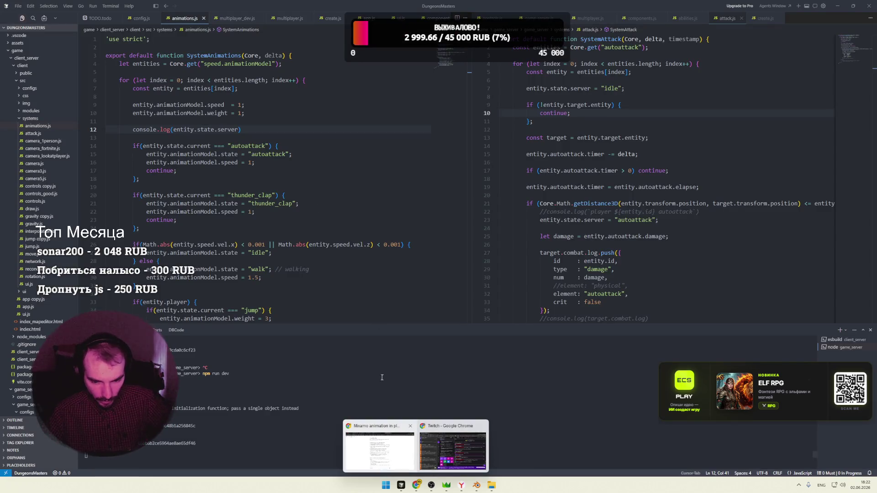
pyautogui.click(392, 449)
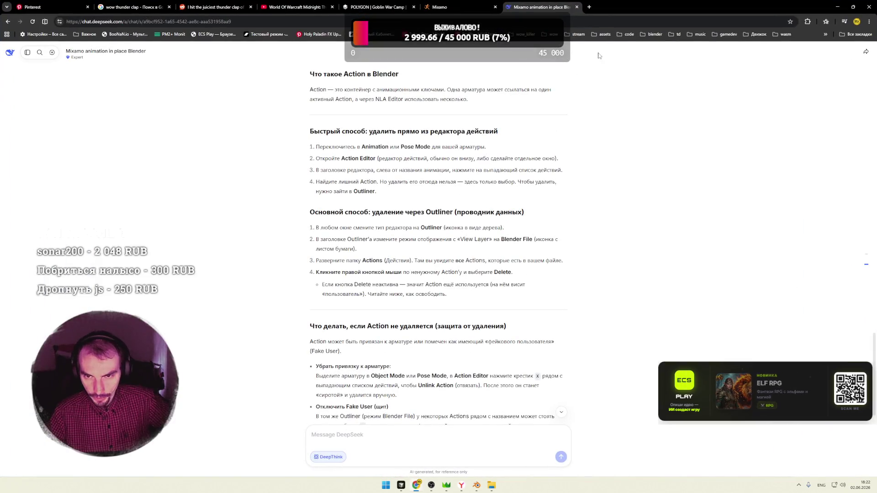
pyautogui.click(588, 7)
pyautogui.click(542, 7)
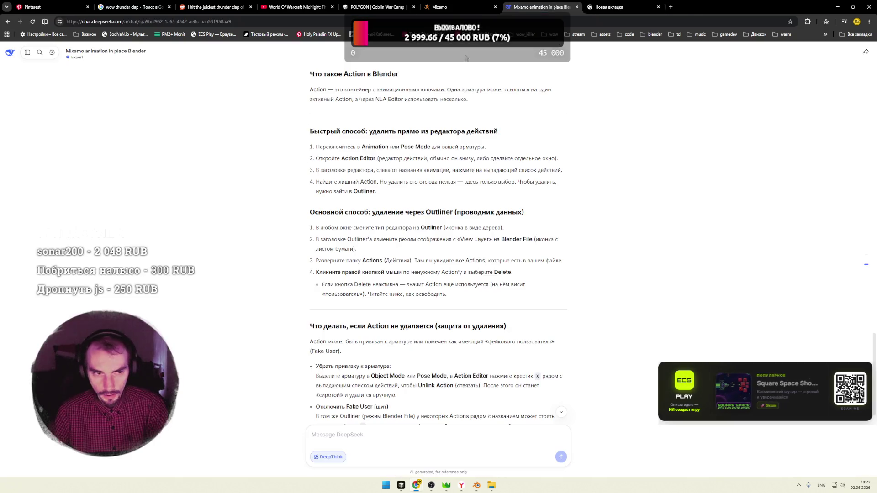
pyautogui.click(51, 53)
pyautogui.click(454, 231)
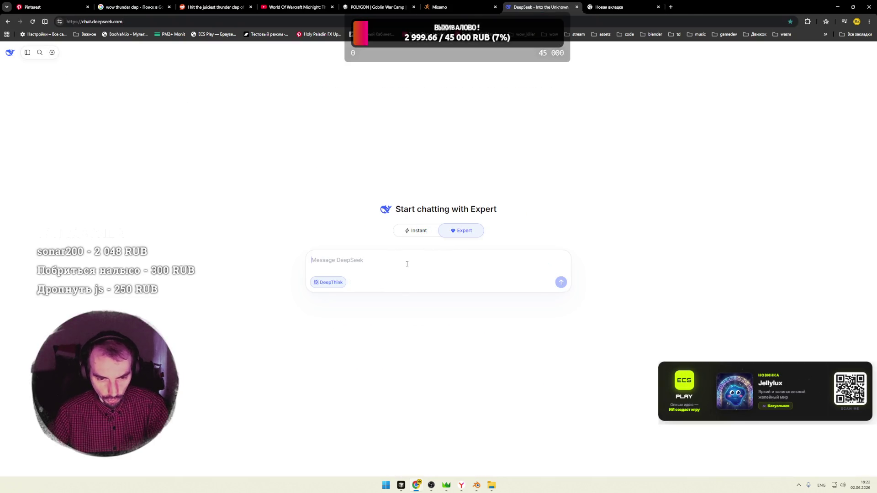
pyautogui.write('three js')
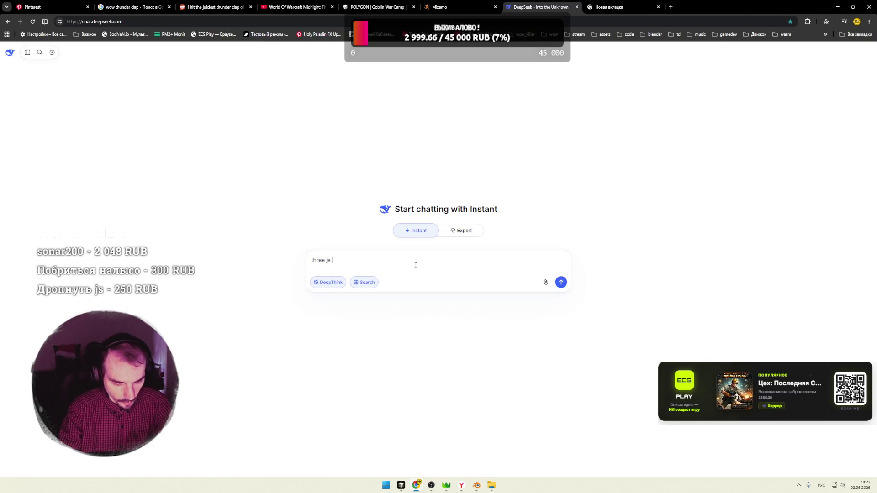
pyautogui.write('что ')
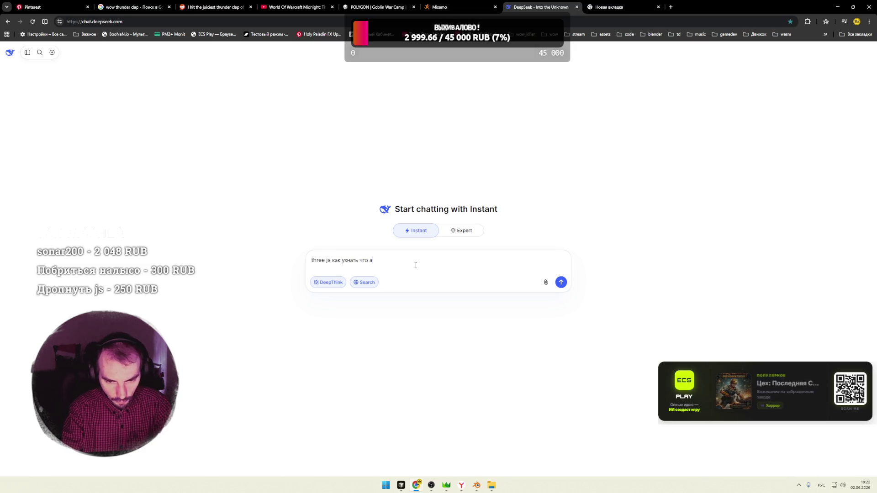
pyautogui.write('анимация')
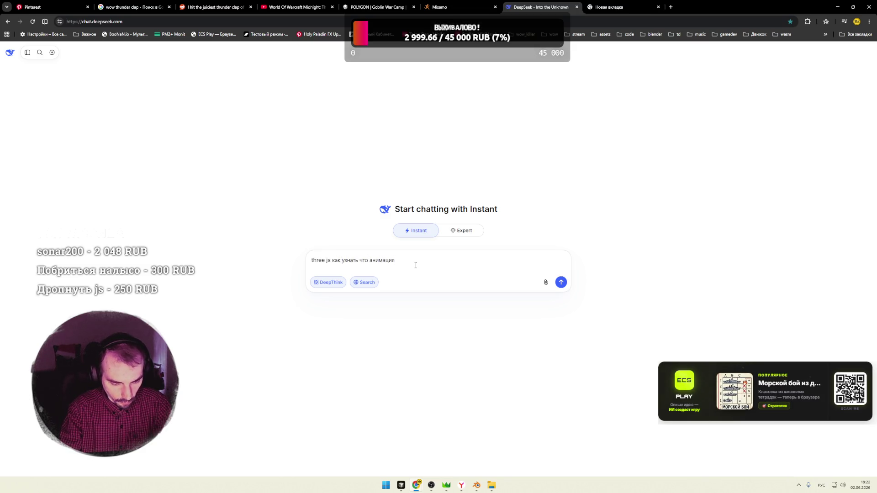
pyautogui.write('а?')
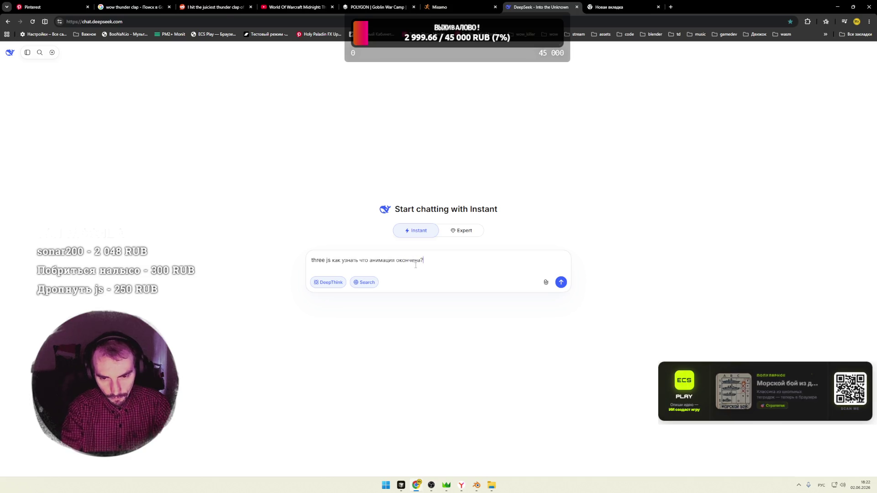
pyautogui.press('Return')
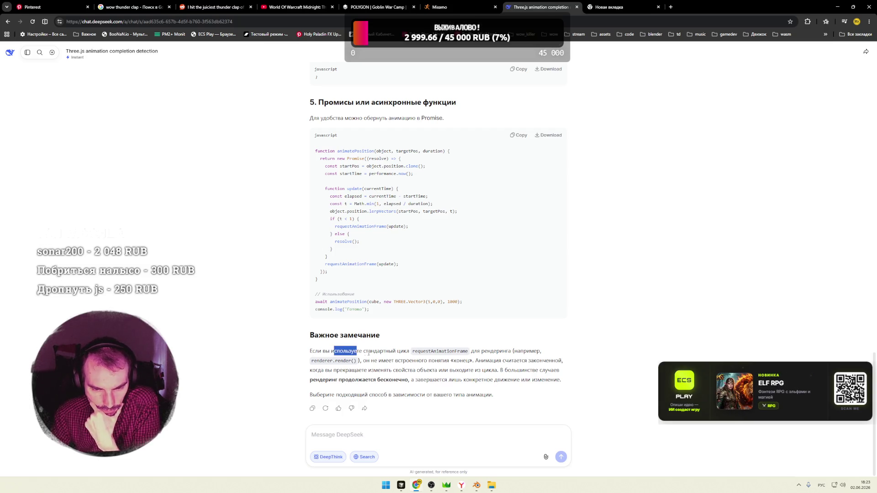
# Read the AnimationMixer 'finished'-event section of the answer, highlighting key comments, then return to Cursor
pyautogui.moveTo(446, 361); pyautogui.dragTo(456, 361)
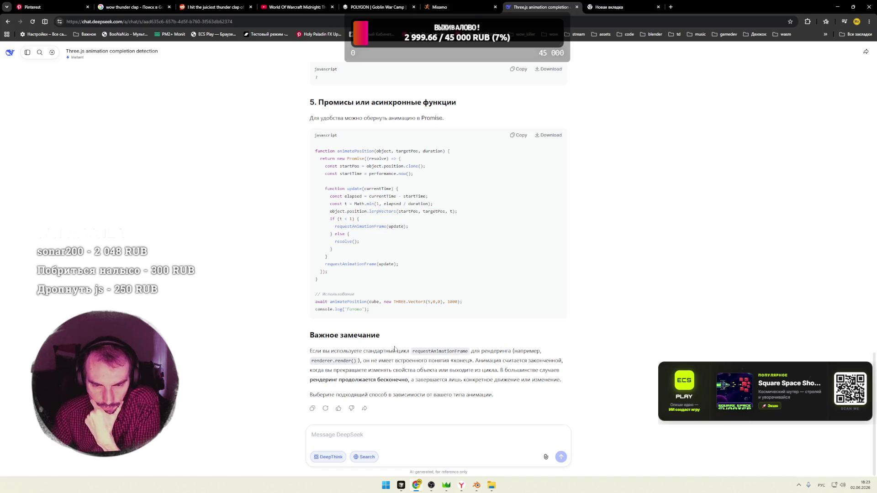
pyautogui.scroll(2, 394, 348)
pyautogui.scroll(2, 384, 343)
pyautogui.scroll(2, 369, 332)
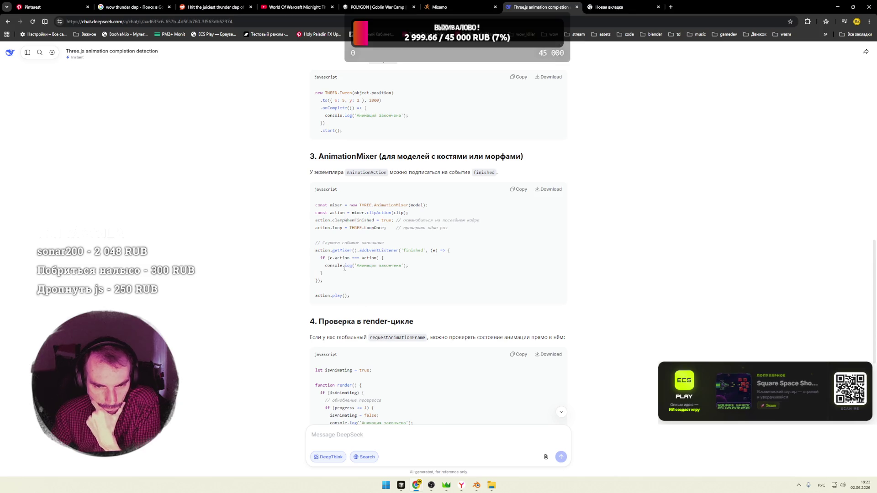
pyautogui.moveTo(506, 156); pyautogui.dragTo(440, 156)
pyautogui.click(391, 236)
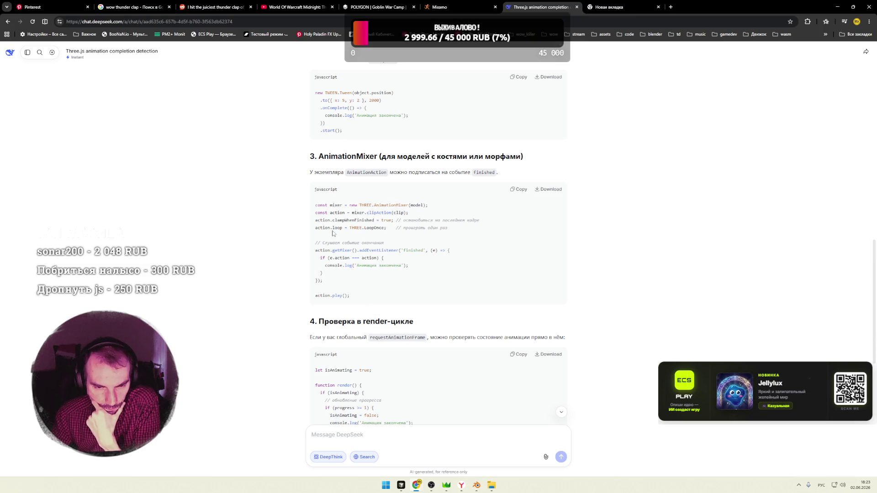
pyautogui.click(373, 224)
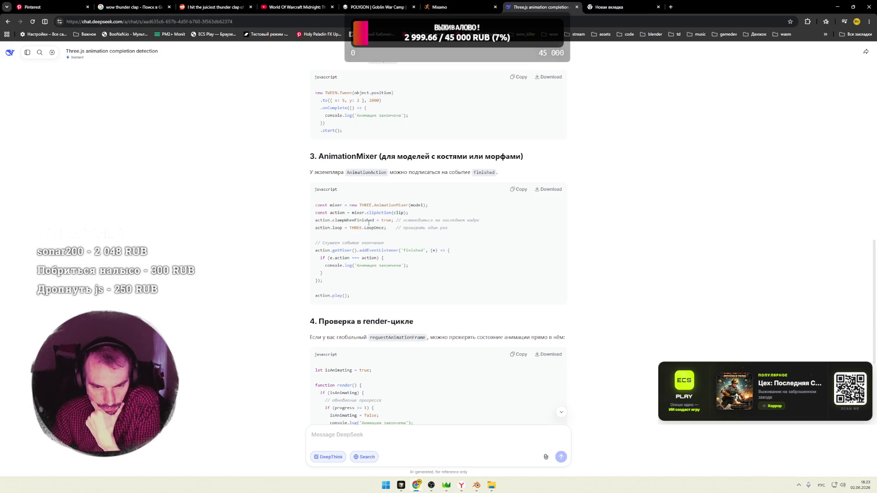
pyautogui.moveTo(407, 219); pyautogui.dragTo(473, 219)
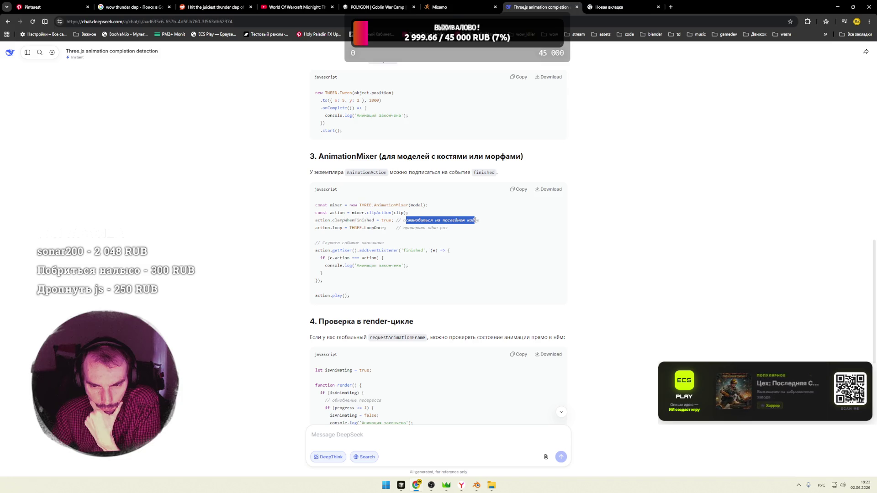
pyautogui.click(473, 220)
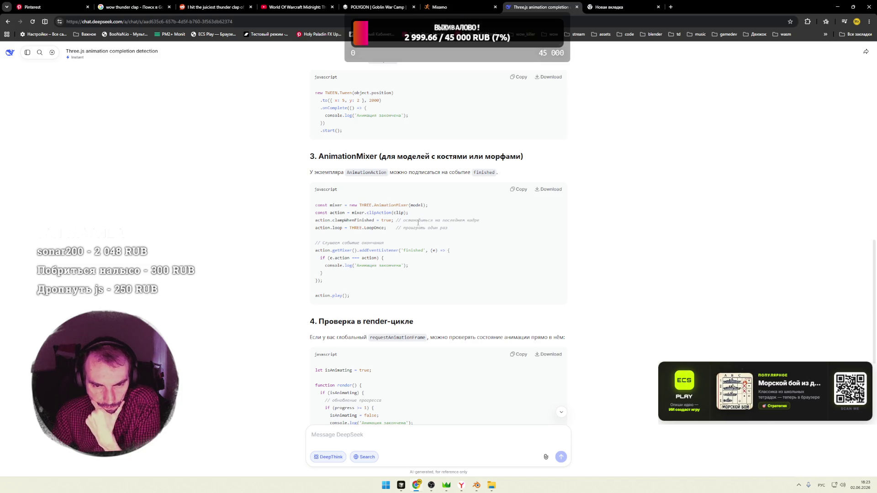
pyautogui.moveTo(386, 244); pyautogui.dragTo(328, 242)
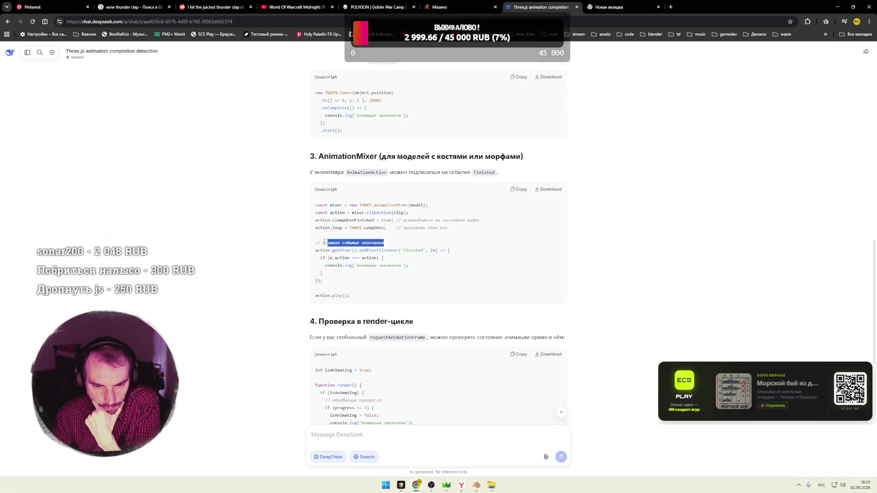
pyautogui.click(328, 243)
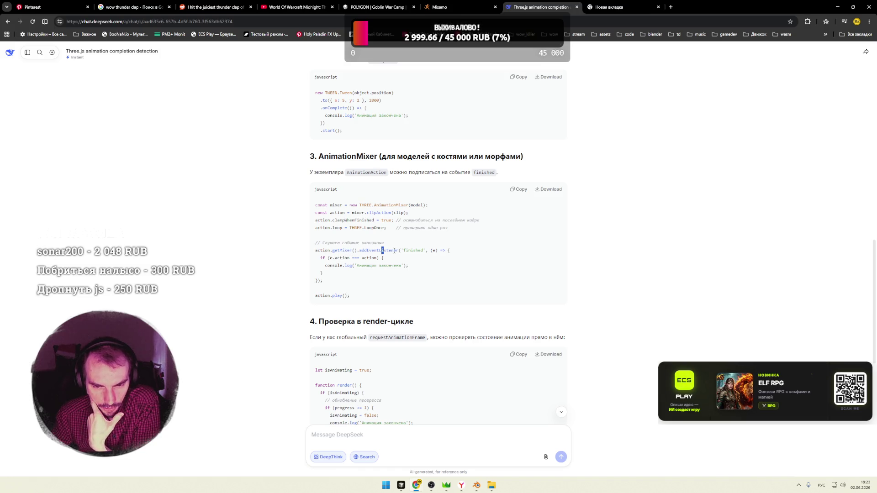
pyautogui.click(339, 265)
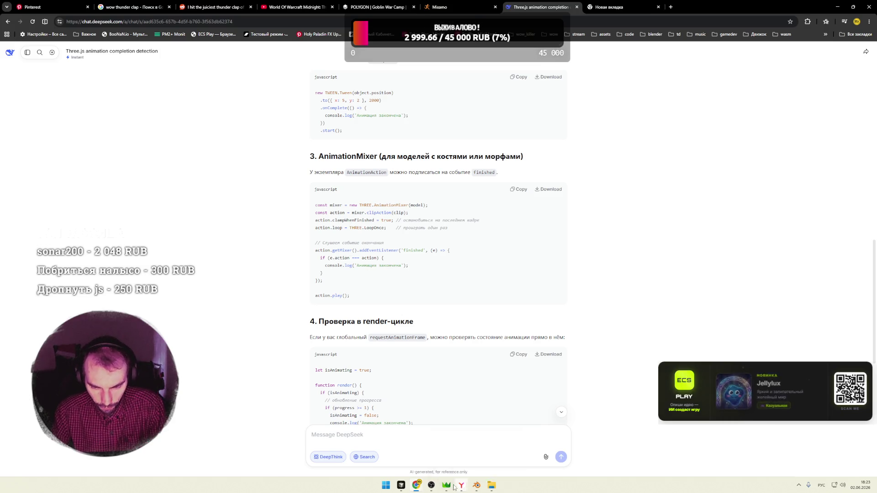
pyautogui.moveTo(401, 485)
pyautogui.click(360, 449)
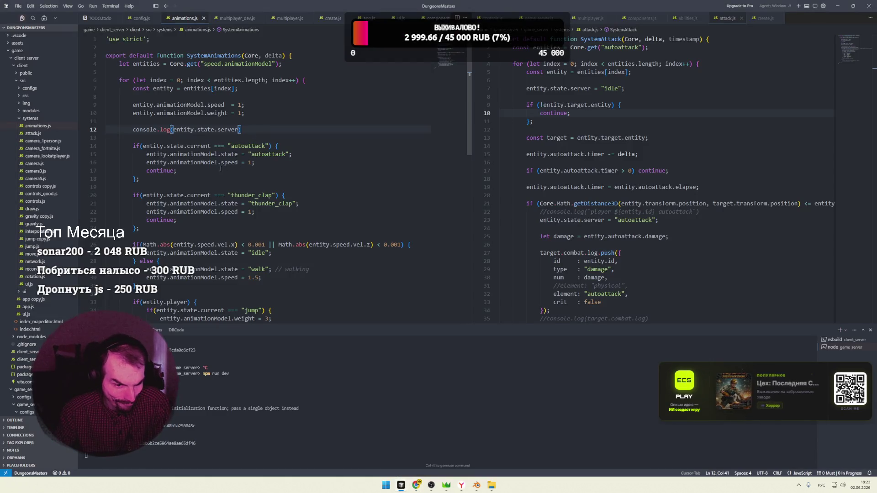
# Replace entity.state.server with entity.animationModel in the line 12 console log, then switch to the game window
pyautogui.moveTo(218, 163); pyautogui.dragTo(147, 162)
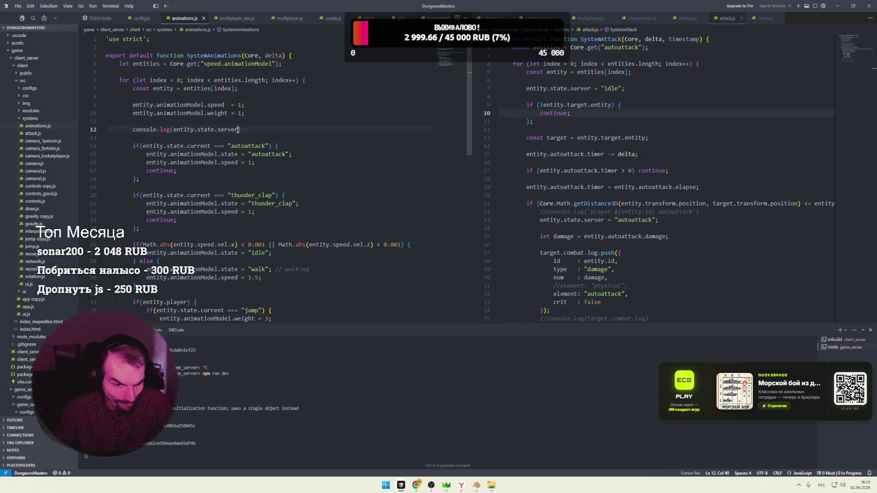
pyautogui.moveTo(238, 130); pyautogui.dragTo(171, 130)
pyautogui.write('entity.animationModel')
pyautogui.press('super+Tab')
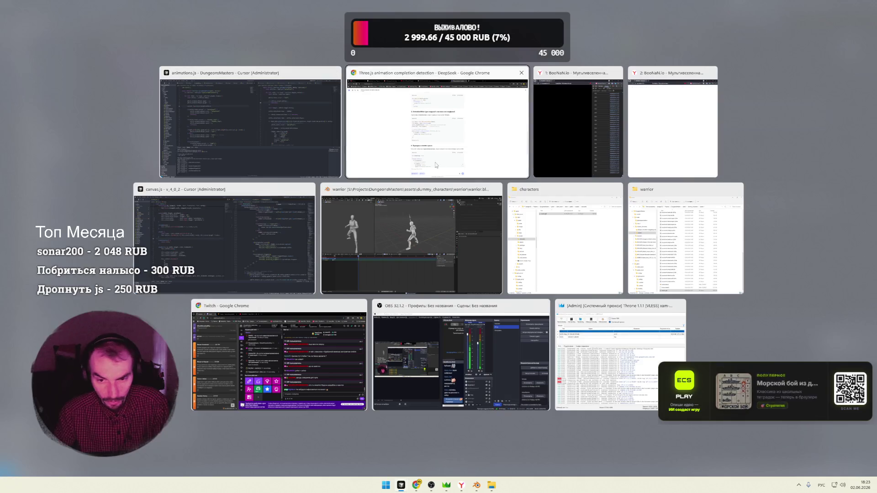